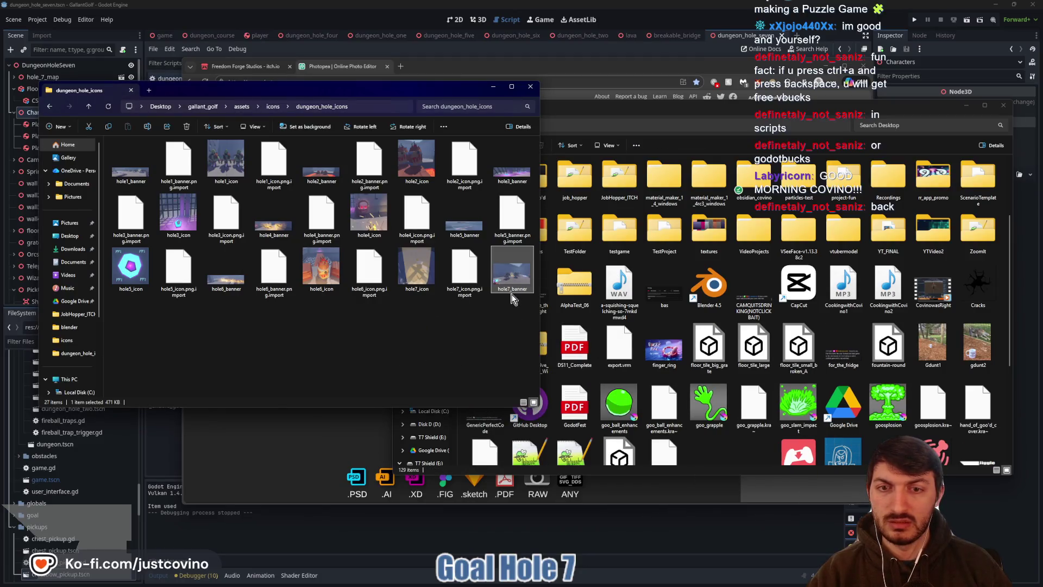
Open hole7_banner.png in Photopea and try an Image Size width of 1000, then cancel.
mouse_move(512, 288)
left_mouse_down()
mouse_move(341, 446)
mouse_move(356, 456)
left_mouse_up()
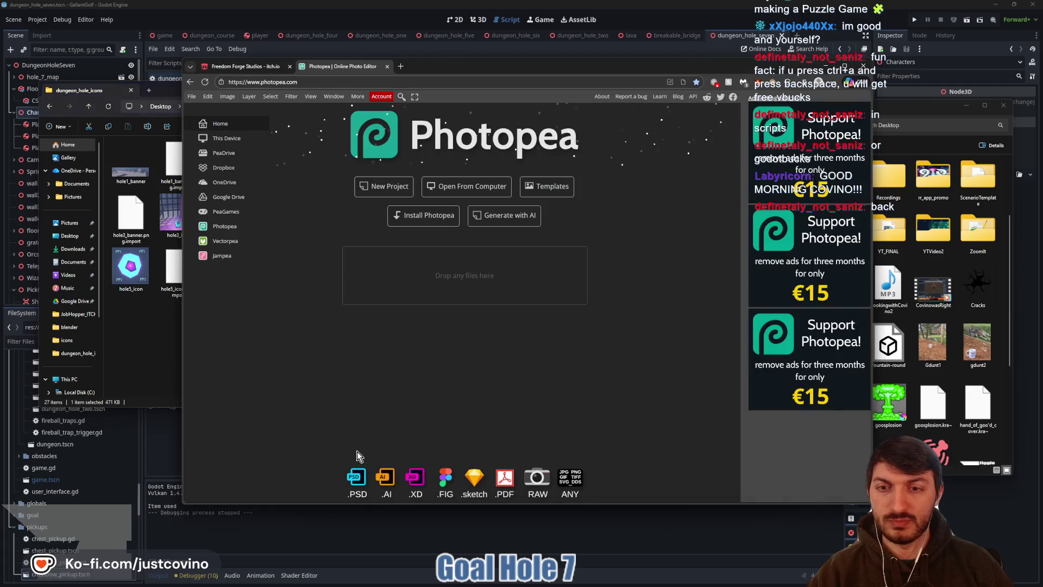
left_click(227, 96)
left_click(240, 238)
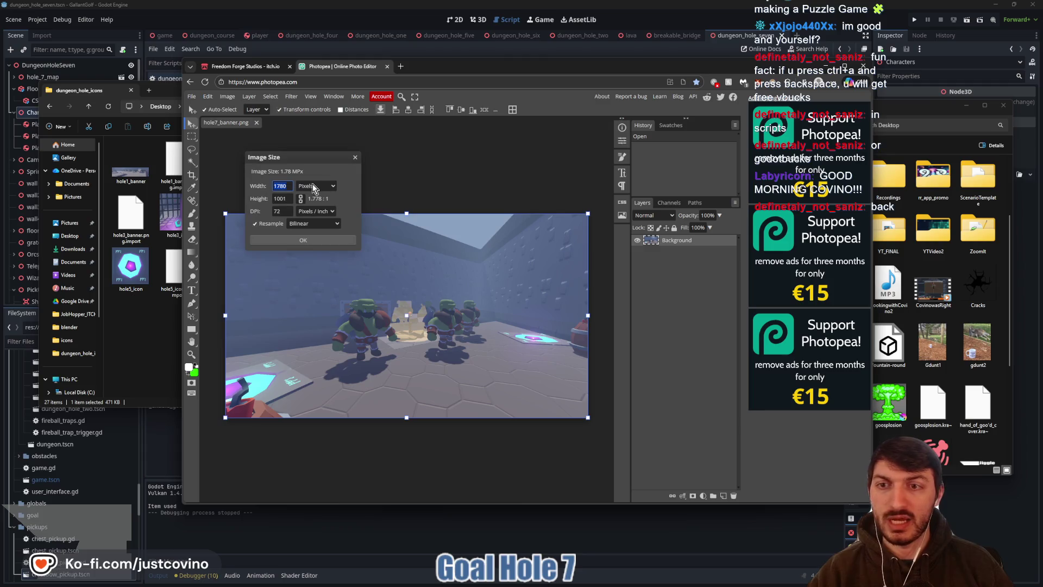
type("1000")
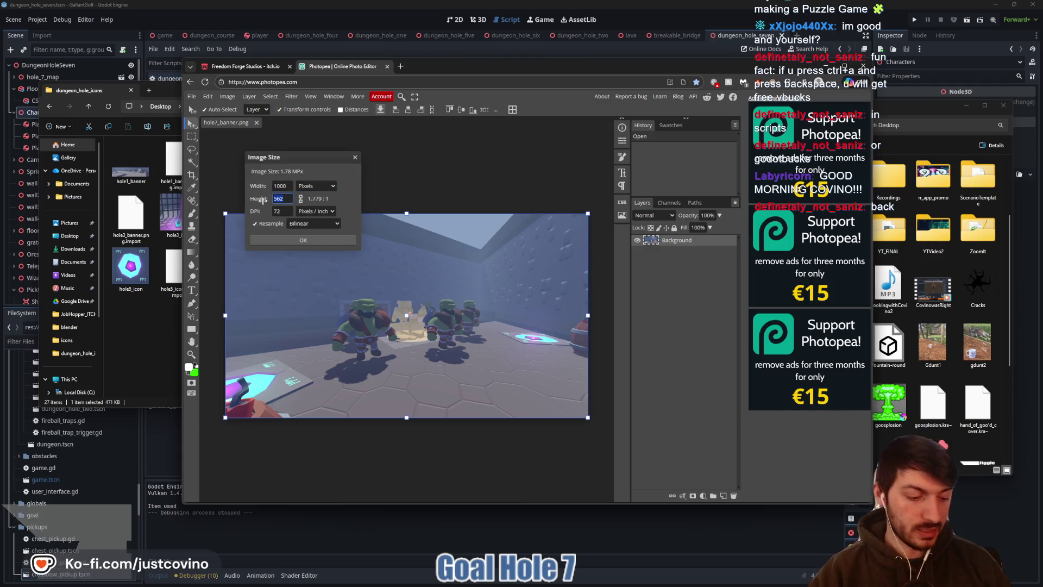
left_click(355, 157)
Crop the banner to a wide strip by trimming its top, bottom and left side.
left_click(192, 175)
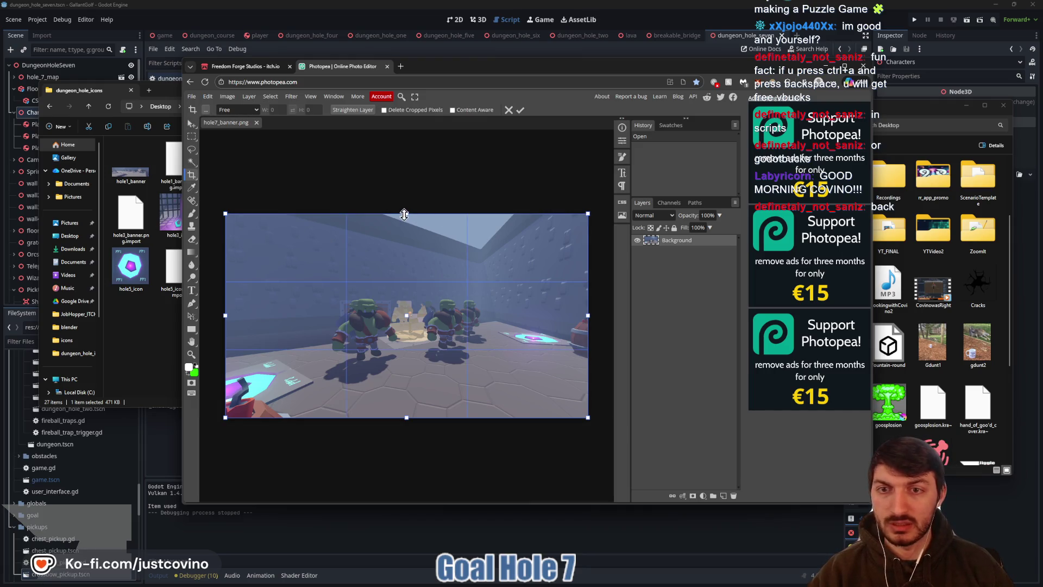
left_click_drag(407, 212, 407, 275)
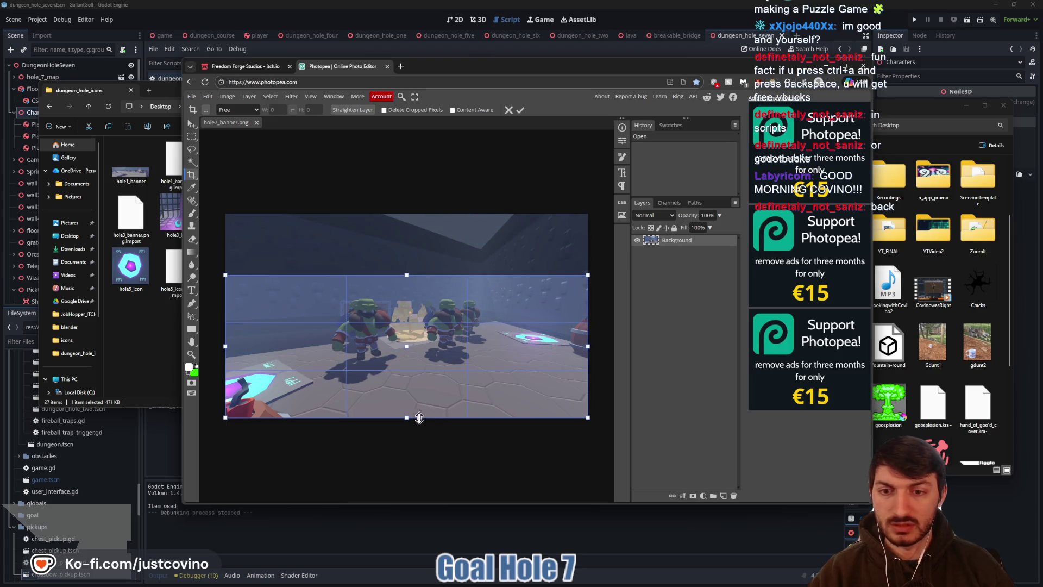
left_click_drag(407, 417, 408, 369)
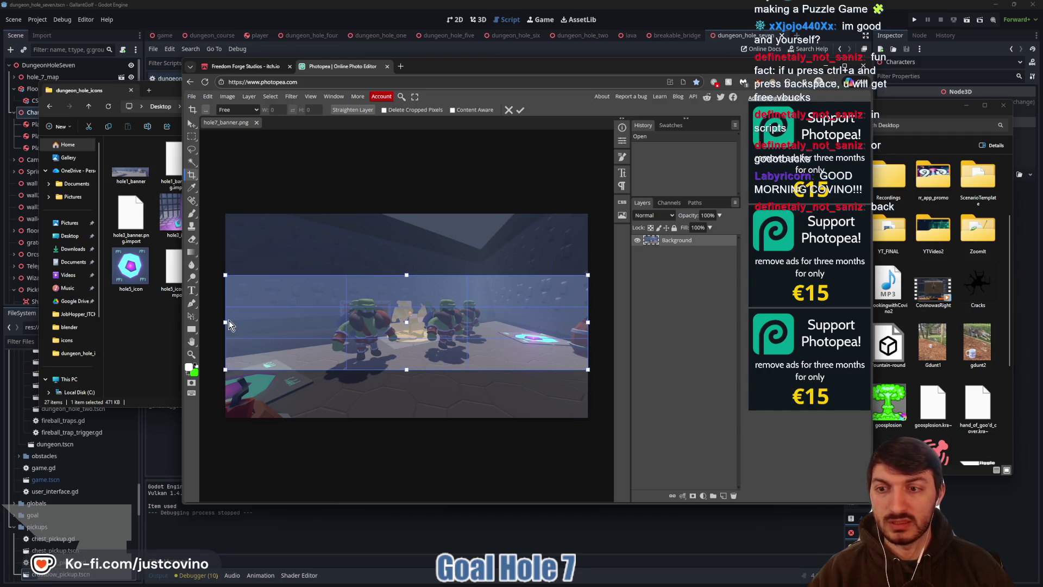
left_click_drag(229, 325, 276, 324)
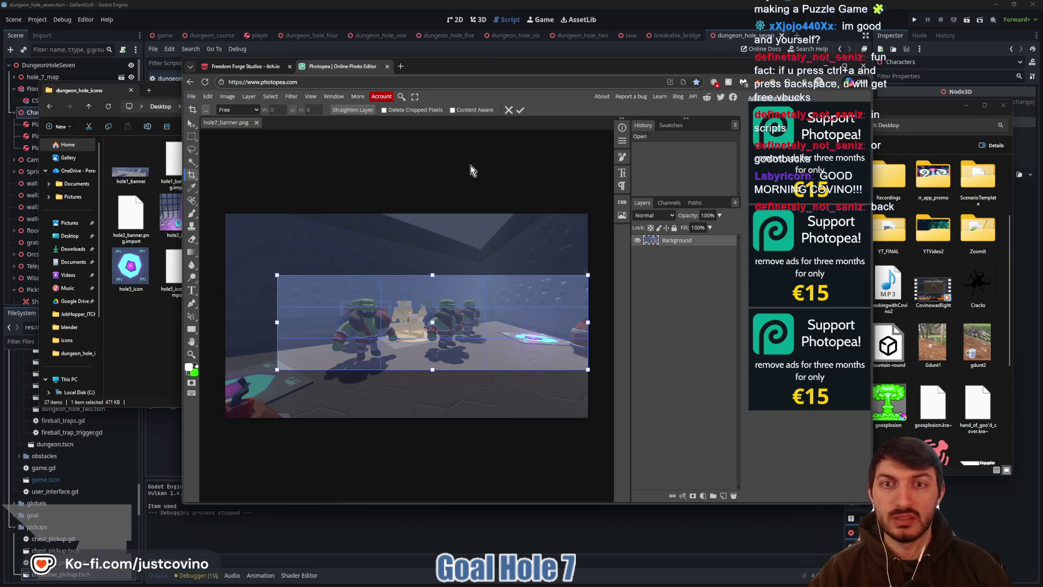
left_click(520, 110)
Resize the cropped banner to 1000×240 and save it over hole7_banner.png.
left_click(227, 96)
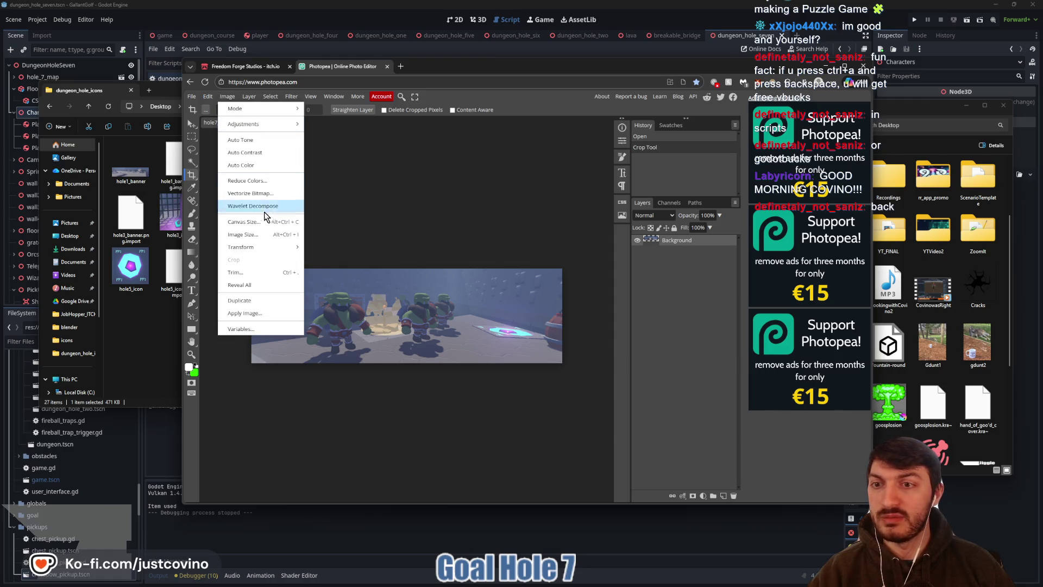
left_click(245, 234)
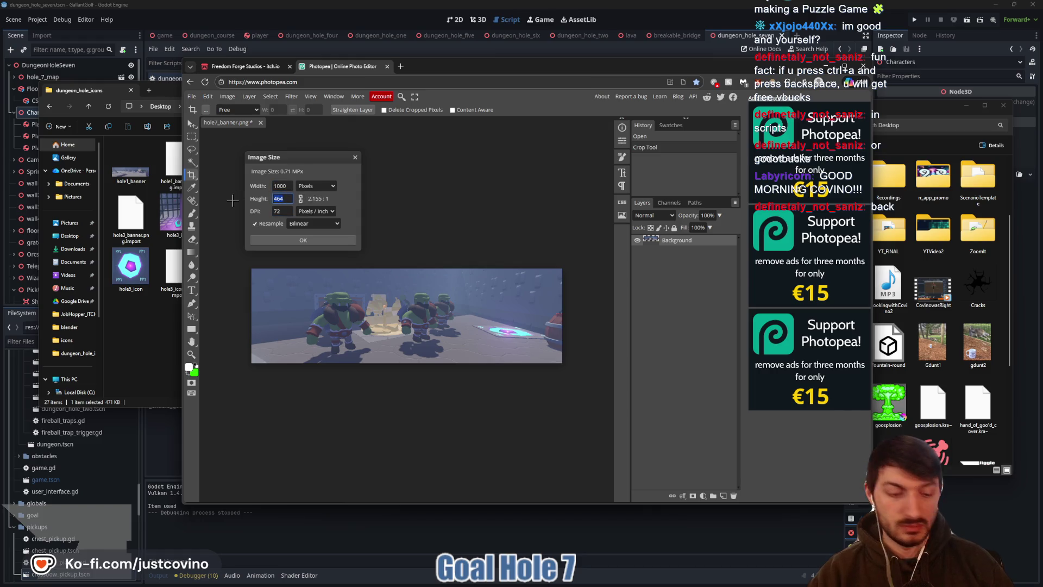
left_click(304, 240)
key("ctrl+s")
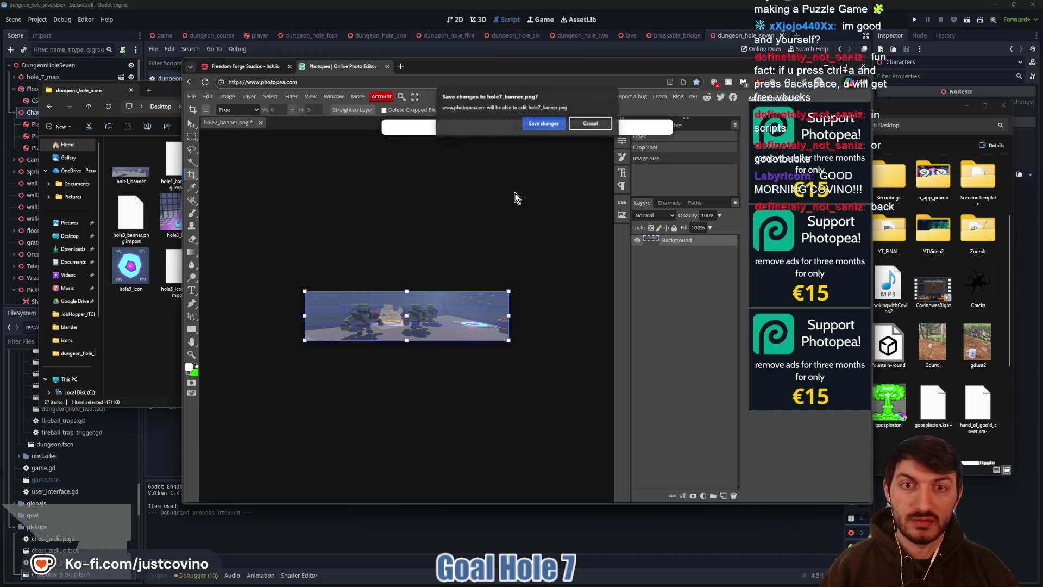
left_click(540, 124)
left_click(519, 553)
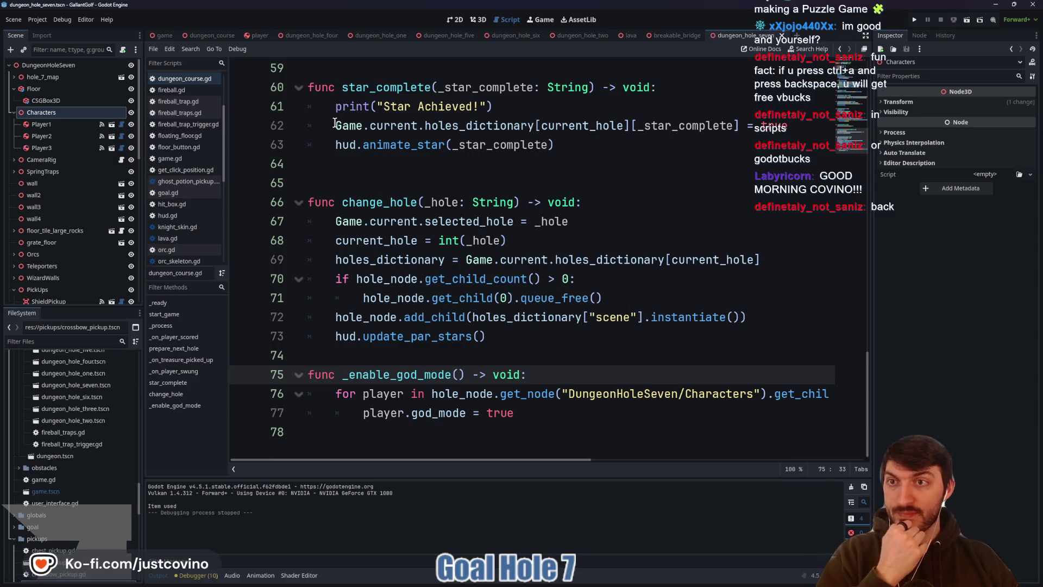
In game.gd, change the hole6_banner and hole6_icon paths to hole7 and save.
left_click(161, 35)
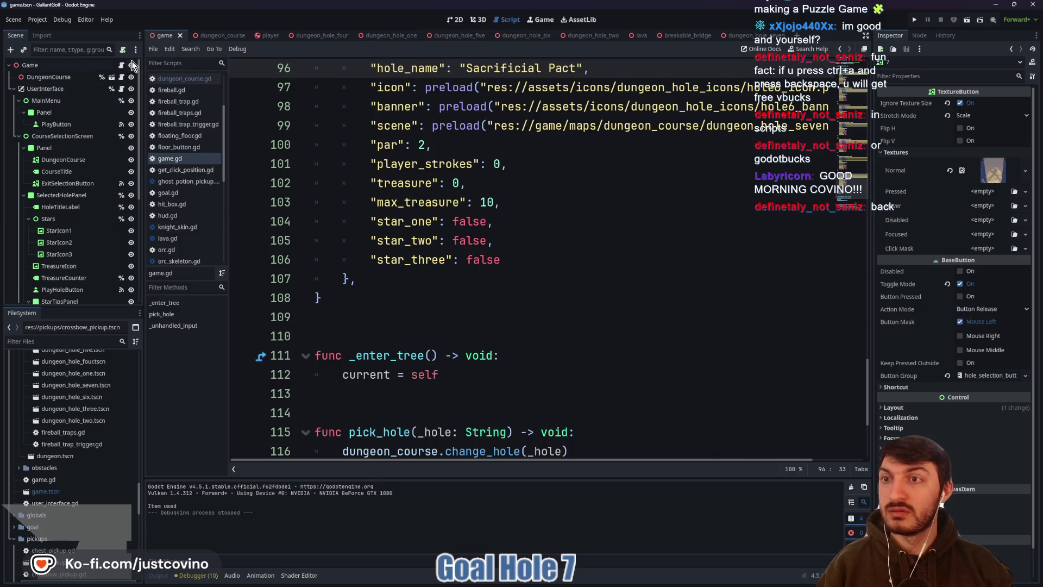
scroll(486, 272, "up", 3)
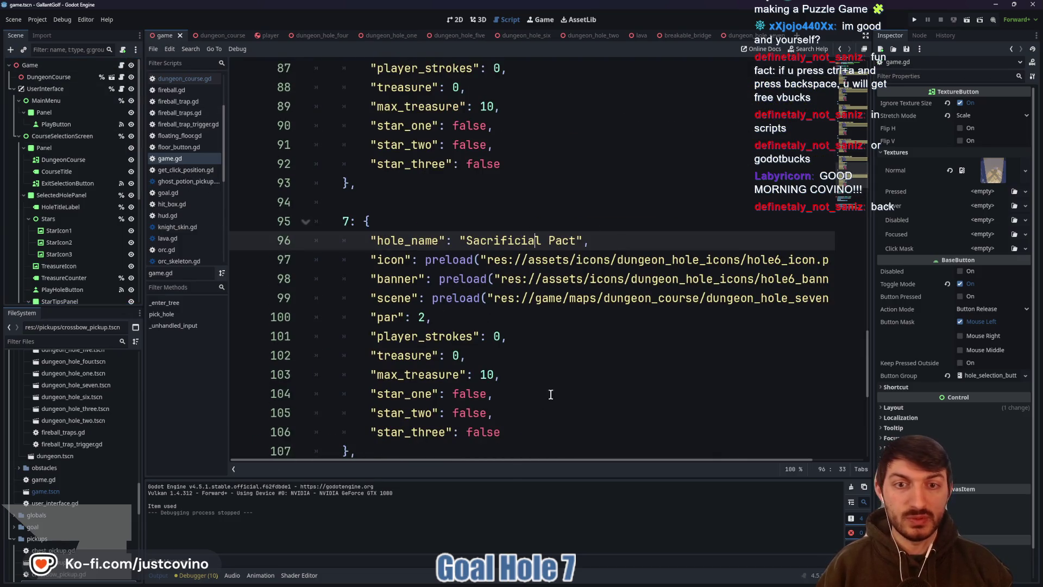
left_click_drag(510, 459, 565, 460)
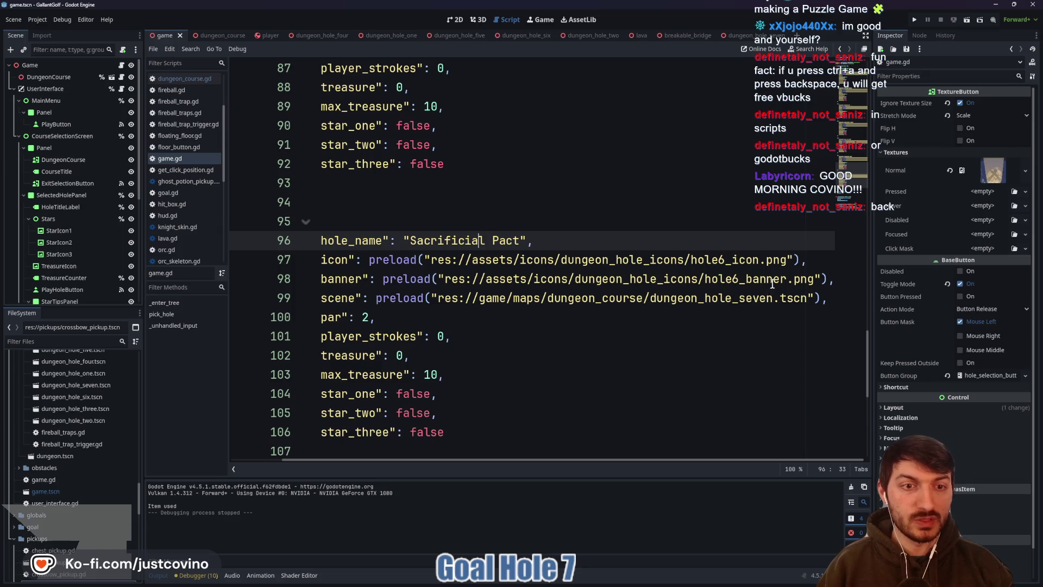
left_click(738, 278)
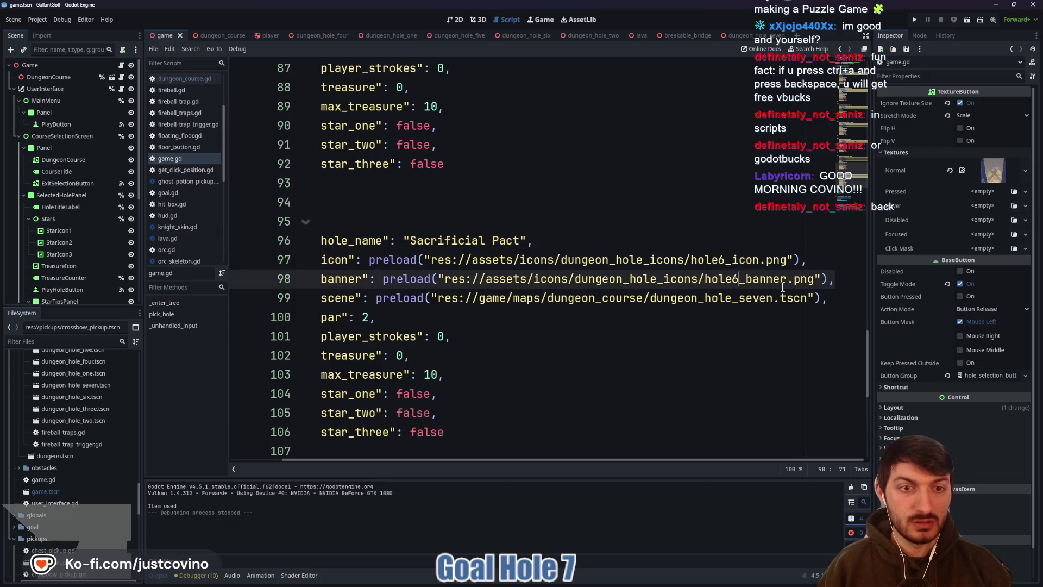
key("BackSpace")
type("7")
left_click(723, 259)
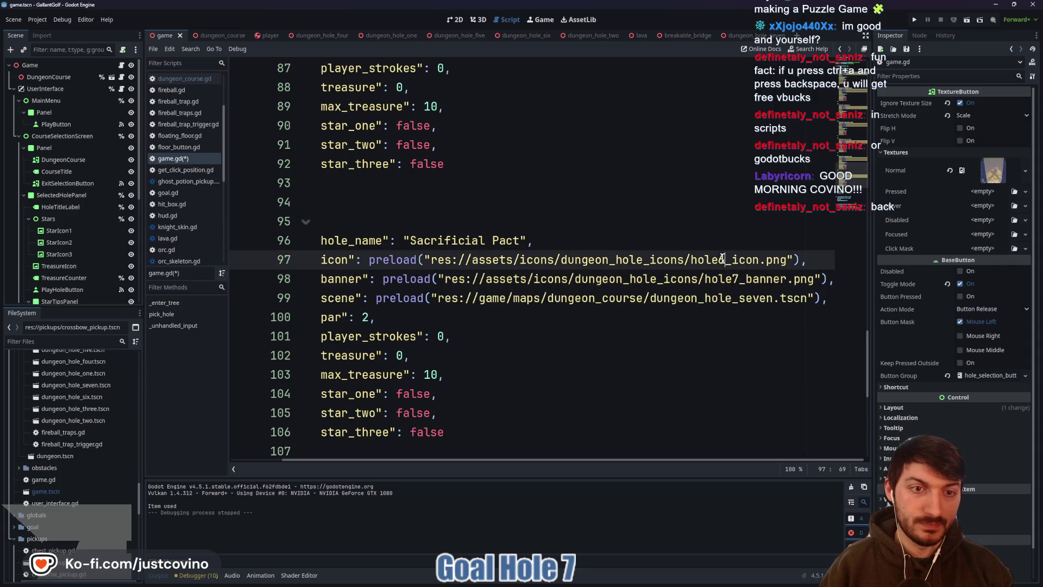
key("BackSpace")
type("7")
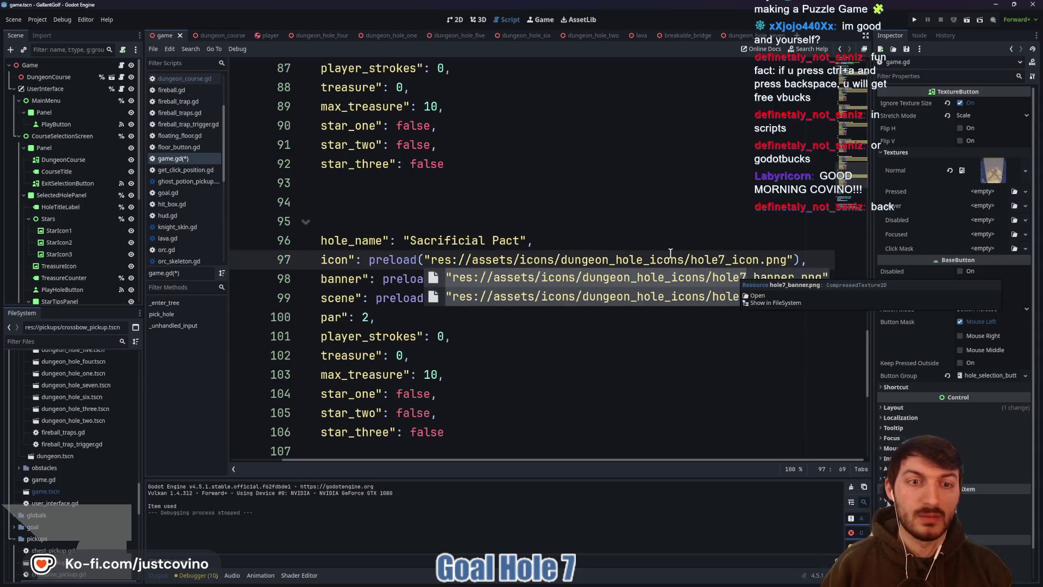
left_click(671, 259)
key("ctrl+s")
Replace the hole name 'Sacrificial Pact' with 'Portals Galore!'.
scroll(583, 461, "left", 2)
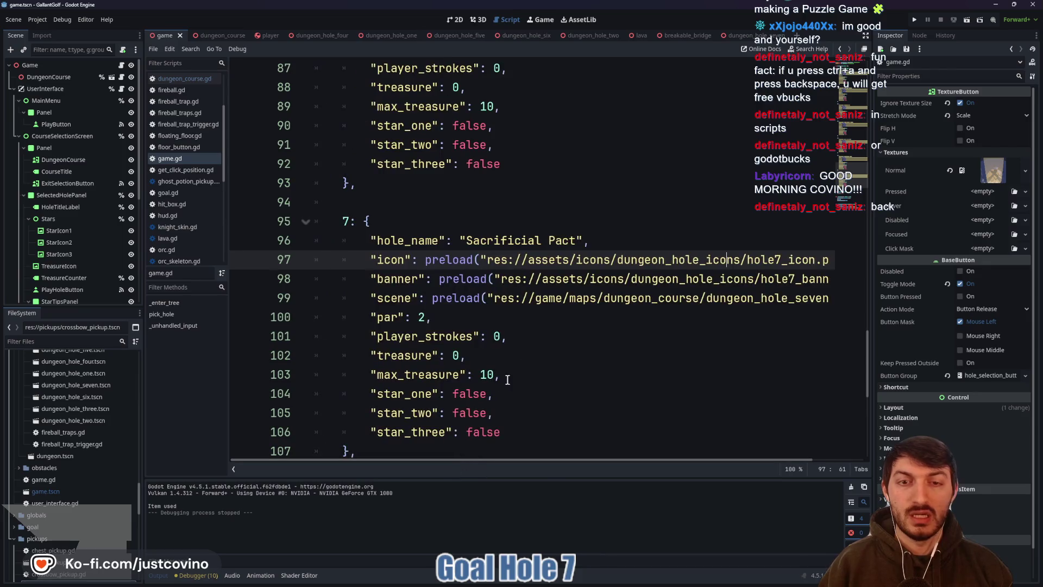
left_click_drag(574, 240, 469, 240)
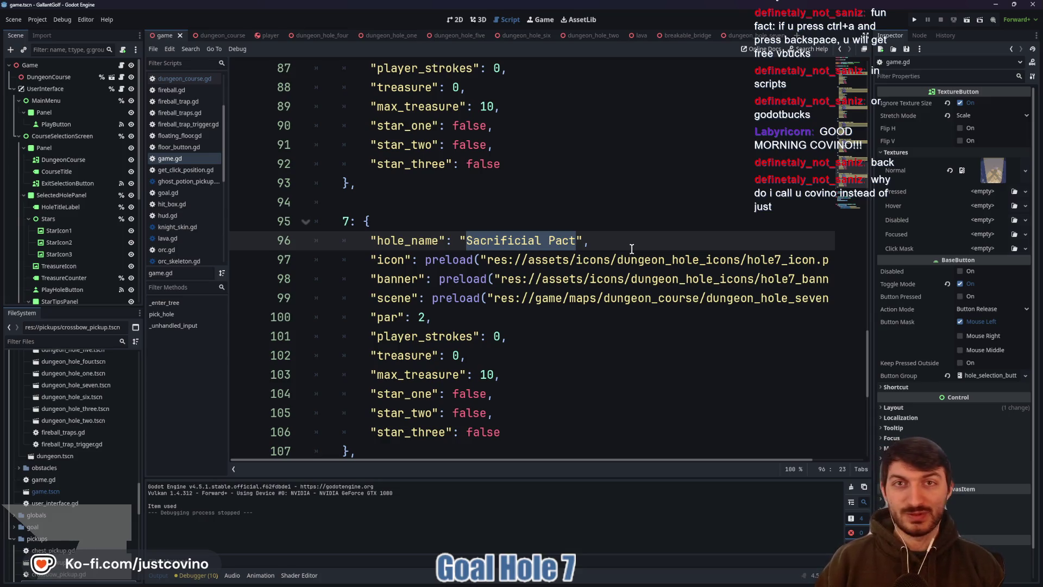
type("Port")
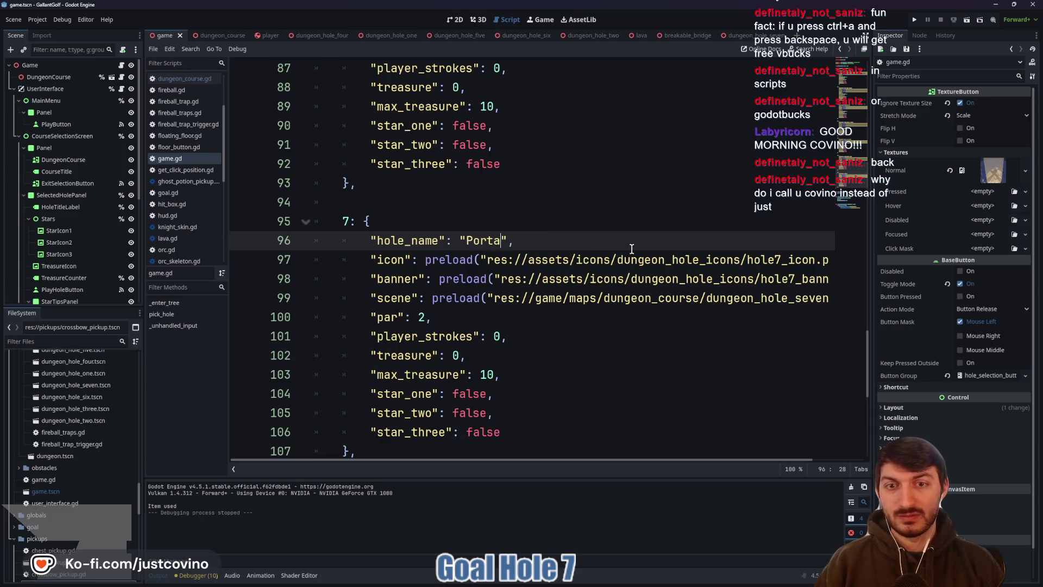
type(" Galore")
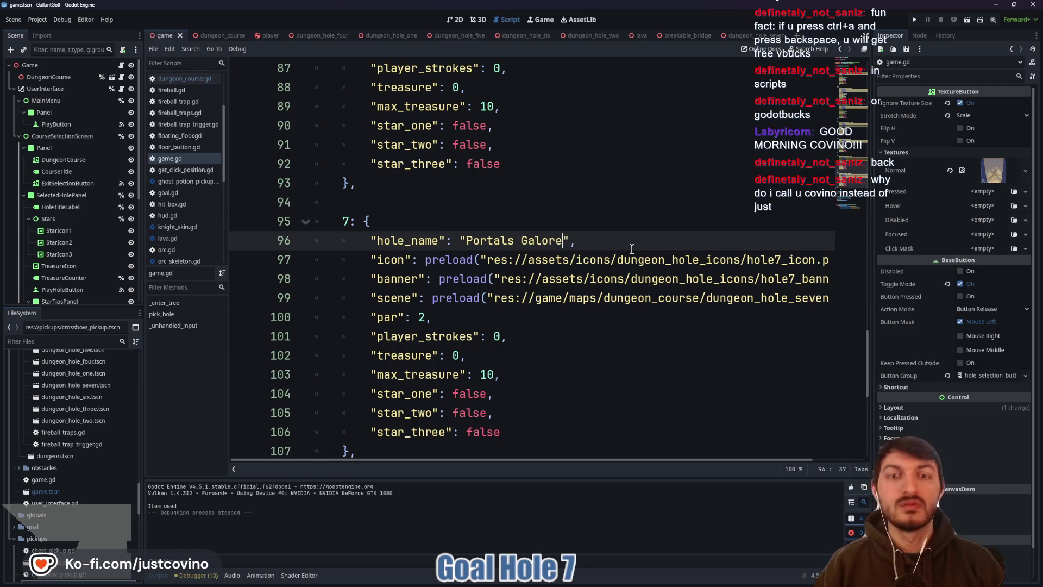
type("!")
key("End")
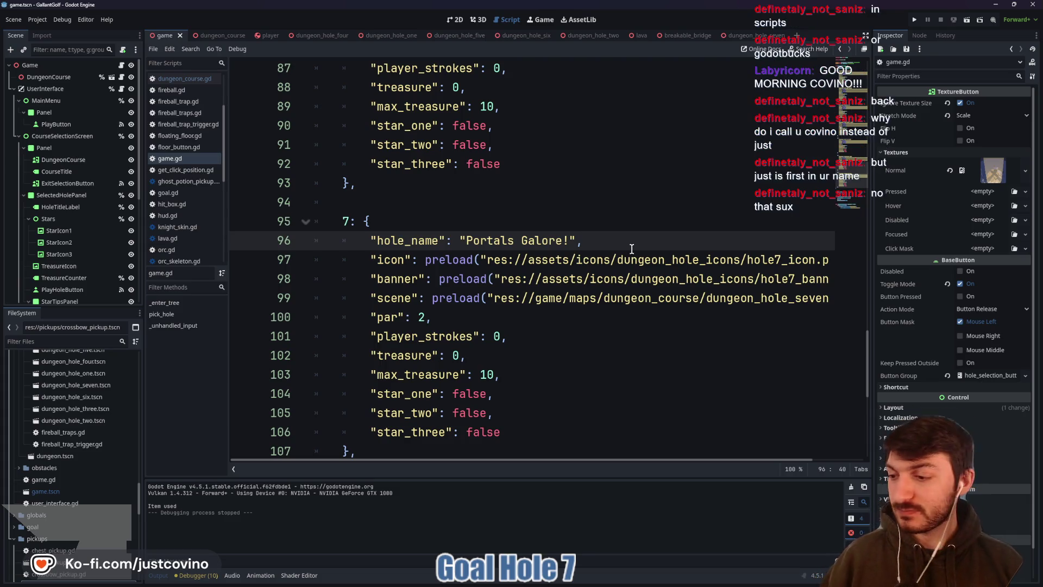
Run the game with F5 to test the hole 7 changes.
mouse_move(664, 277)
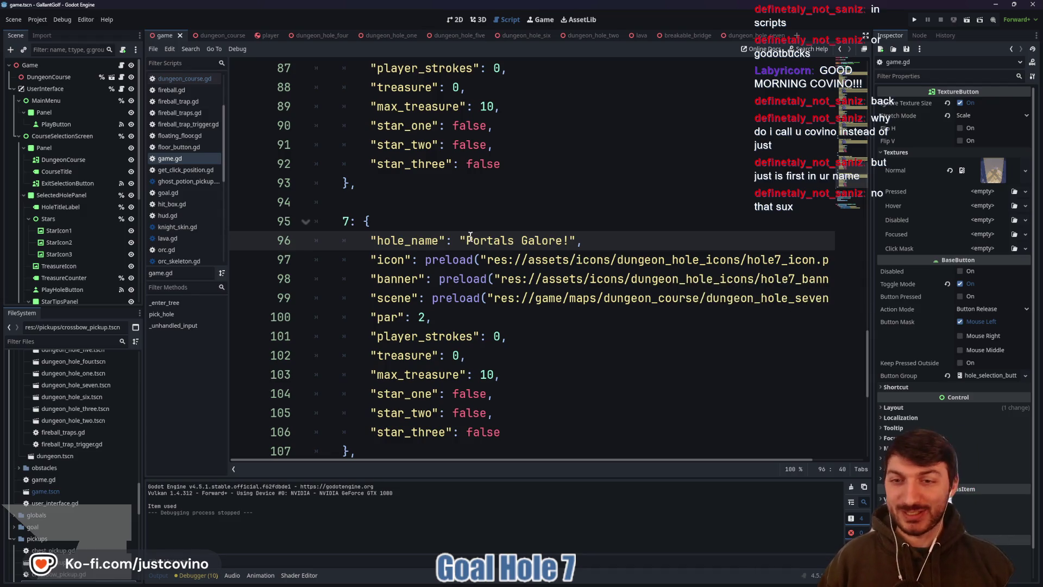
left_click(346, 221)
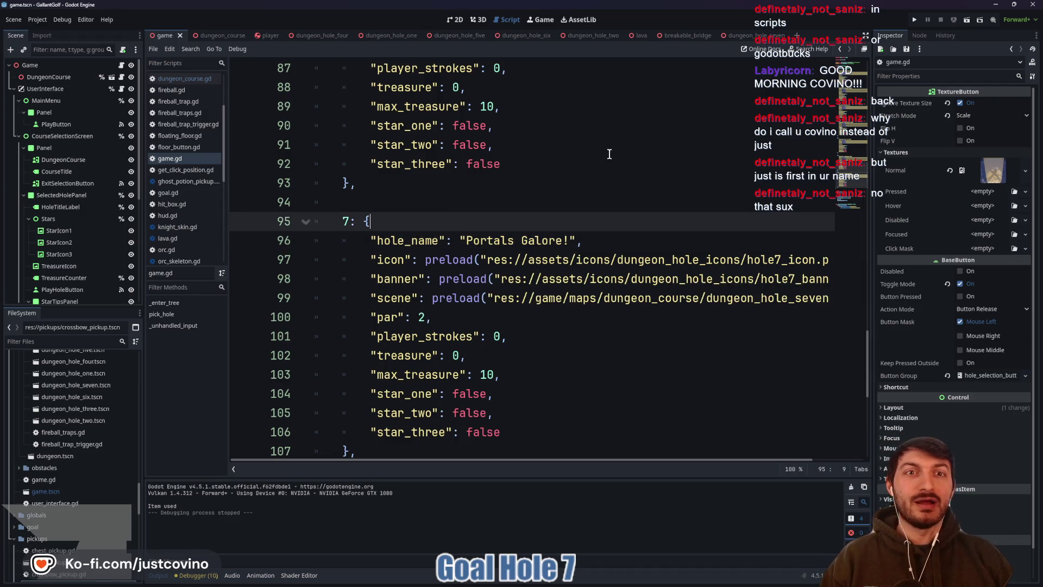
scroll(597, 173, "down", 4)
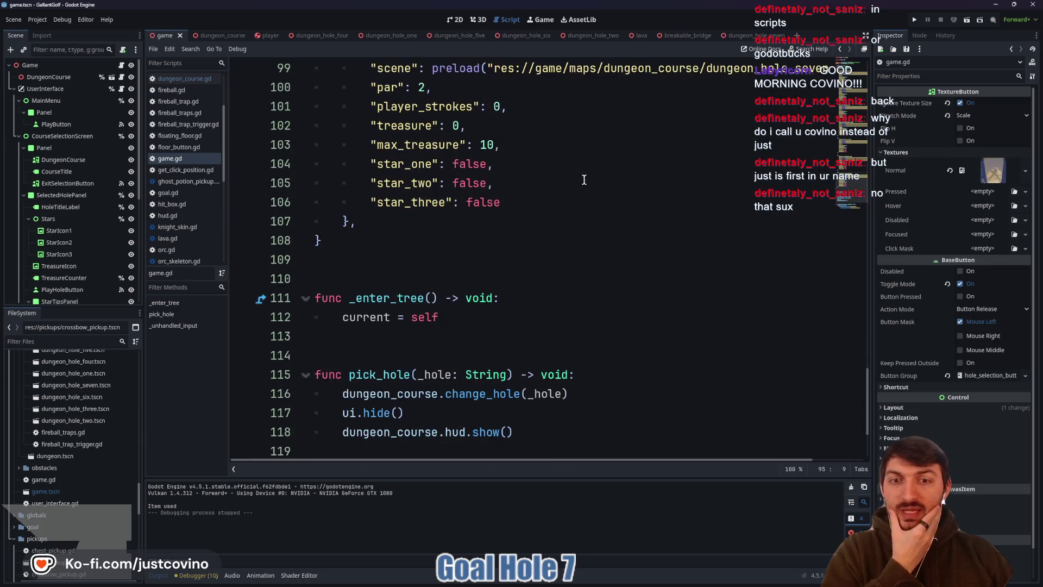
key("F5")
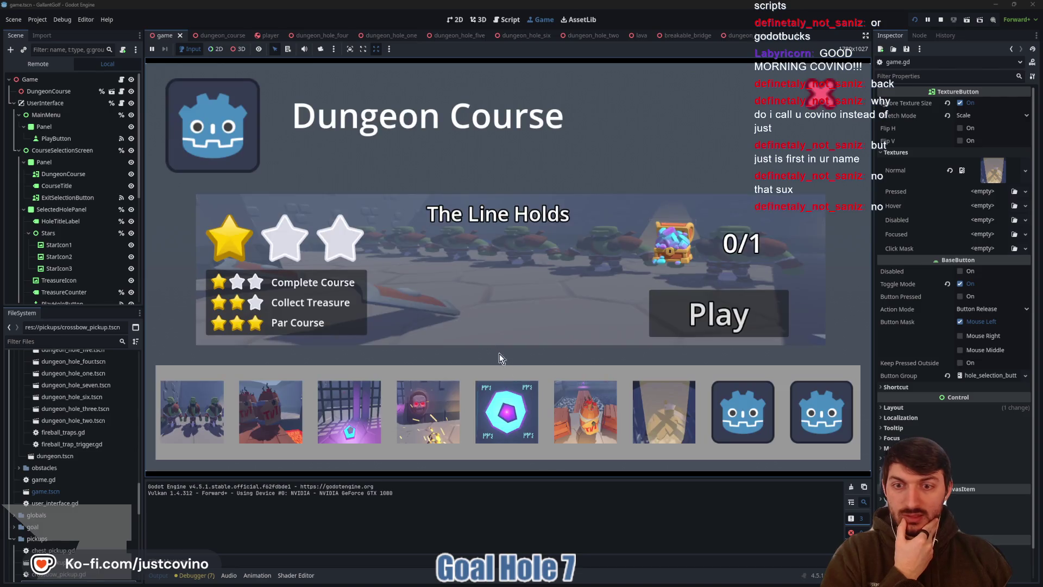
Preview Portals Galore!, Sacrificial Pact, Bop to the Top, Great Balls of Fire and the other holes.
left_click(660, 412)
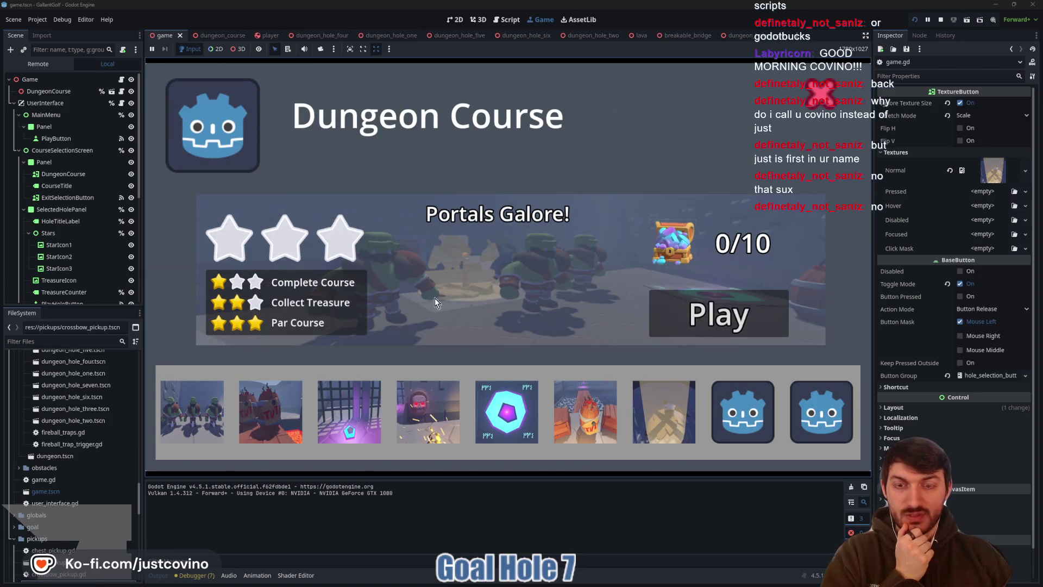
left_click(519, 423)
left_click(421, 421)
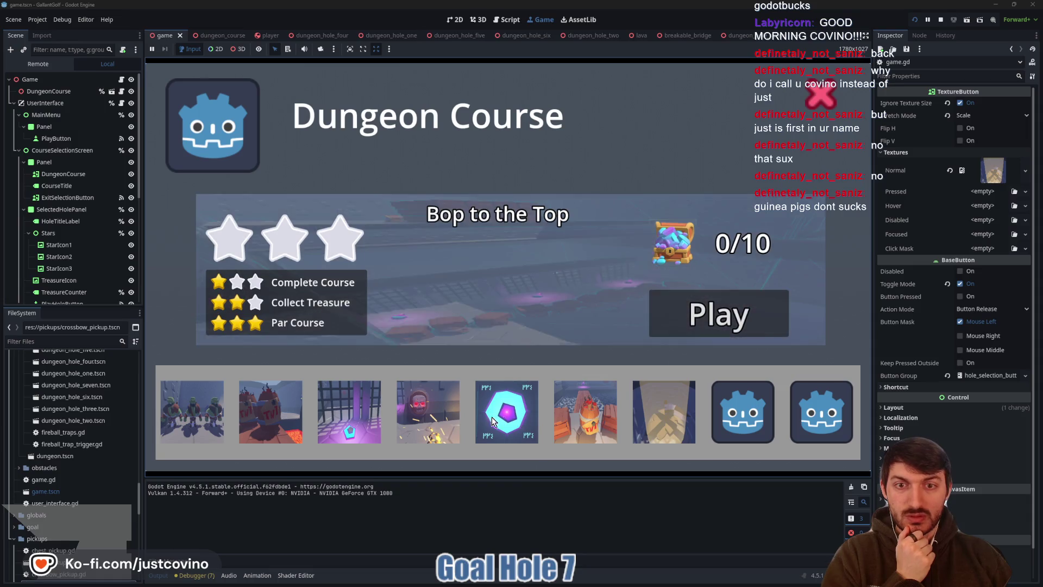
left_click(336, 419)
left_click(179, 414)
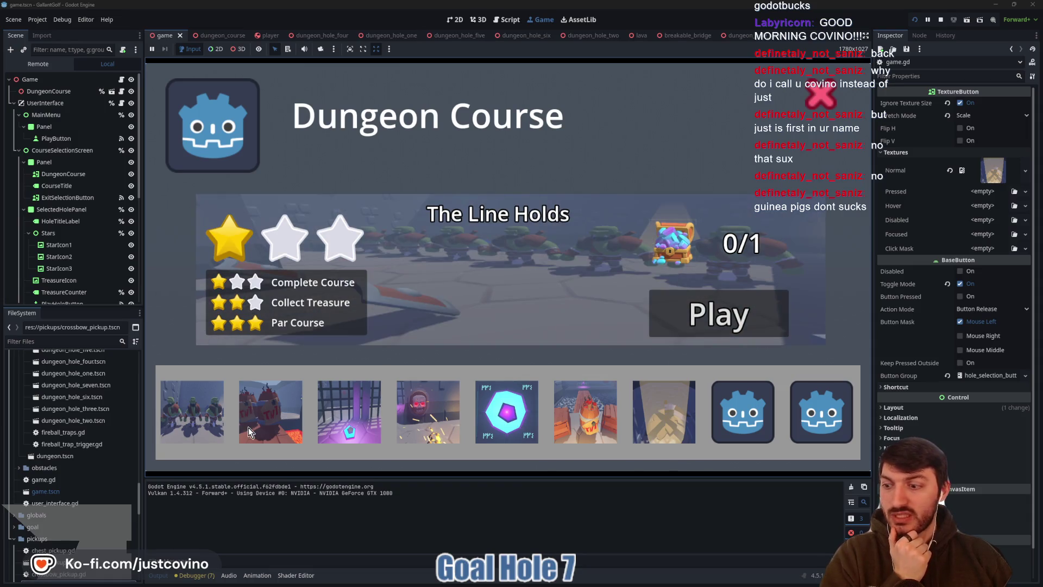
left_click(249, 427)
left_click(348, 434)
left_click(424, 430)
left_click(530, 428)
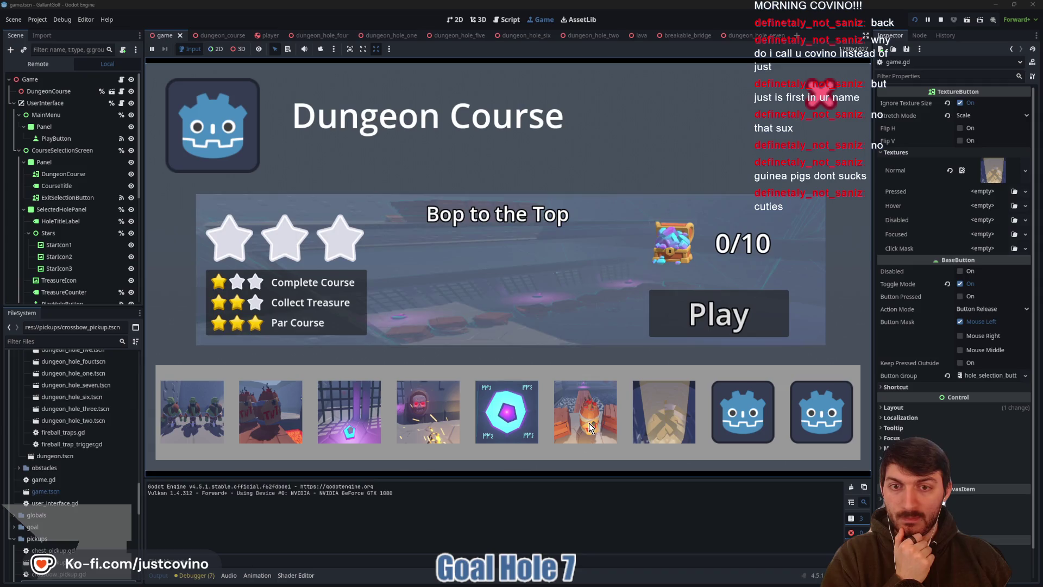
left_click(667, 434)
Preview a few more holes, then stop the game and return to the editor.
left_click(583, 426)
left_click(445, 418)
left_click(340, 420)
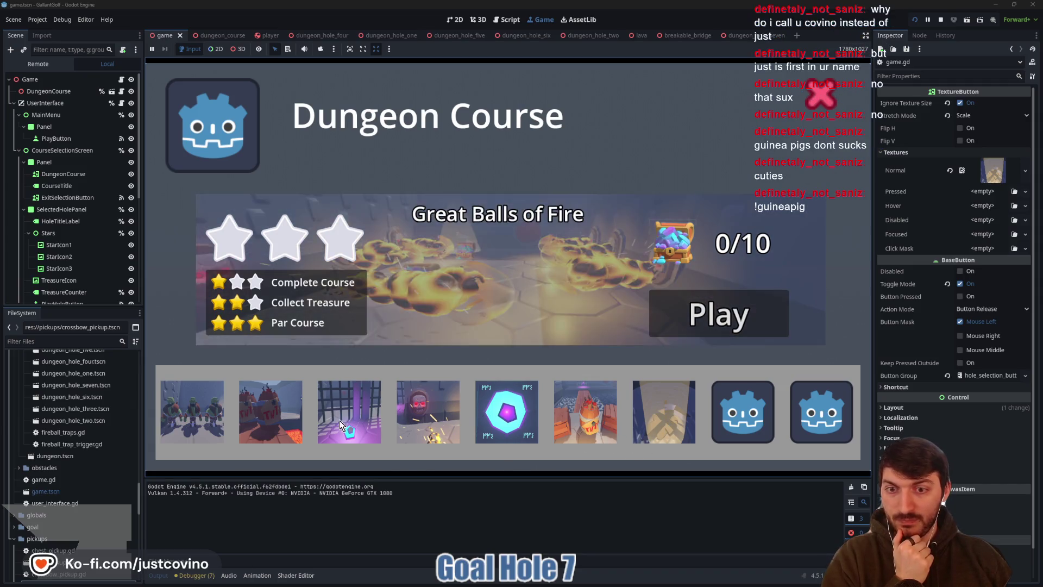
left_click(270, 421)
left_click(192, 418)
left_click(940, 20)
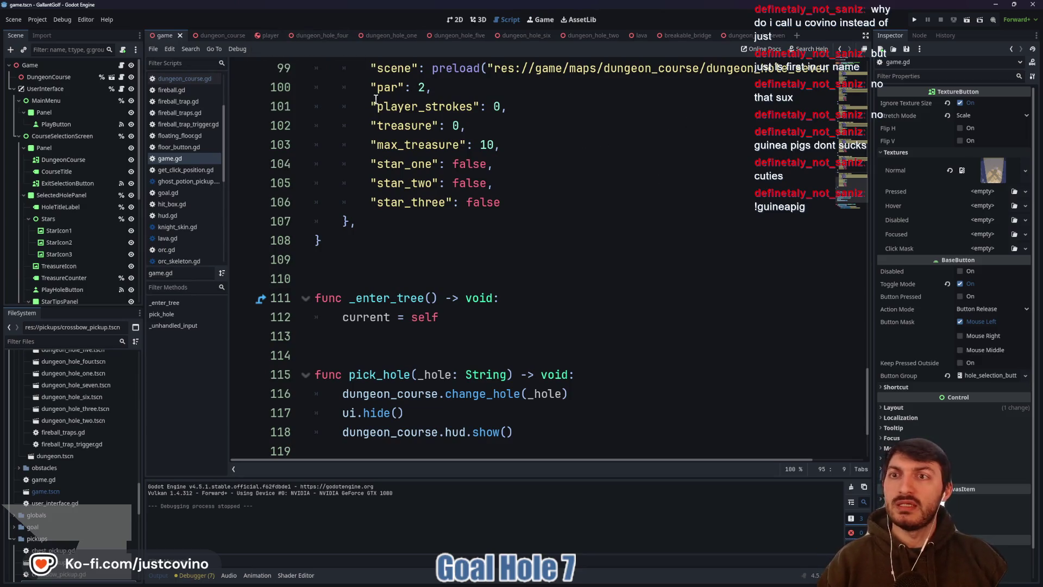
left_click(79, 341)
Find and open pushable_button.tscn, viewing it in the 3D editor.
type("push")
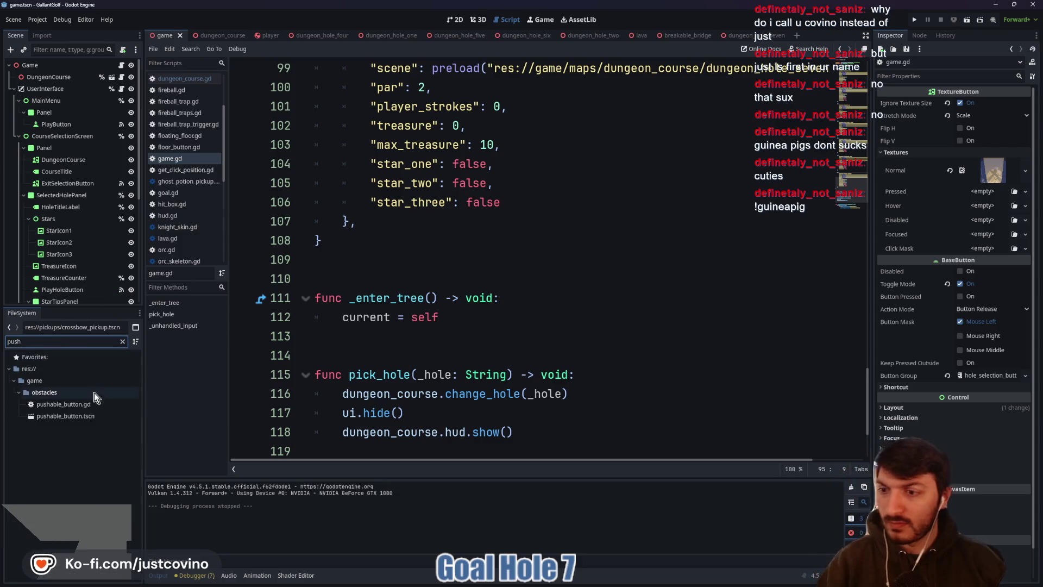
double_click(84, 414)
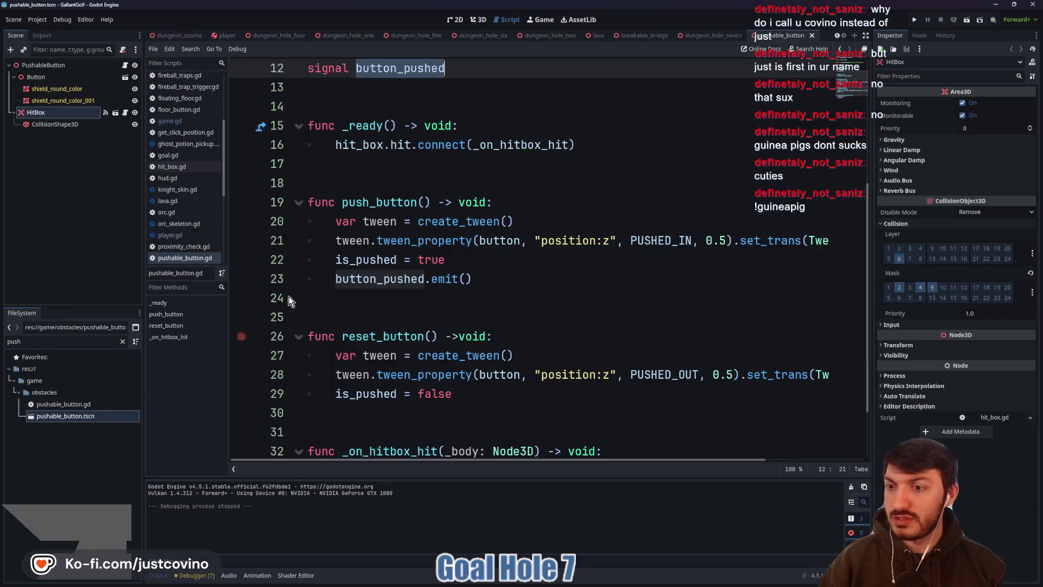
key("Down")
key("Down")
left_click(481, 20)
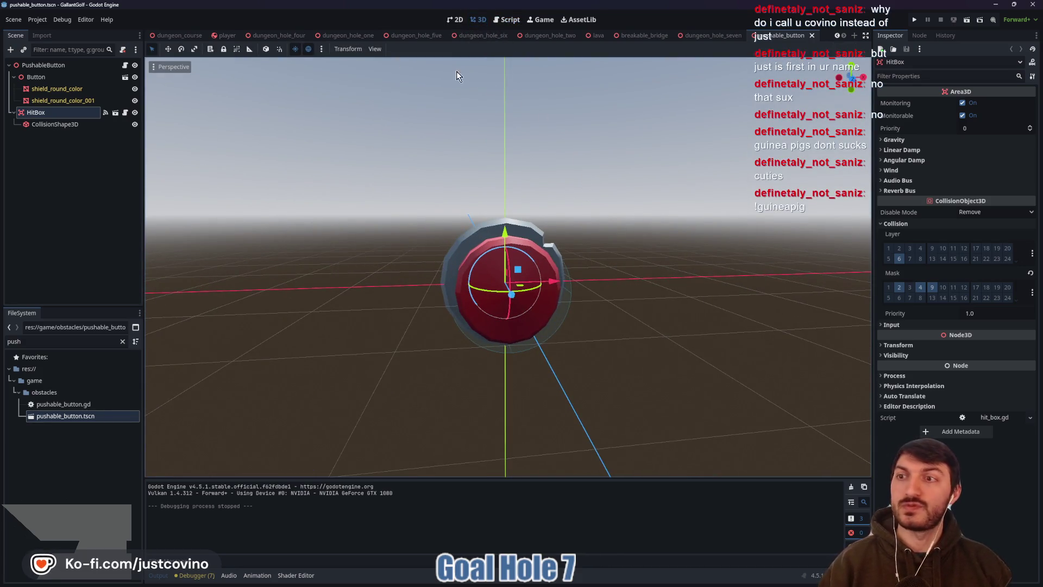
Add a GPUParticles3D child named PushedSparkle under PushableButton and save the scene.
left_click(81, 65)
key("ctrl+a")
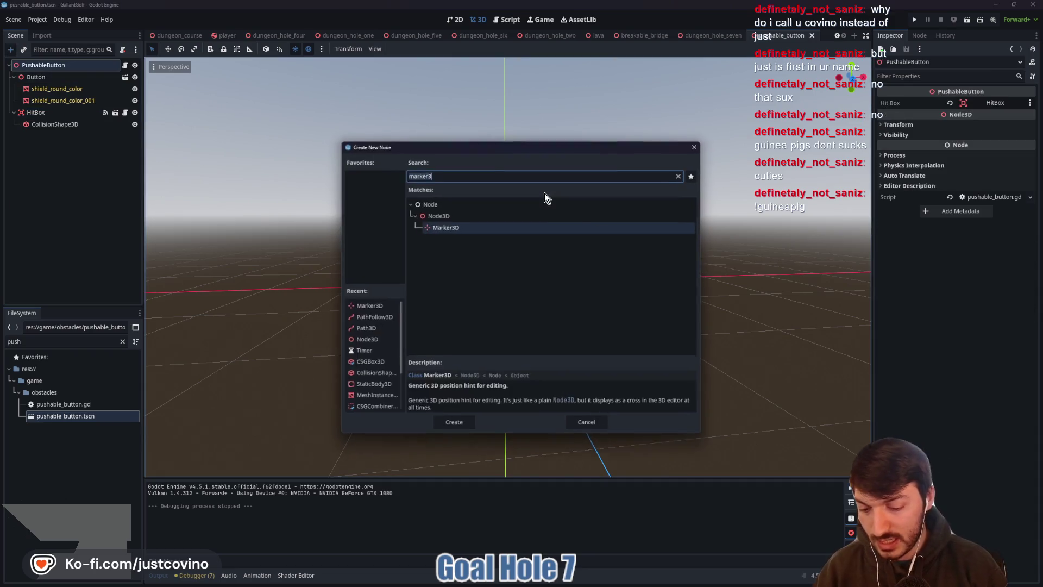
type("gpu")
key("Return")
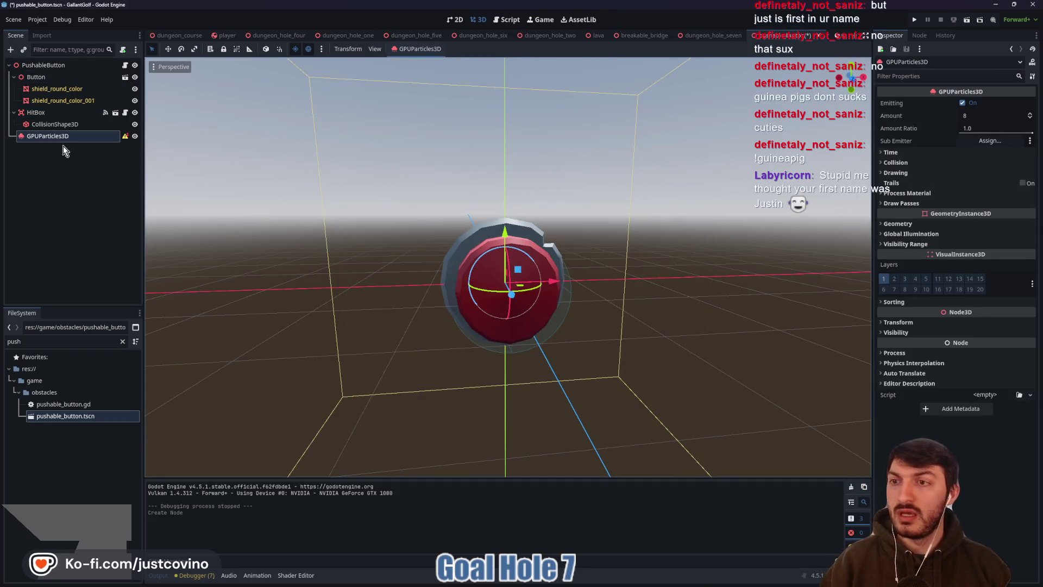
left_click(70, 137)
left_click(71, 137)
type("PushedSparkle")
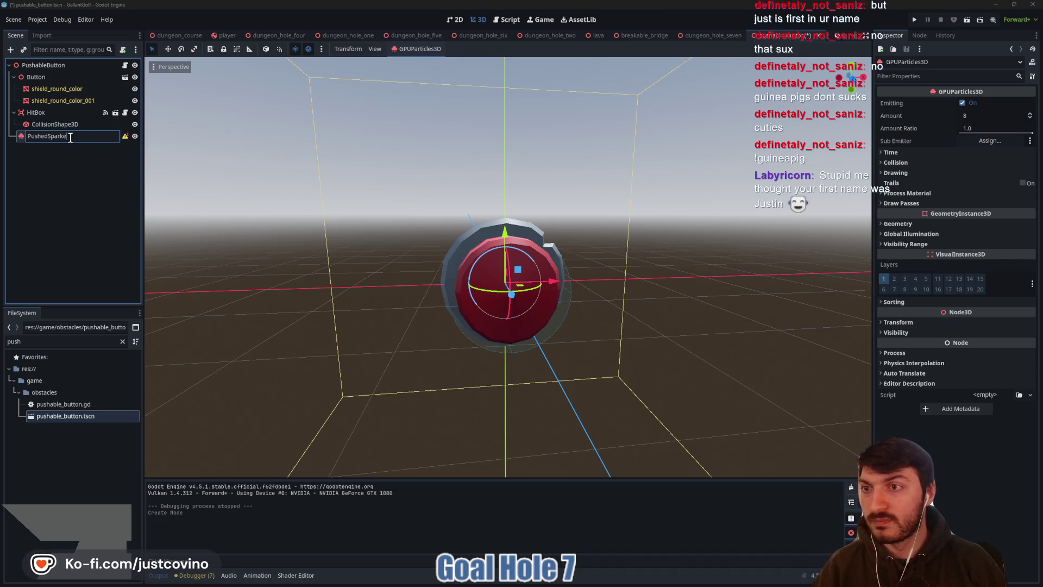
key("Return")
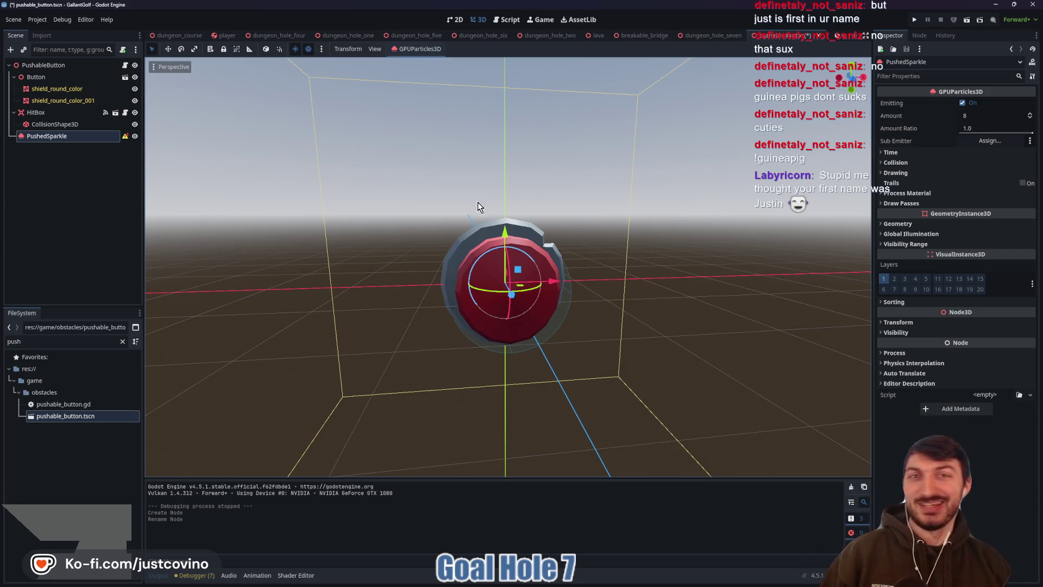
key("ctrl+s")
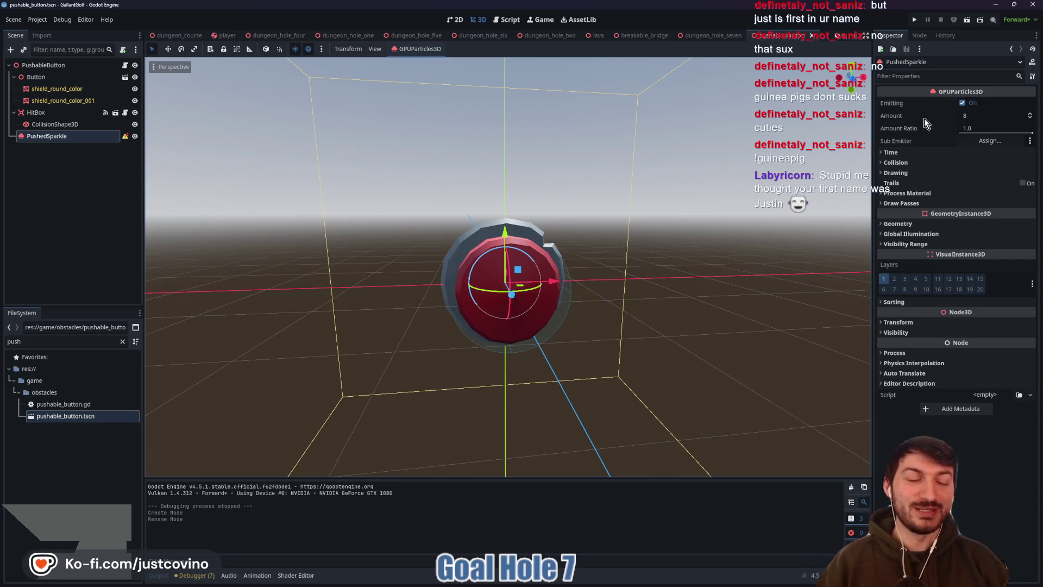
Set draw pass 1 to a PlaneMesh oriented to face Z.
left_click(927, 194)
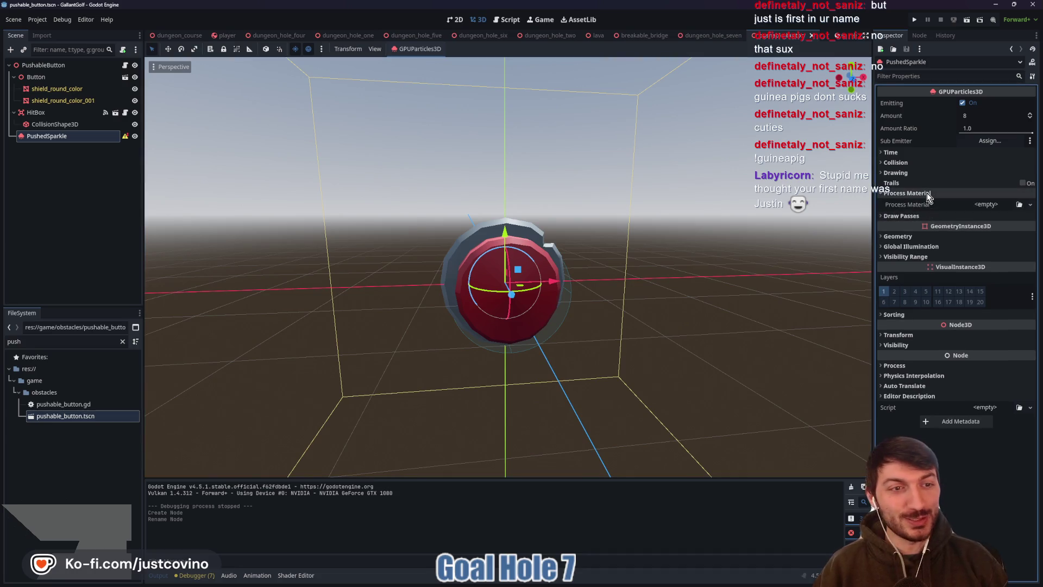
left_click(928, 218)
left_click(986, 241)
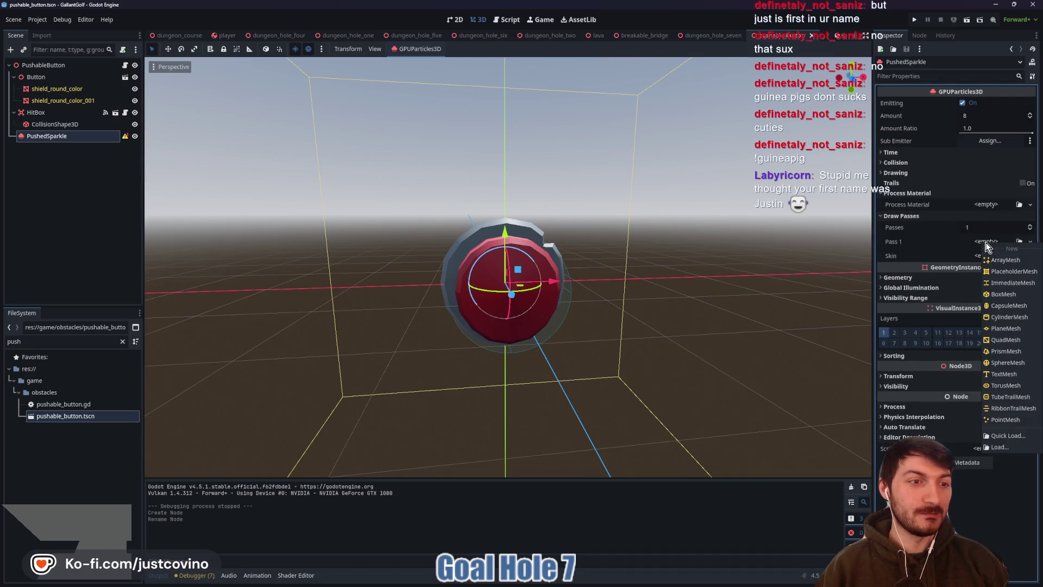
left_click(1006, 328)
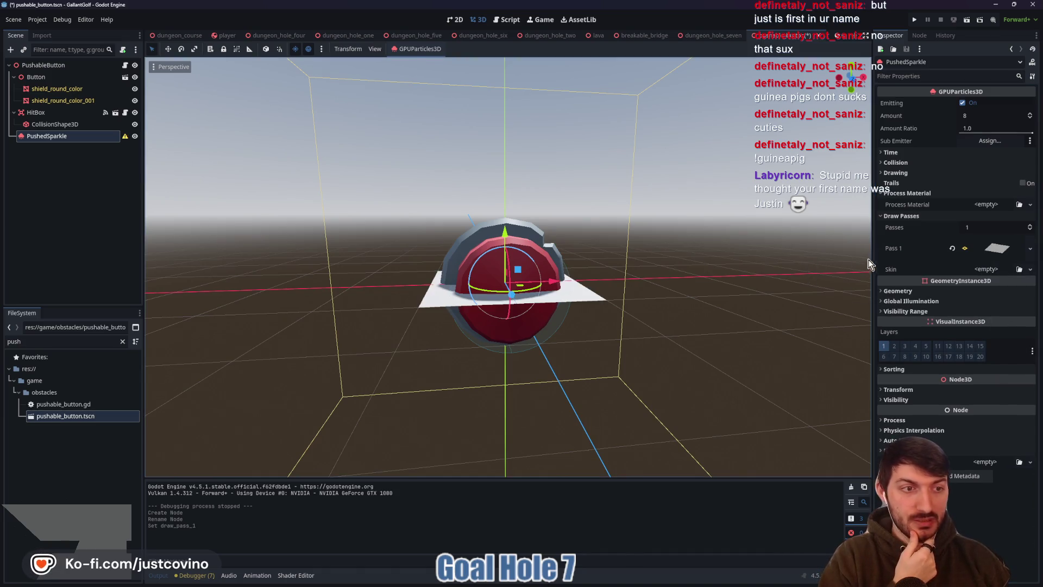
left_click(996, 248)
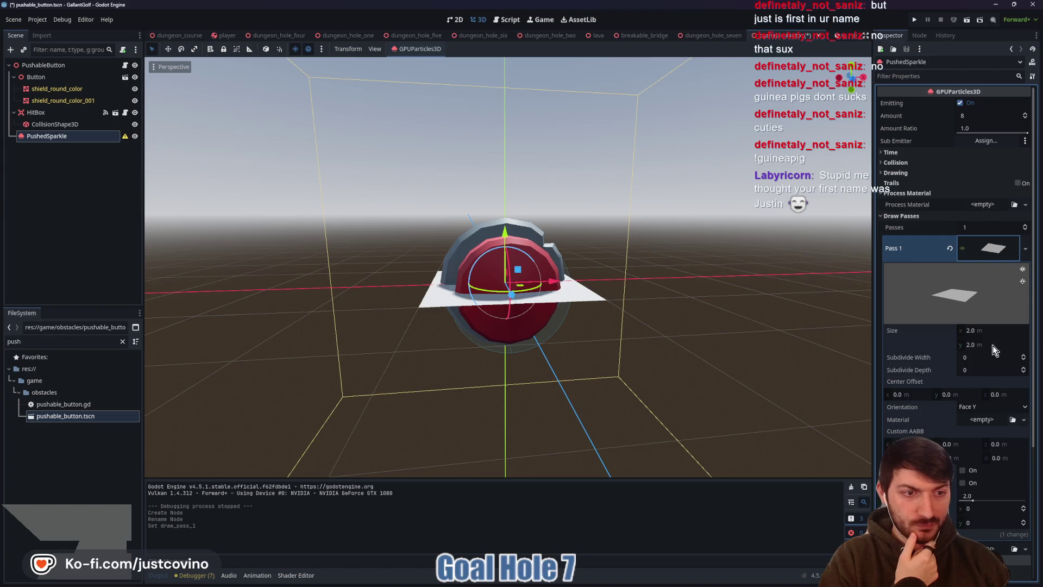
left_click(975, 410)
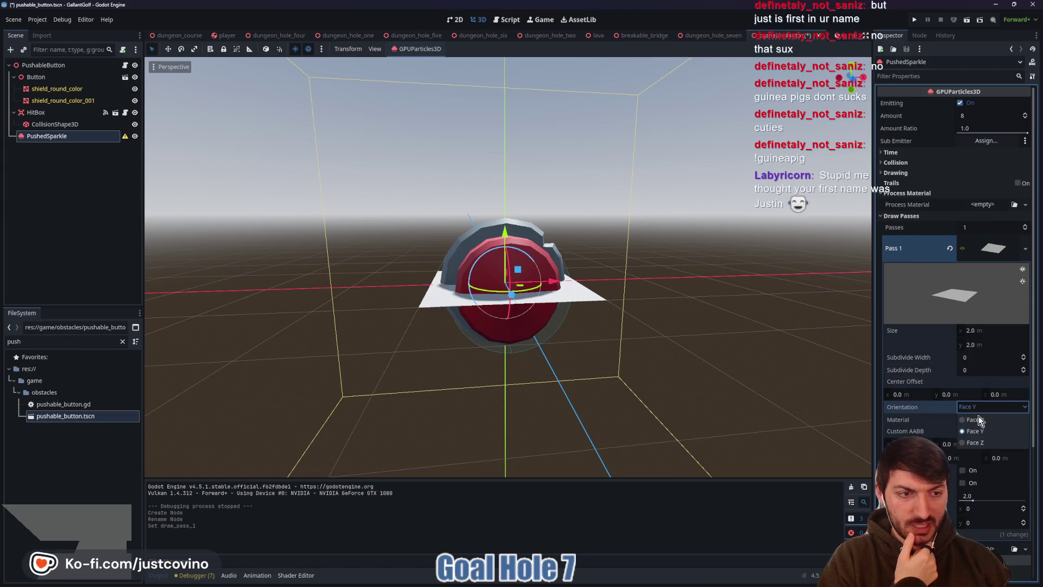
left_click(988, 442)
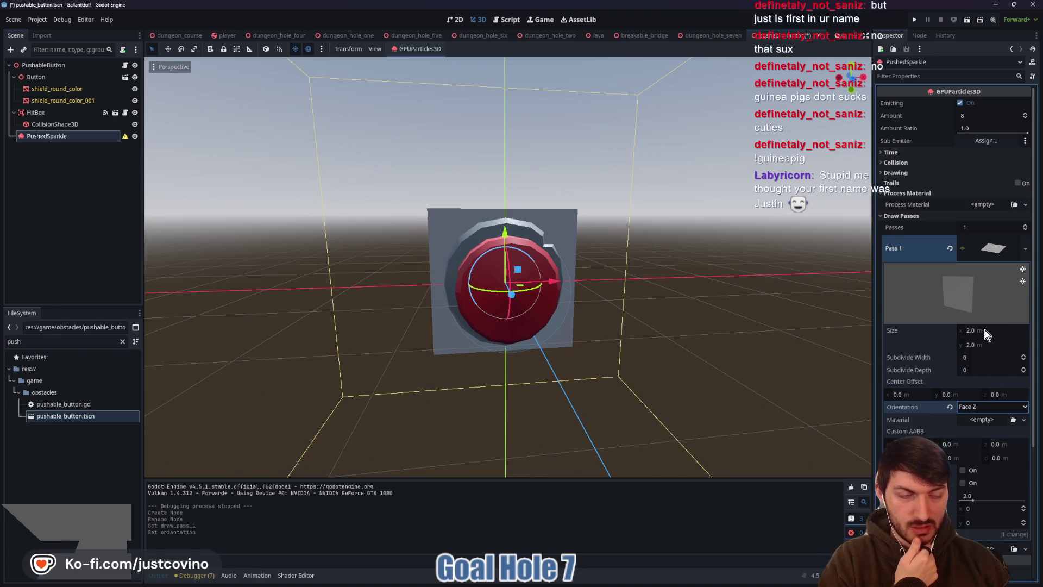
Give the plane a new StandardMaterial3D and expand its Albedo settings.
left_click(122, 341)
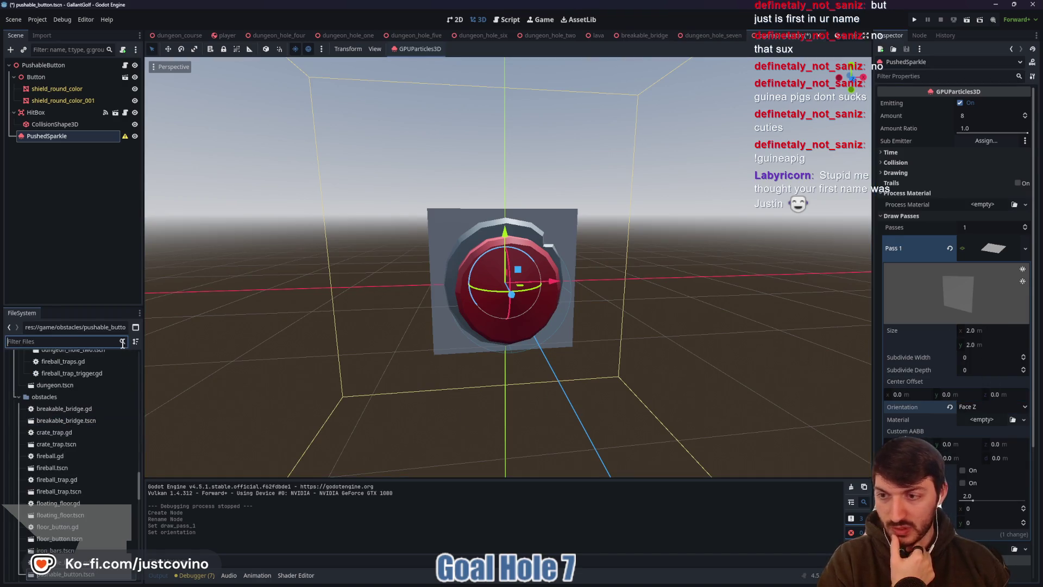
scroll(972, 317, "down", 3)
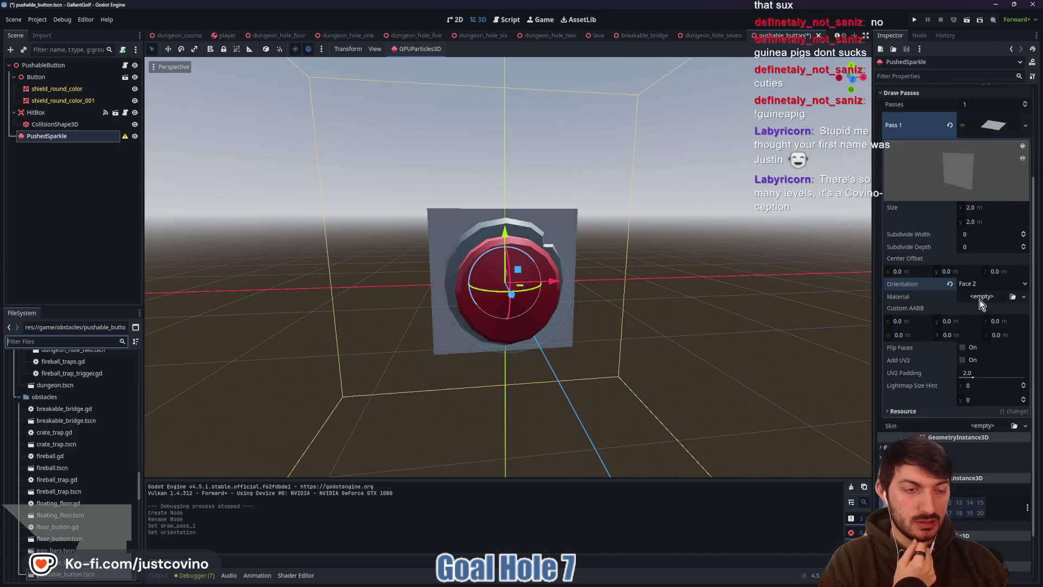
left_click(981, 299)
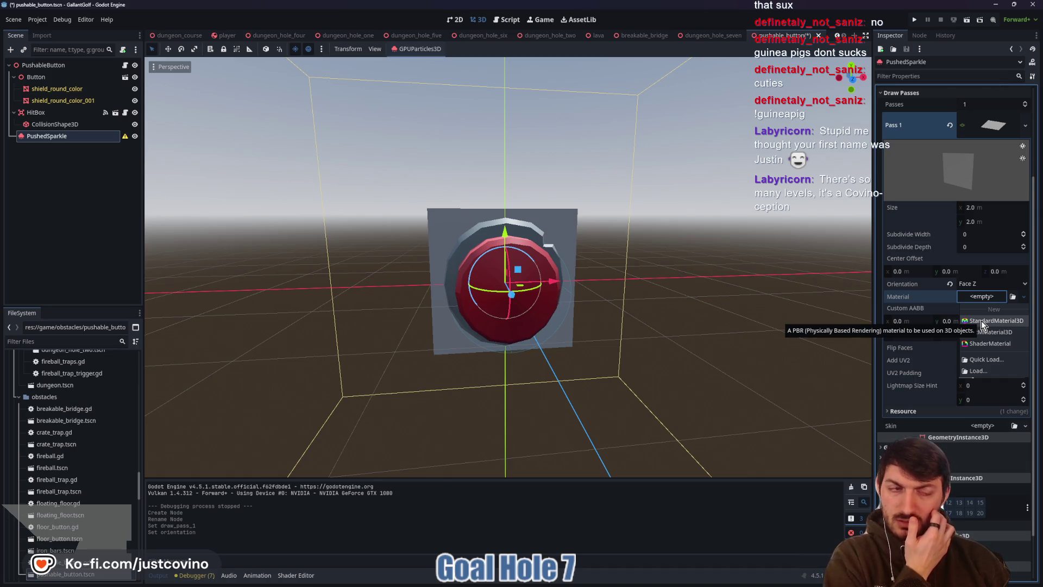
left_click(981, 322)
left_click(985, 303)
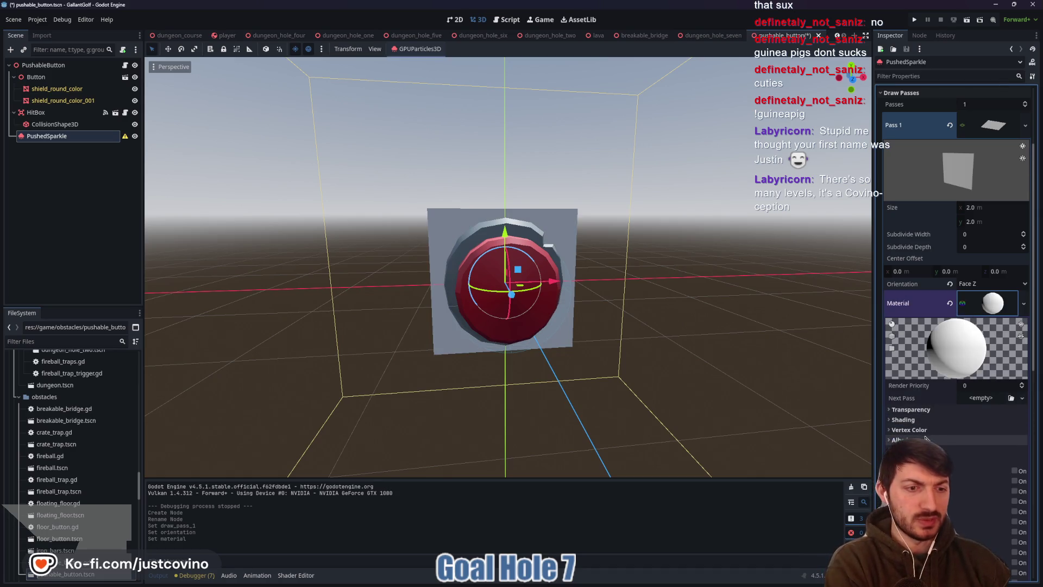
left_click(925, 438)
Browse the project's textures folder in the FileSystem for a sparkle image.
scroll(70, 404, "up", 3)
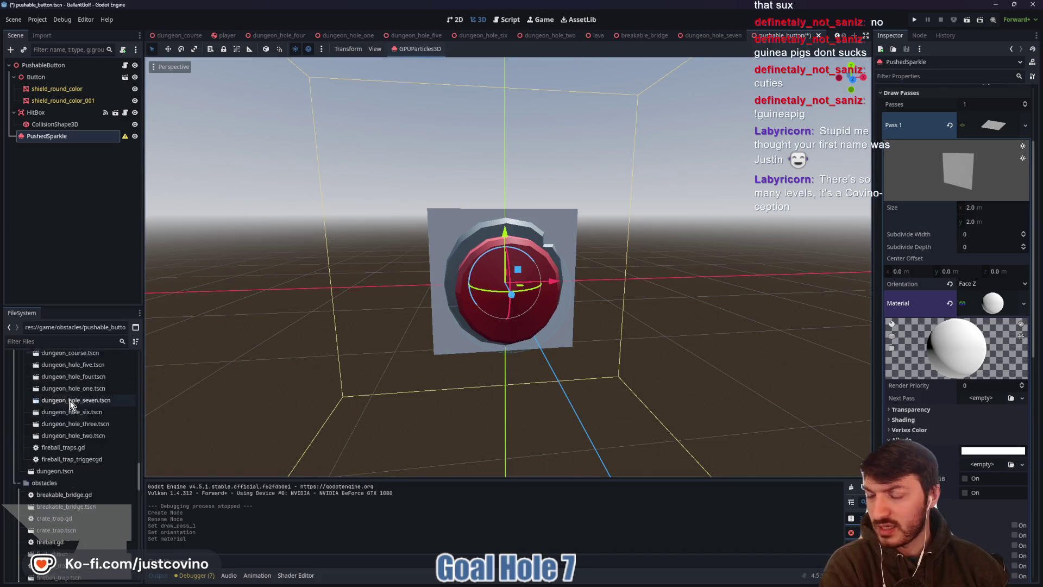
scroll(48, 417, "up", 10)
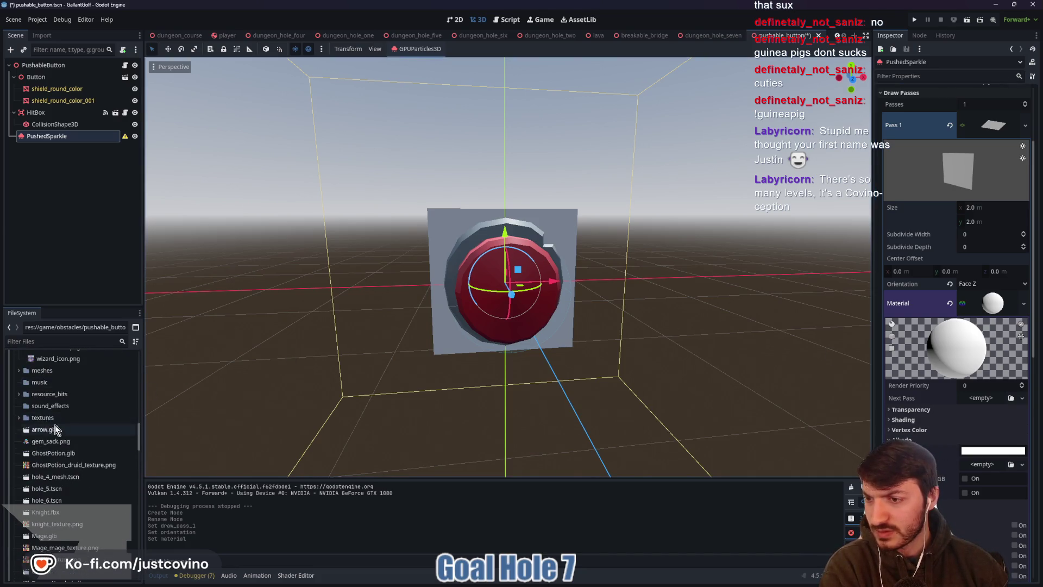
double_click(48, 418)
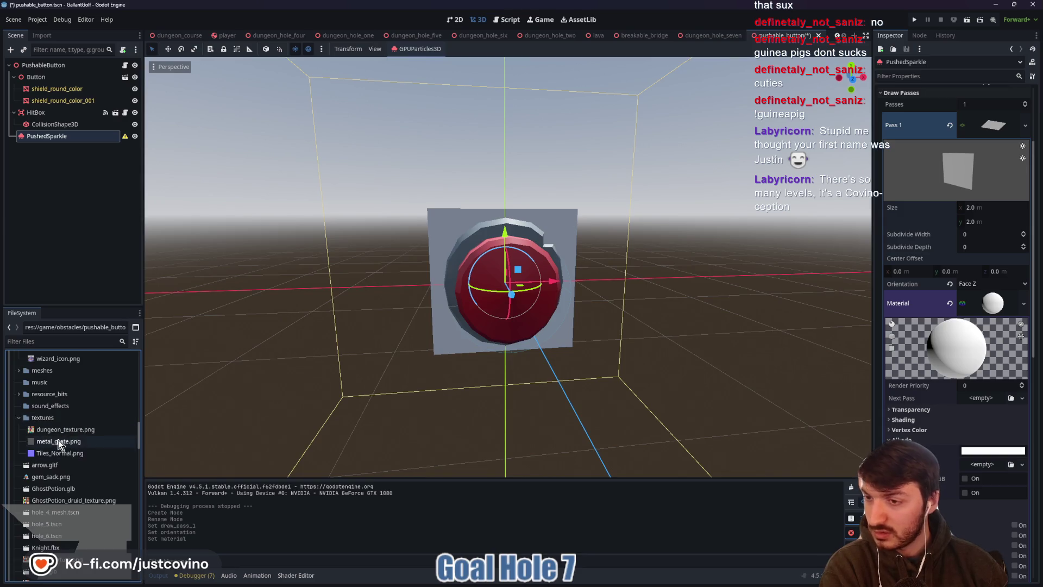
scroll(59, 442, "up", 2)
scroll(63, 412, "up", 8)
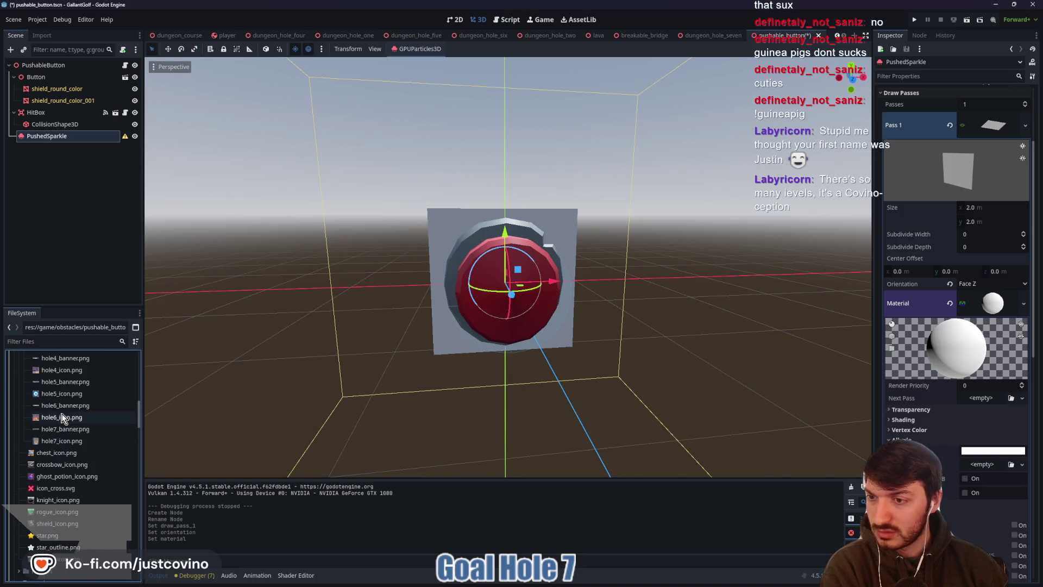
scroll(61, 418, "up", 10)
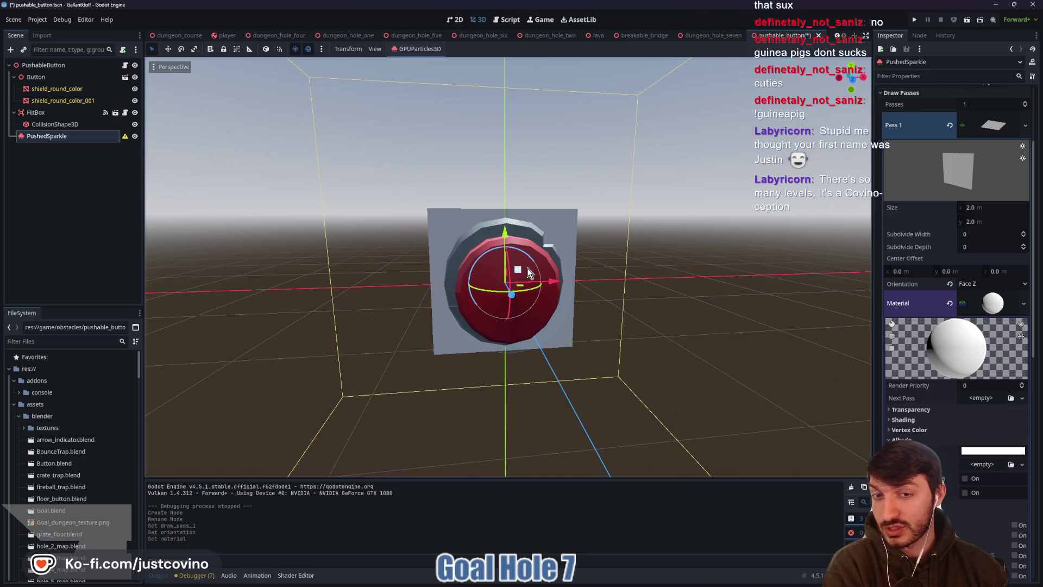
left_click(19, 416)
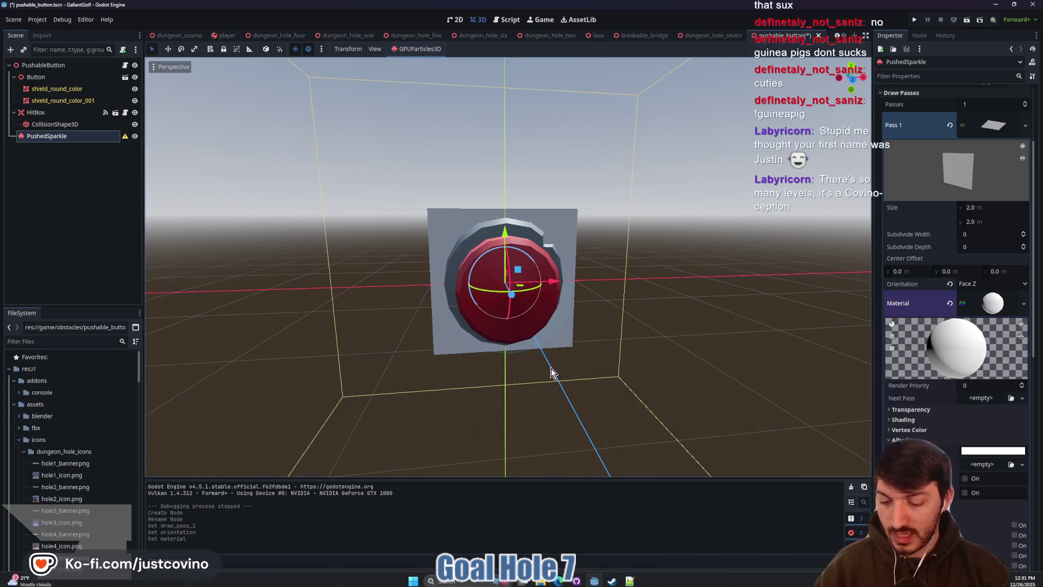
Launch Eagle from system search and show its Textures folder.
key("super")
type("eagl")
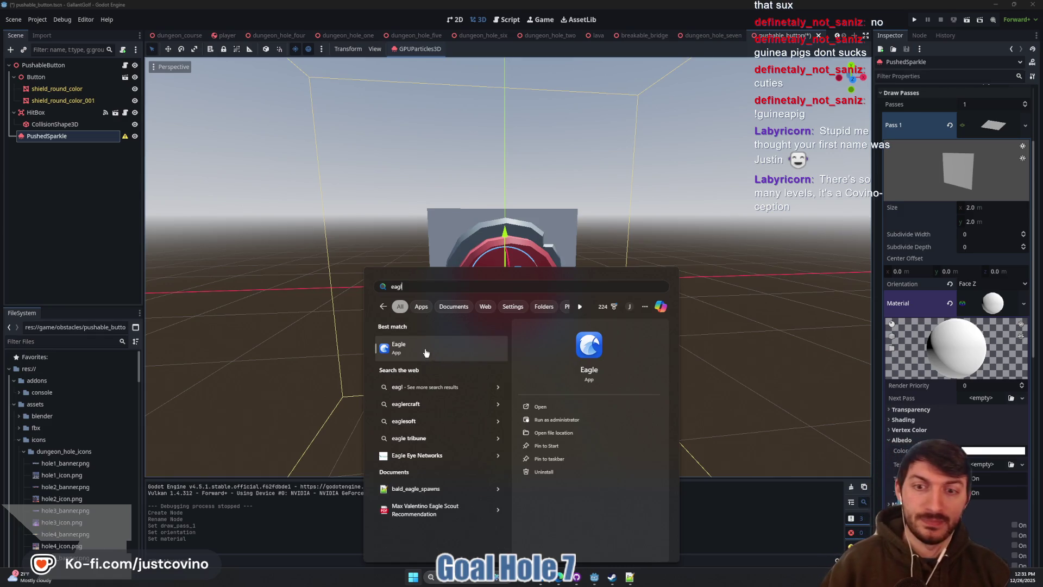
left_click(426, 352)
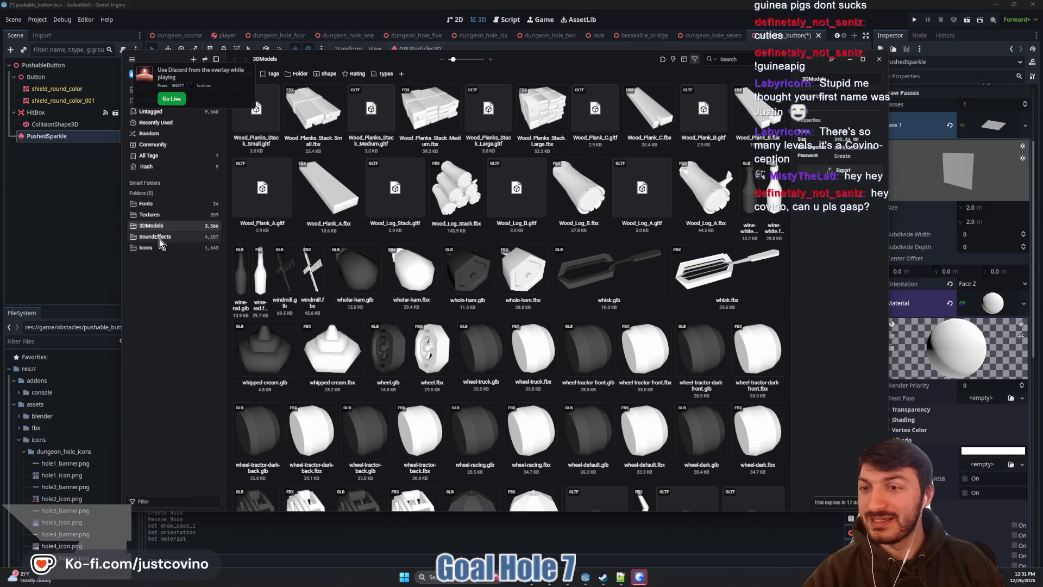
left_click(152, 214)
Scroll the Textures grid and select the T_Radialflare017 star texture.
scroll(569, 236, "down", 10)
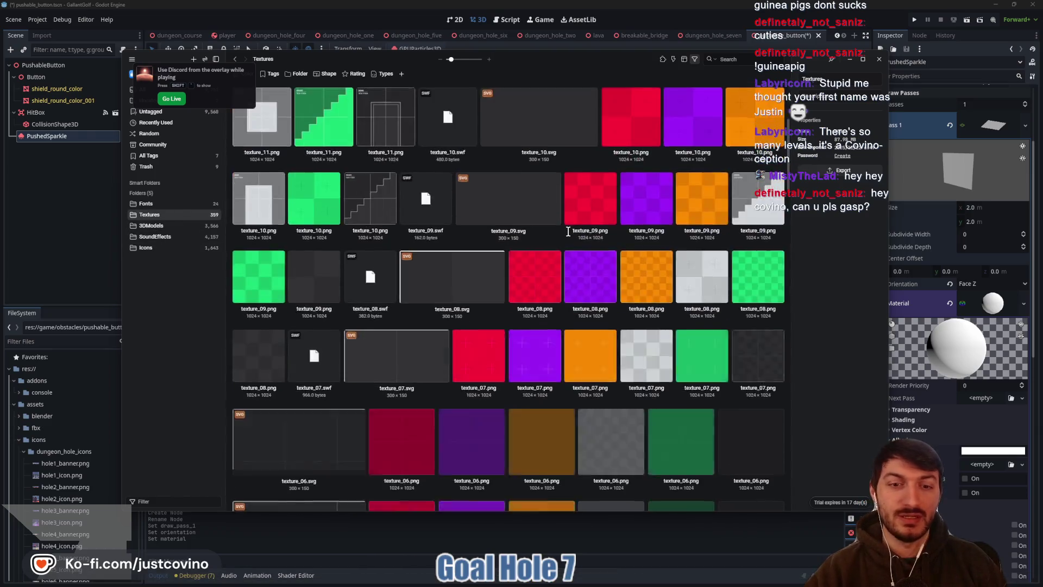
scroll(568, 236, "down", 2)
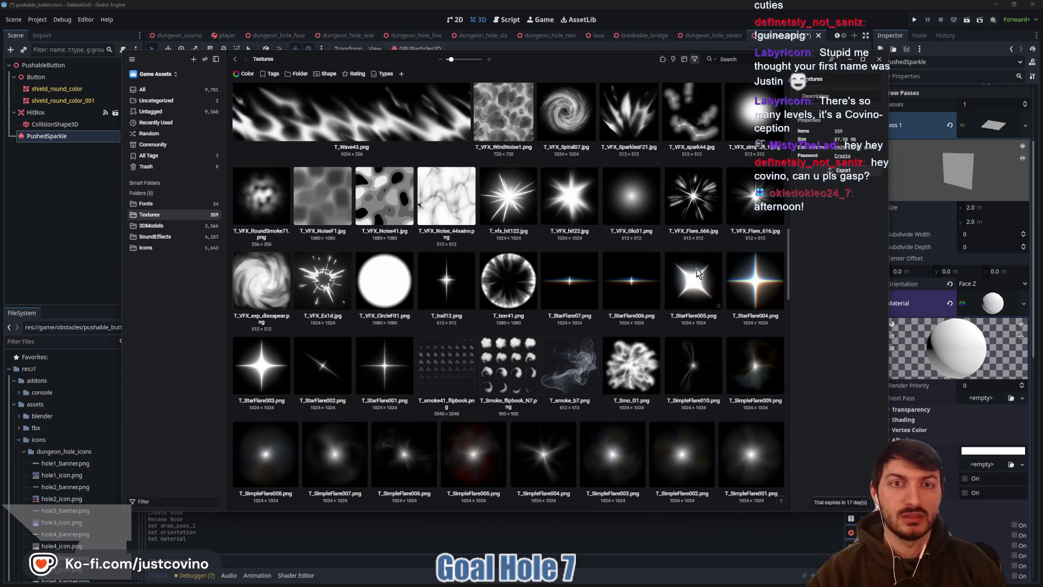
scroll(701, 282, "down", 2)
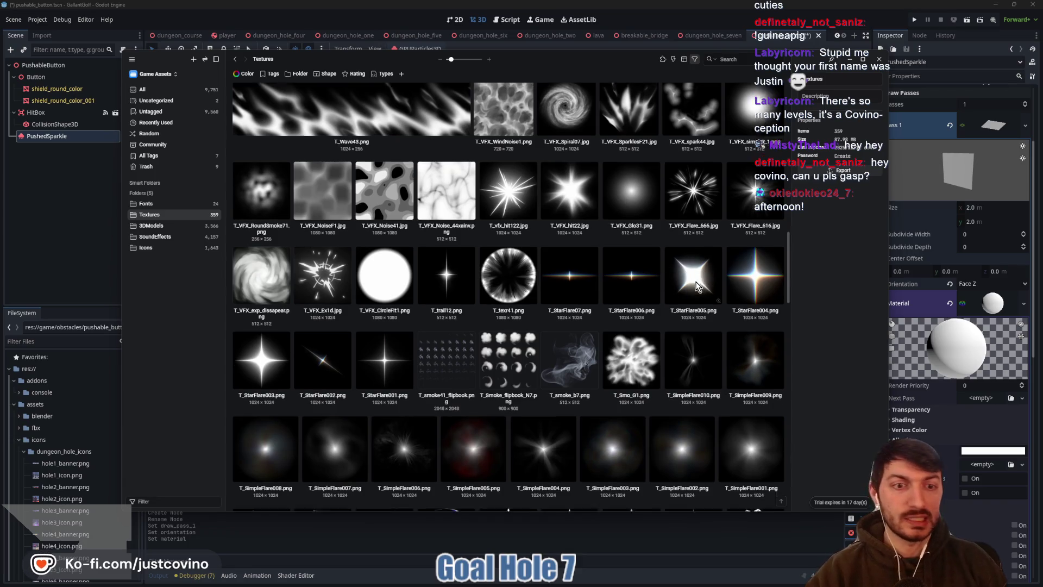
scroll(695, 284, "down", 3)
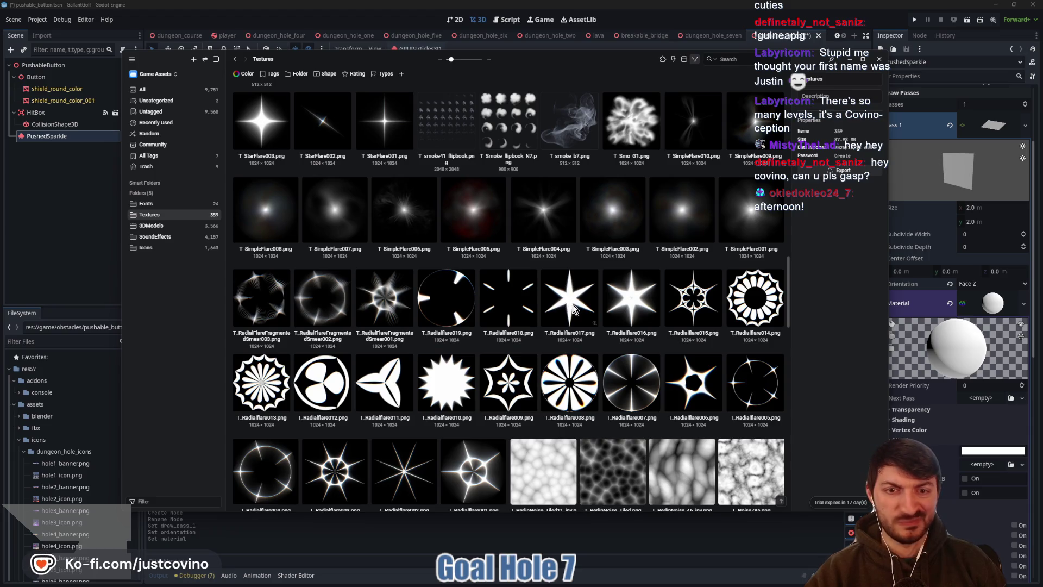
scroll(571, 297, "down", 3)
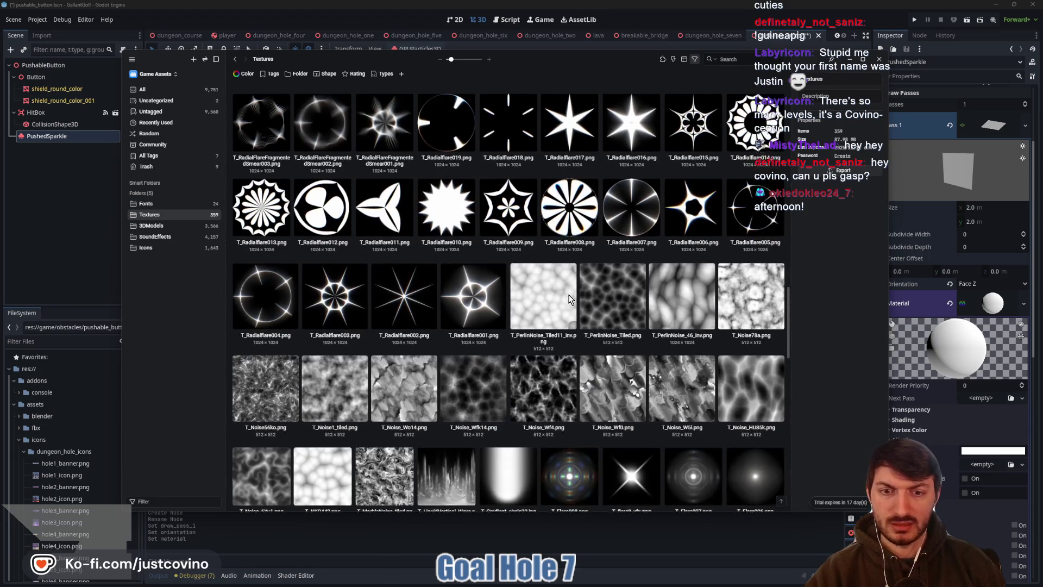
scroll(587, 233, "up", 2)
left_click(577, 224)
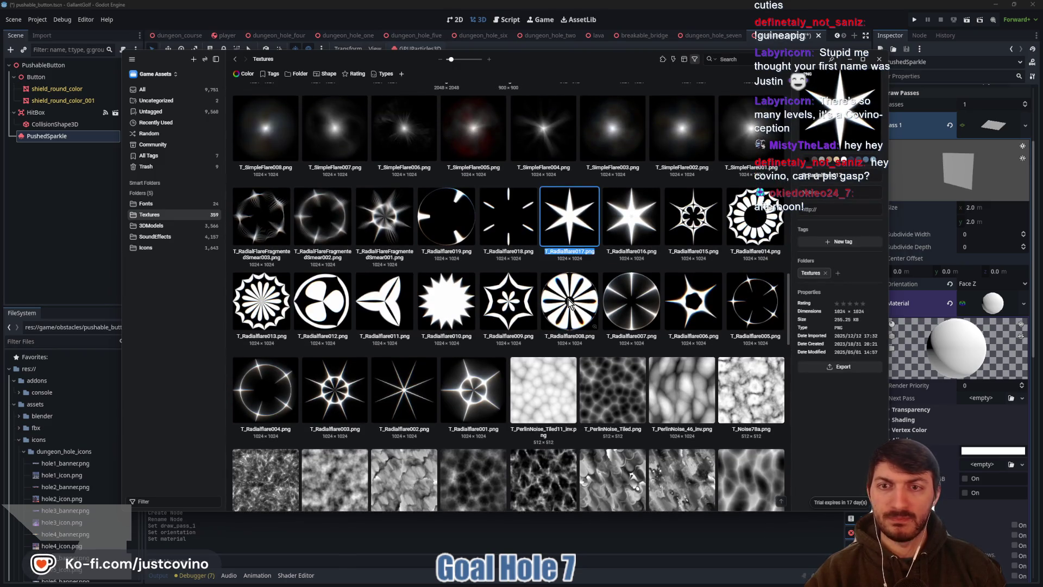
Bring up the export options for the selected T_Radialflare017 texture.
scroll(569, 299, "down", 5)
scroll(568, 302, "down", 10)
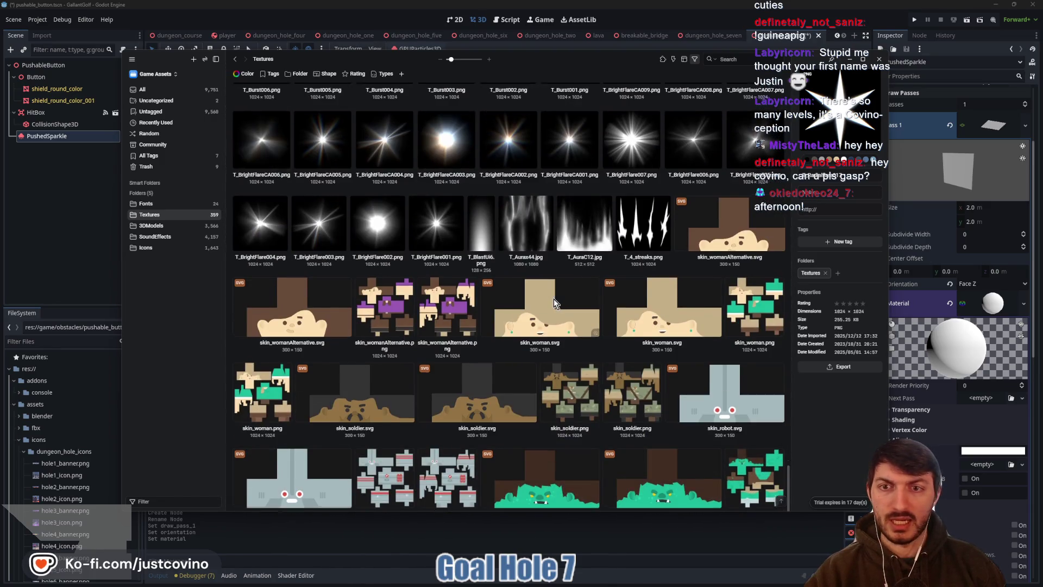
scroll(555, 303, "up", 5)
scroll(554, 303, "up", 5)
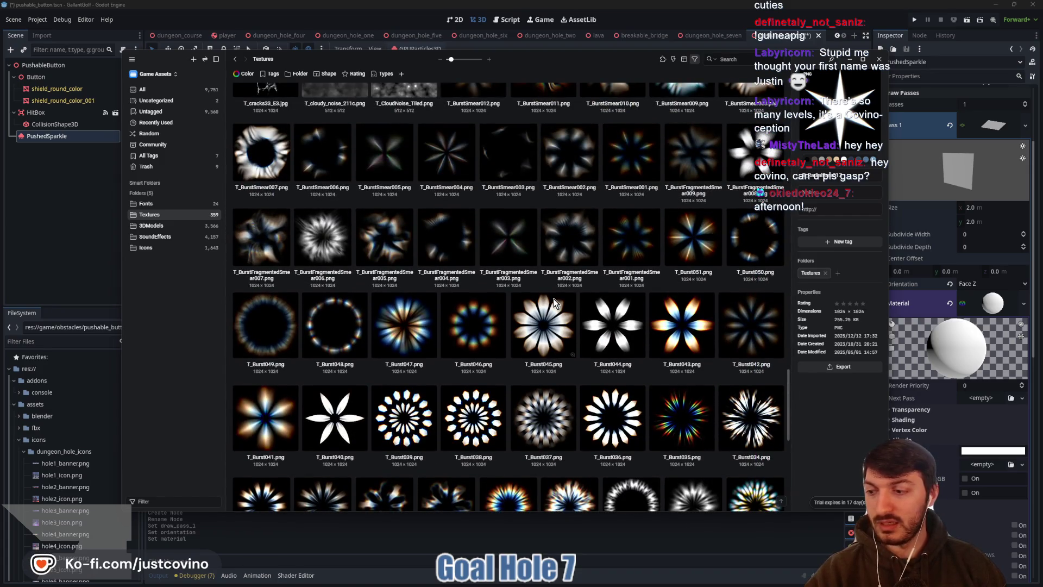
scroll(554, 302, "up", 3)
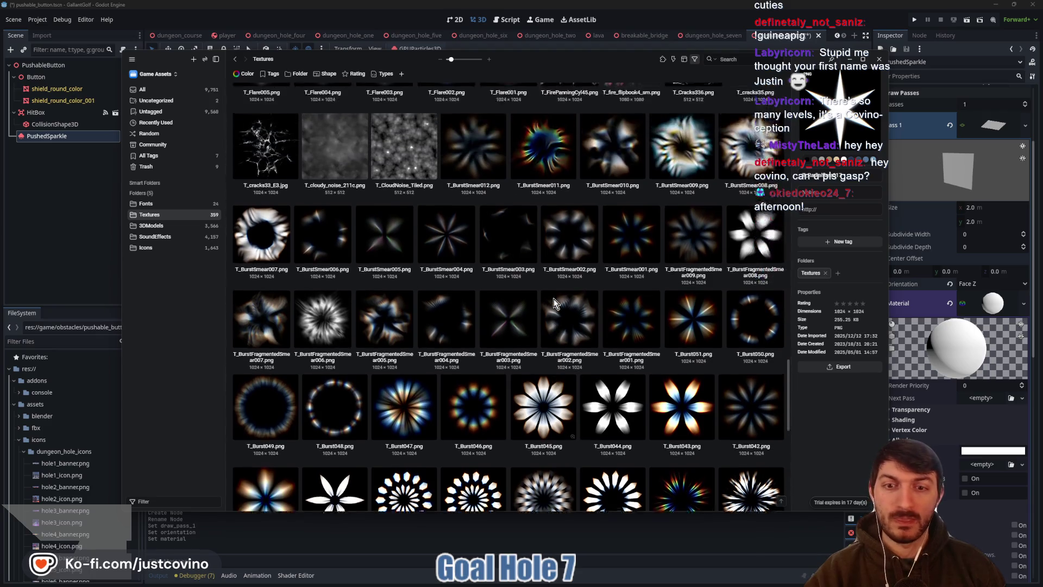
scroll(554, 303, "down", 1)
scroll(553, 303, "up", 3)
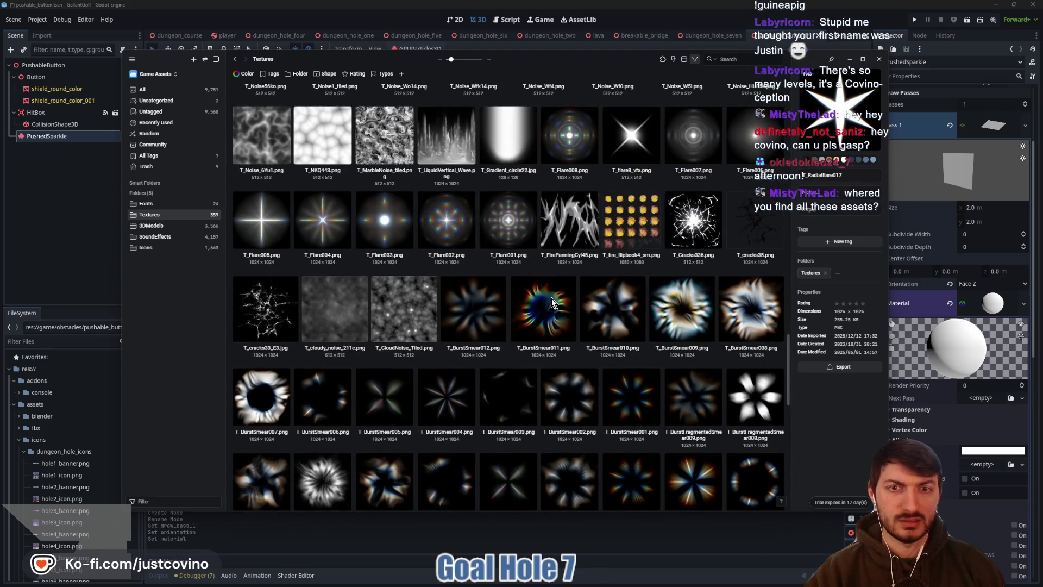
scroll(552, 298, "up", 4)
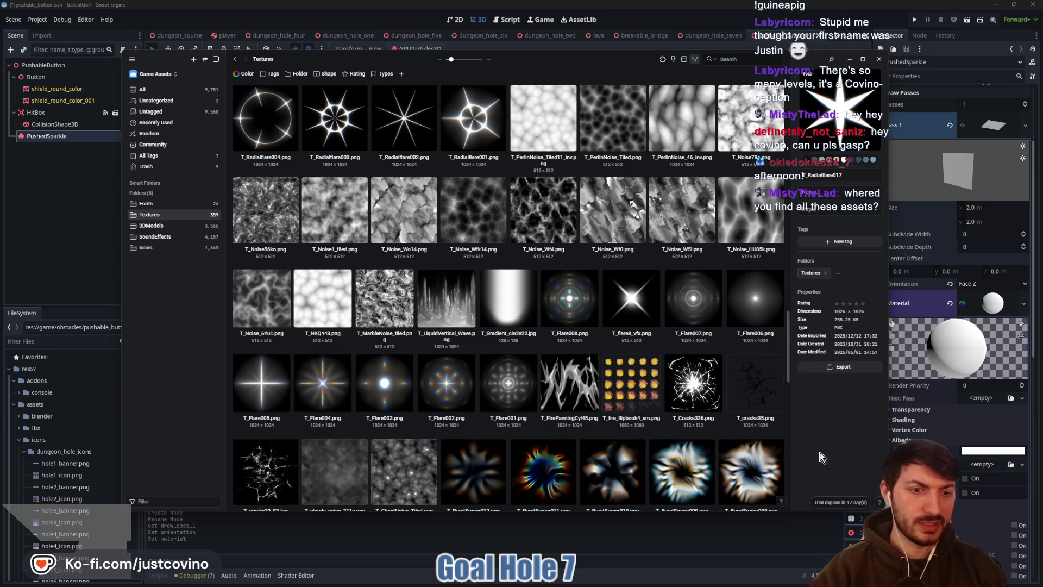
left_click(823, 369)
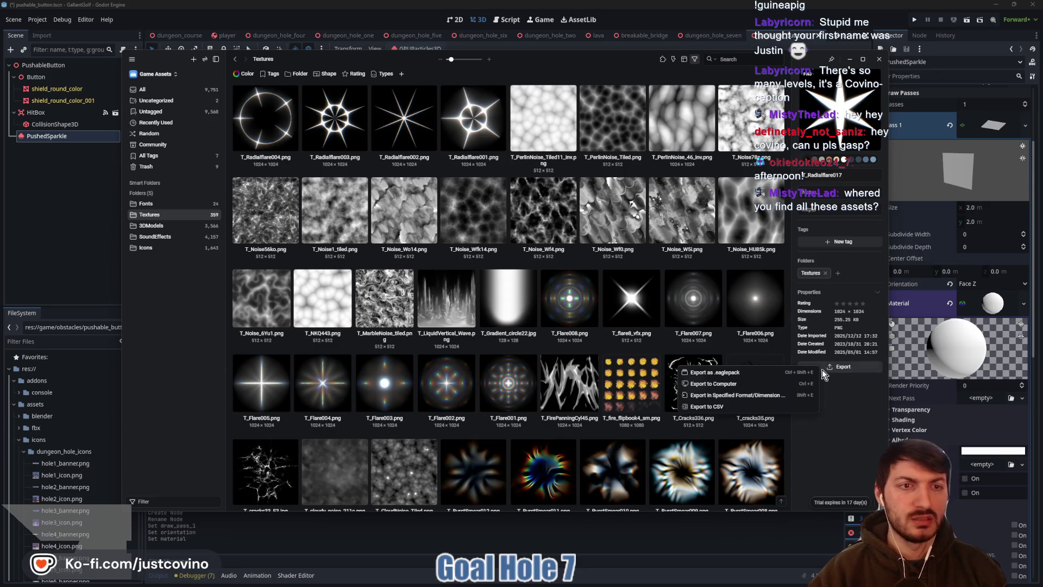
Export T_Radialflare017 to Desktop > gallant_golf > assets > textures.
left_click(751, 388)
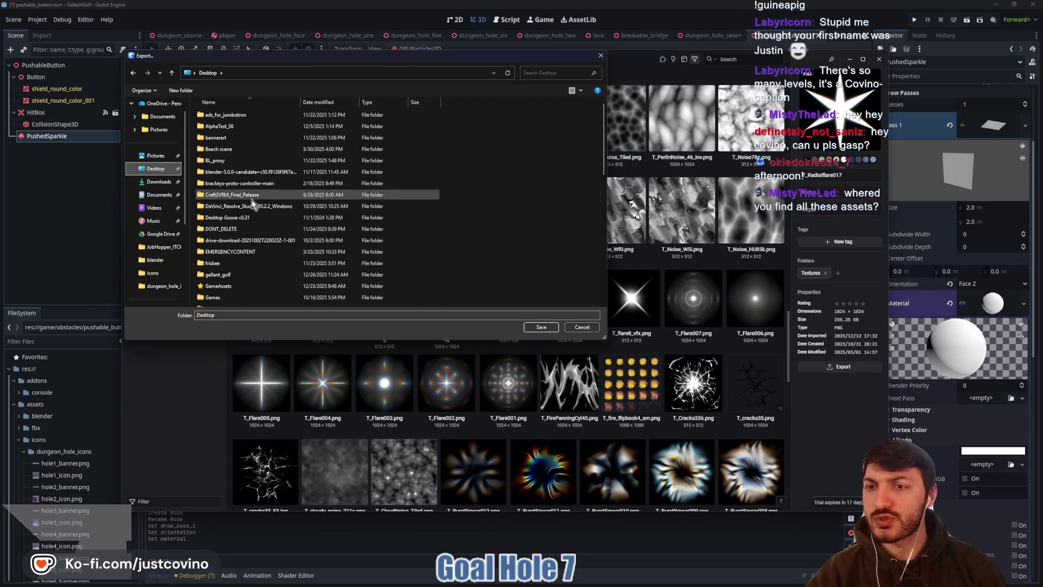
double_click(235, 274)
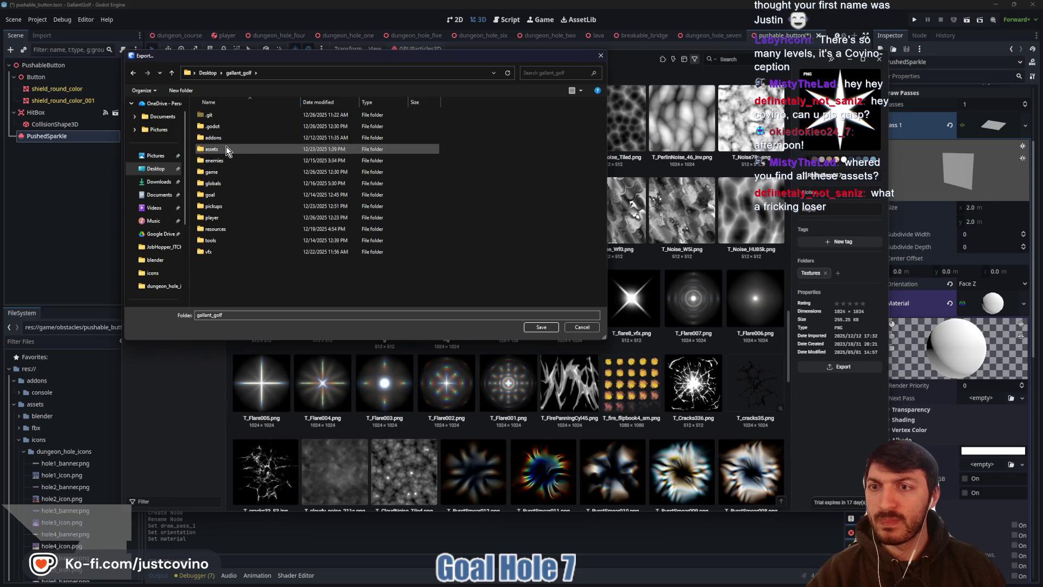
double_click(220, 149)
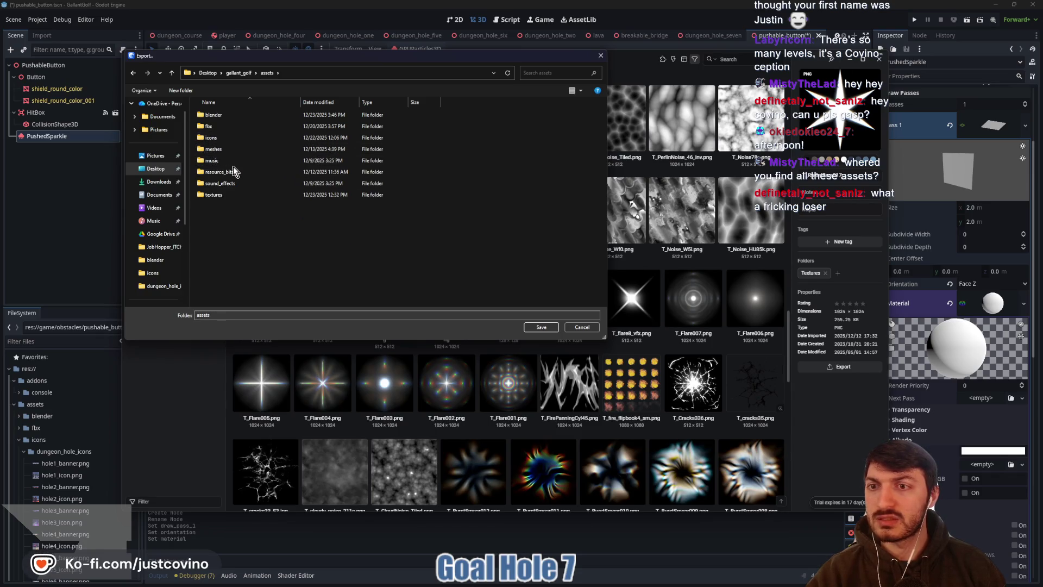
double_click(226, 194)
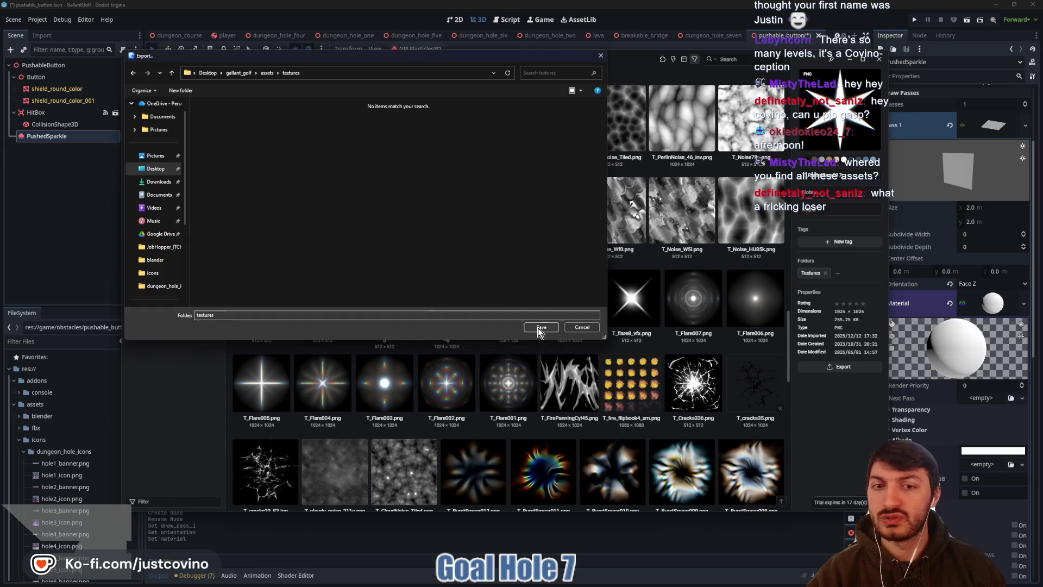
left_click(540, 327)
left_click(524, 540)
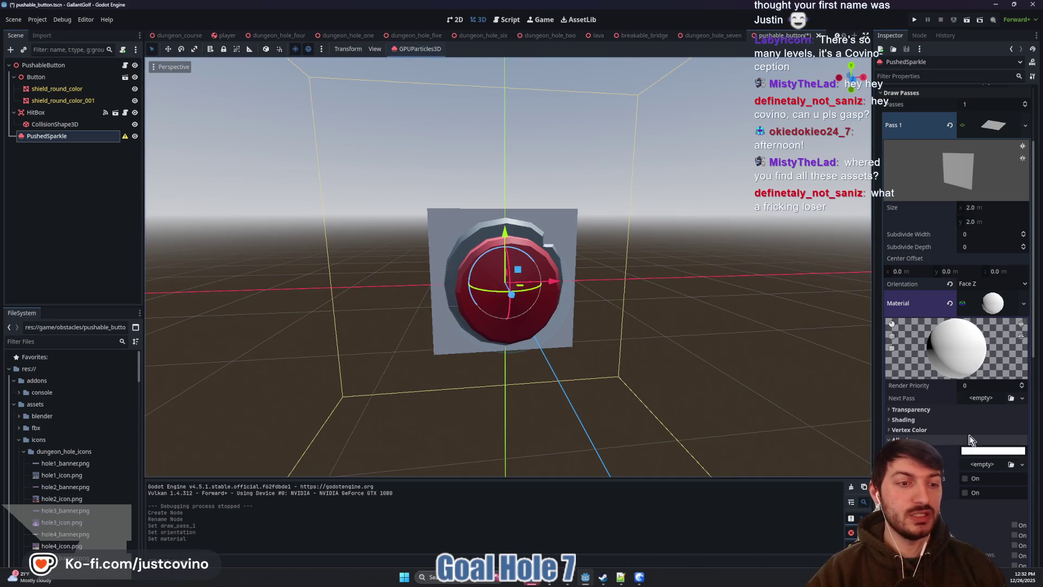
Let Godot reimport the texture, close the extra dungeon_hole folder window, and return to Eagle.
left_click(982, 464)
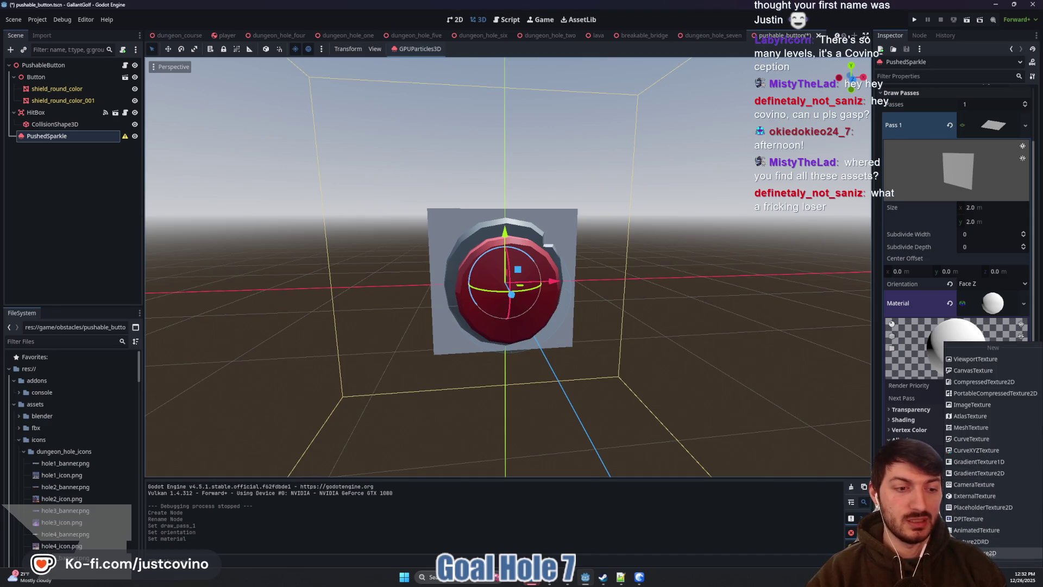
left_click(937, 432)
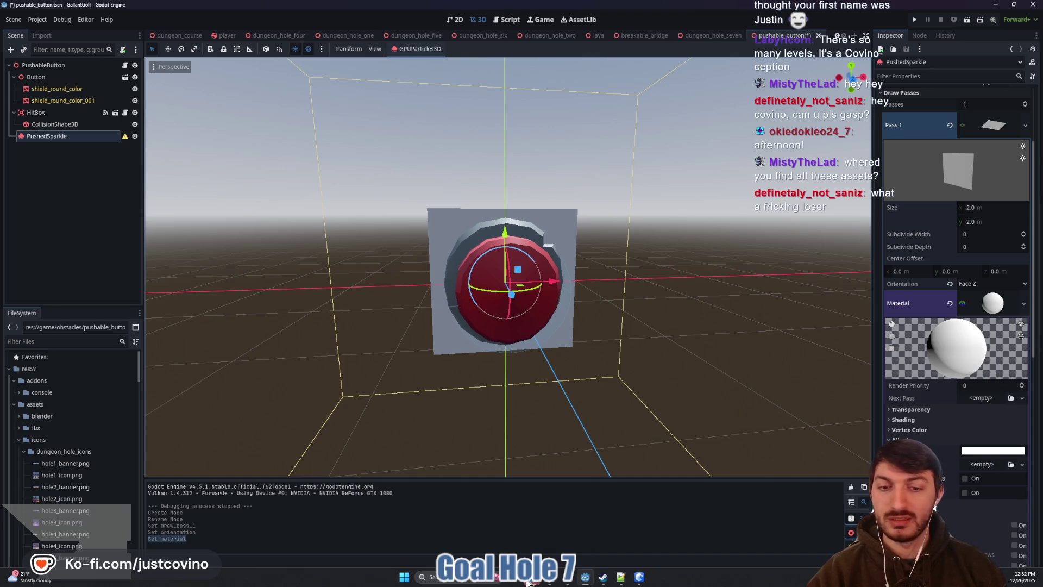
mouse_move(532, 577)
left_click(601, 509)
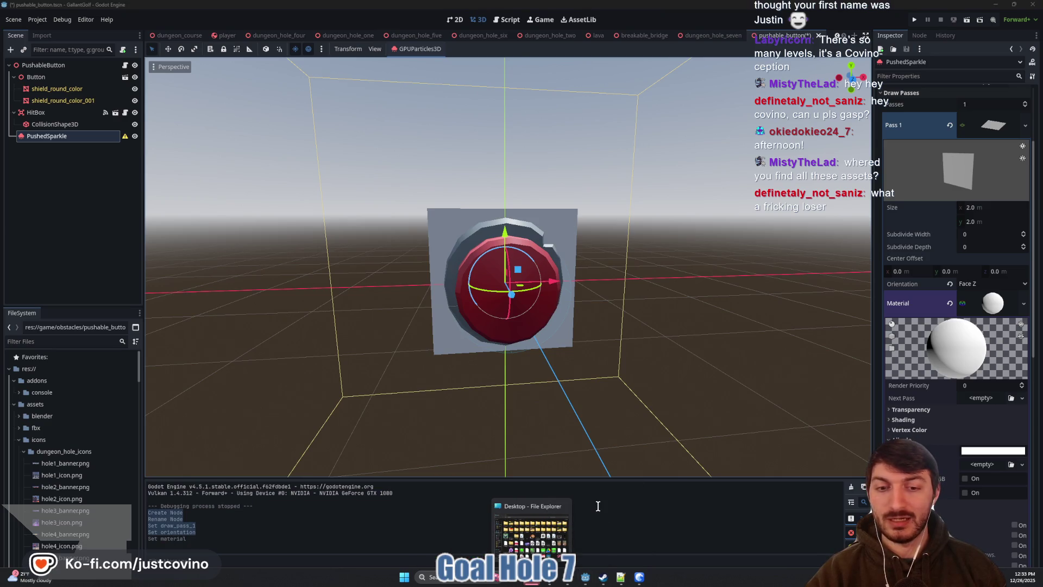
left_click(642, 583)
scroll(487, 230, "up", 6)
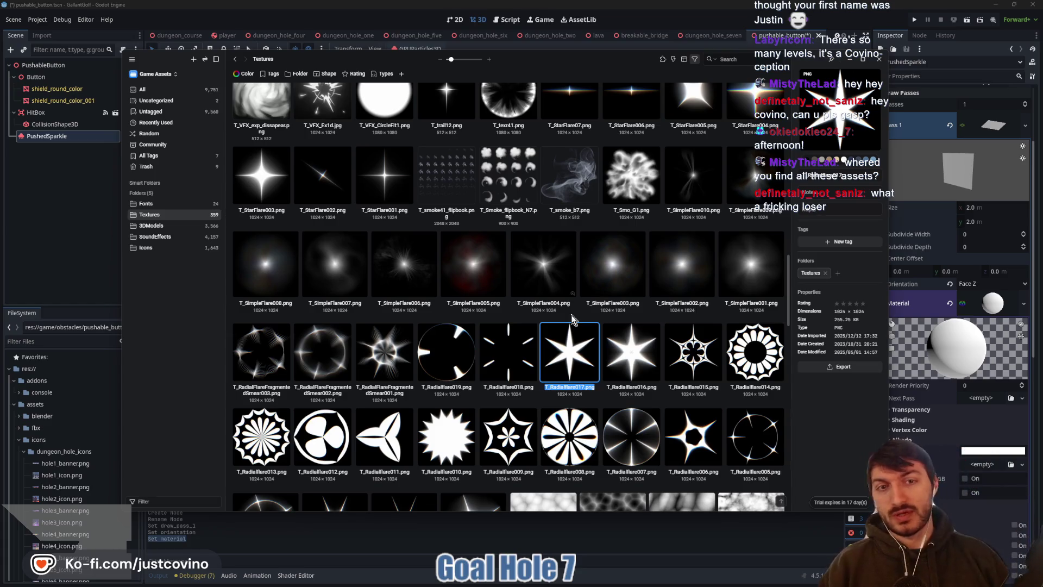
Scroll through Eagle's Textures thumbnails, then switch to the 3DModels folder.
scroll(424, 311, "down", 3)
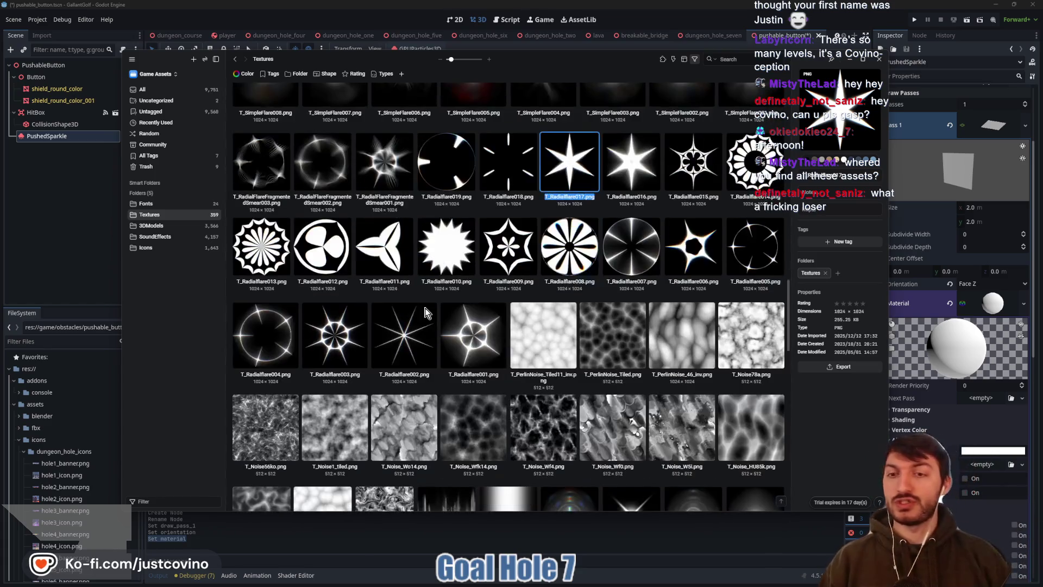
scroll(425, 311, "up", 6)
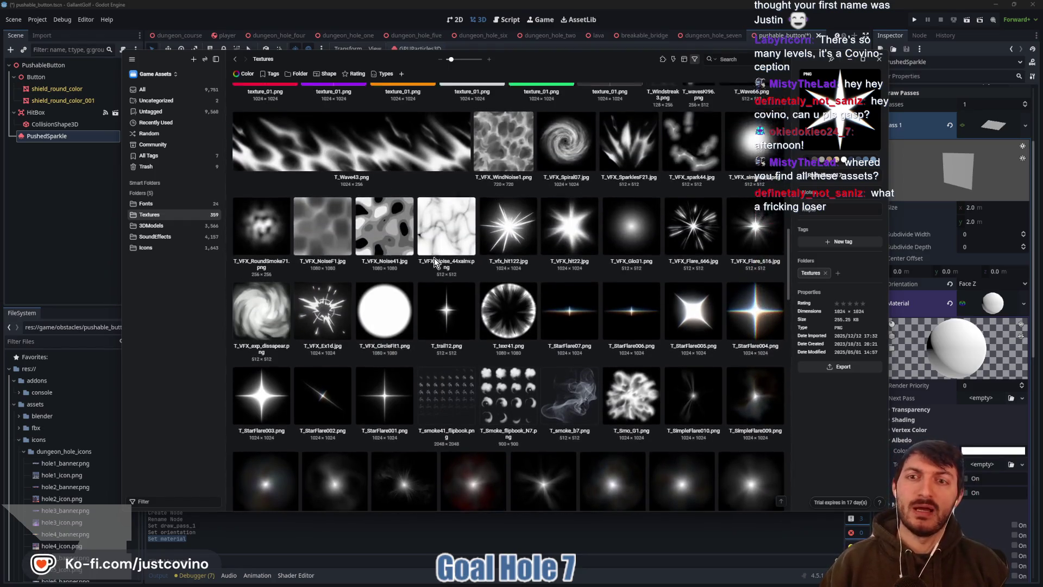
scroll(435, 259, "up", 3)
scroll(551, 337, "down", 4)
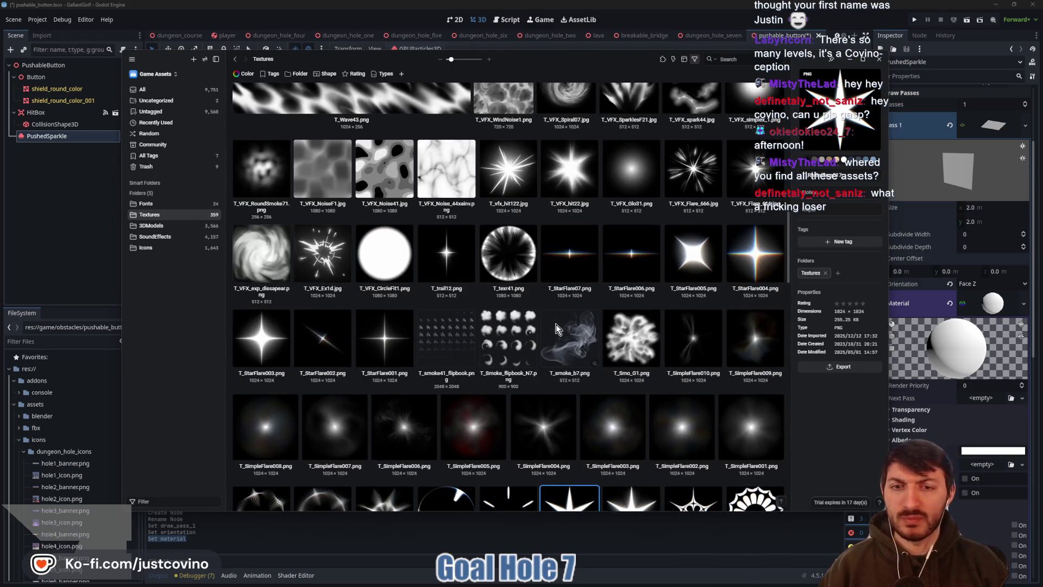
scroll(556, 324, "down", 3)
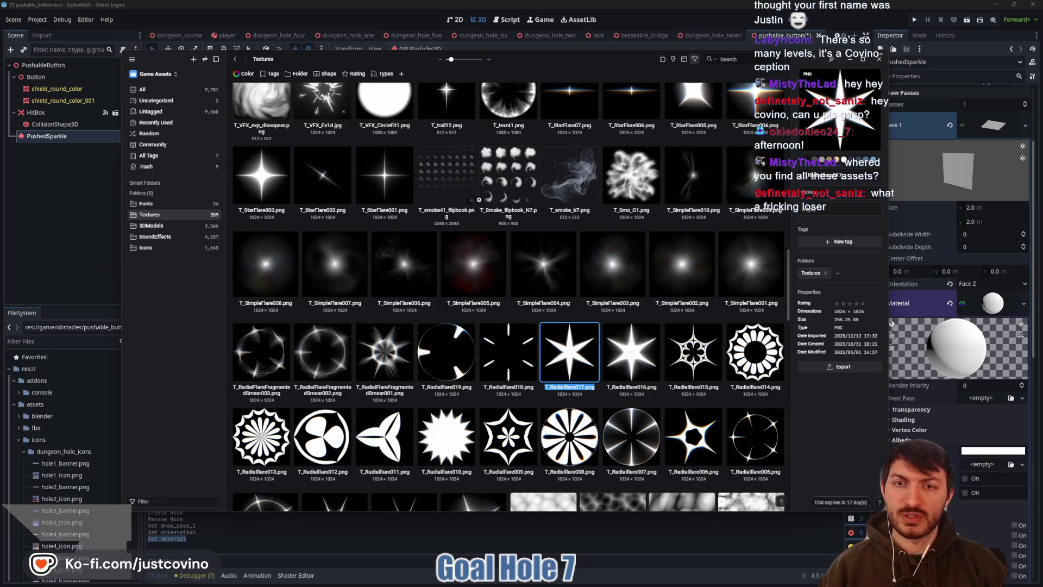
scroll(555, 225, "down", 8)
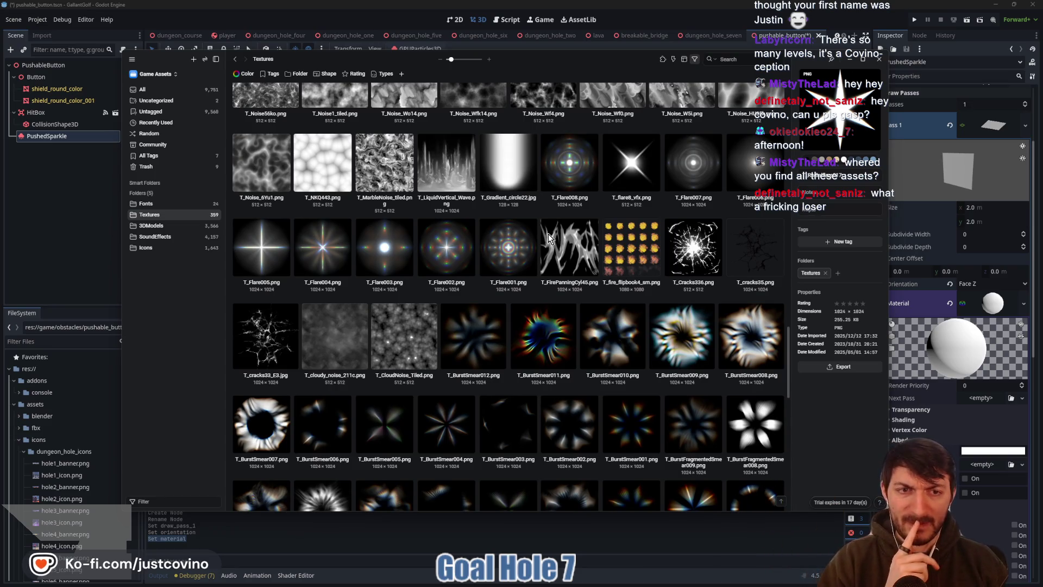
scroll(549, 233, "down", 6)
scroll(548, 237, "down", 10)
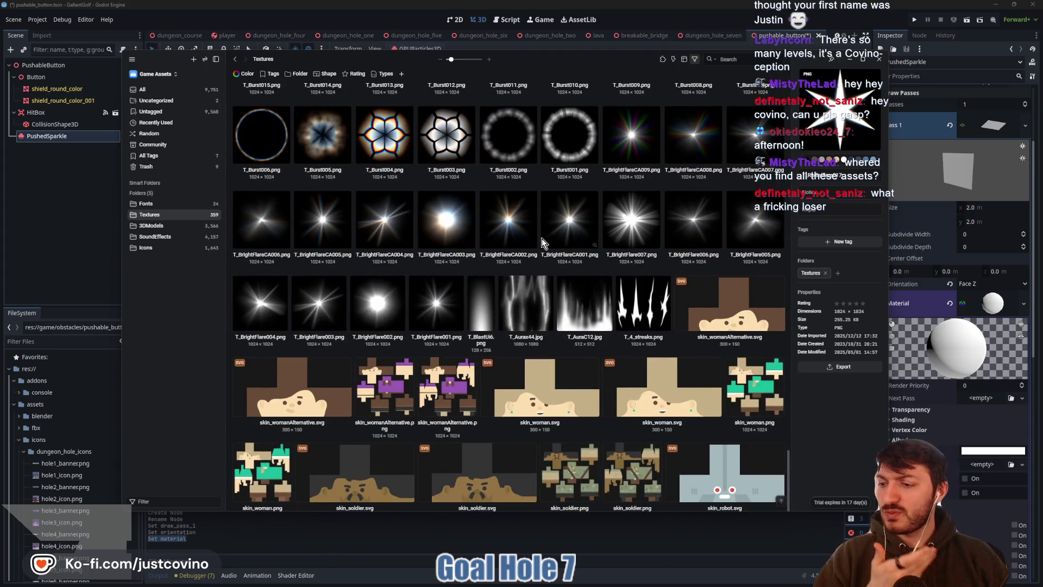
scroll(539, 237, "down", 12)
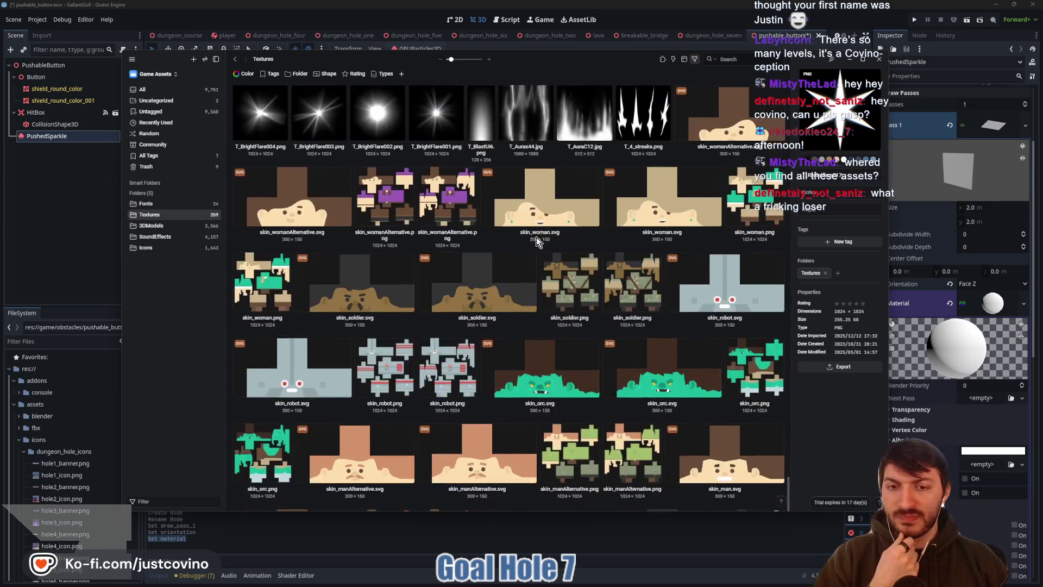
scroll(533, 244, "down", 1)
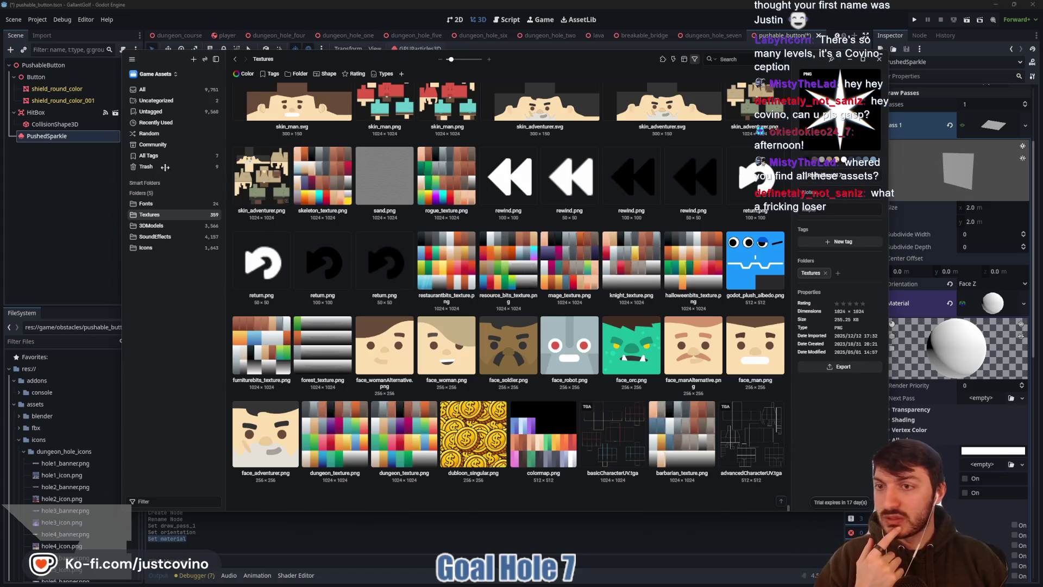
left_click(168, 226)
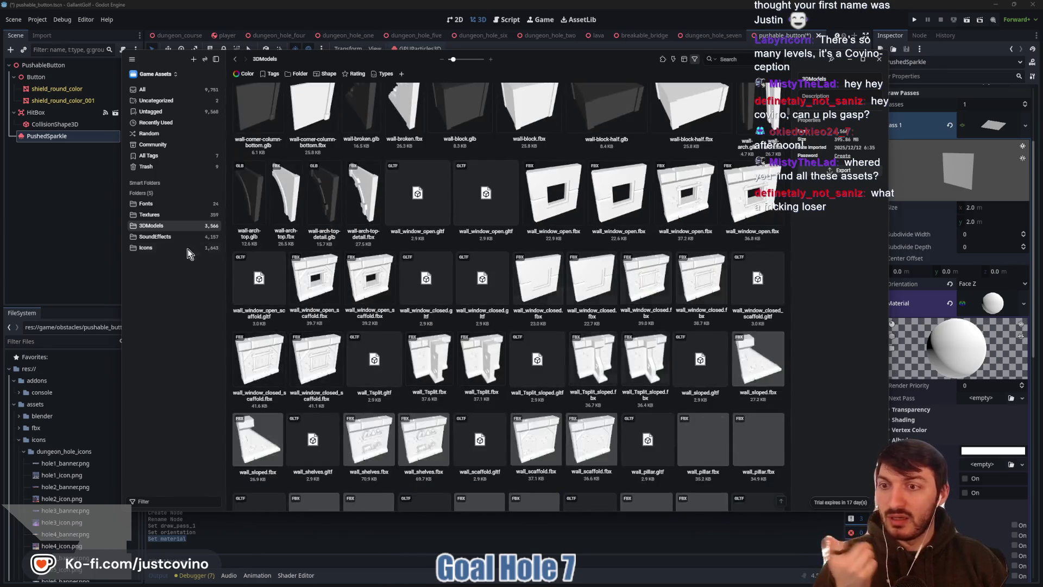
Look through Eagle's Icons folder, close Eagle, and open pushable_button.gd at line 24.
left_click(187, 249)
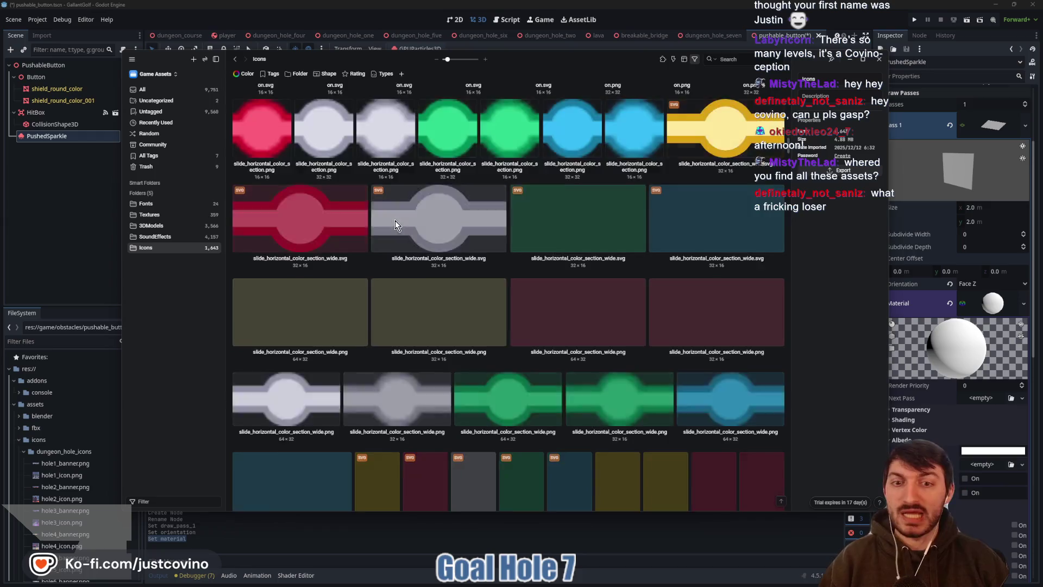
scroll(395, 220, "down", 15)
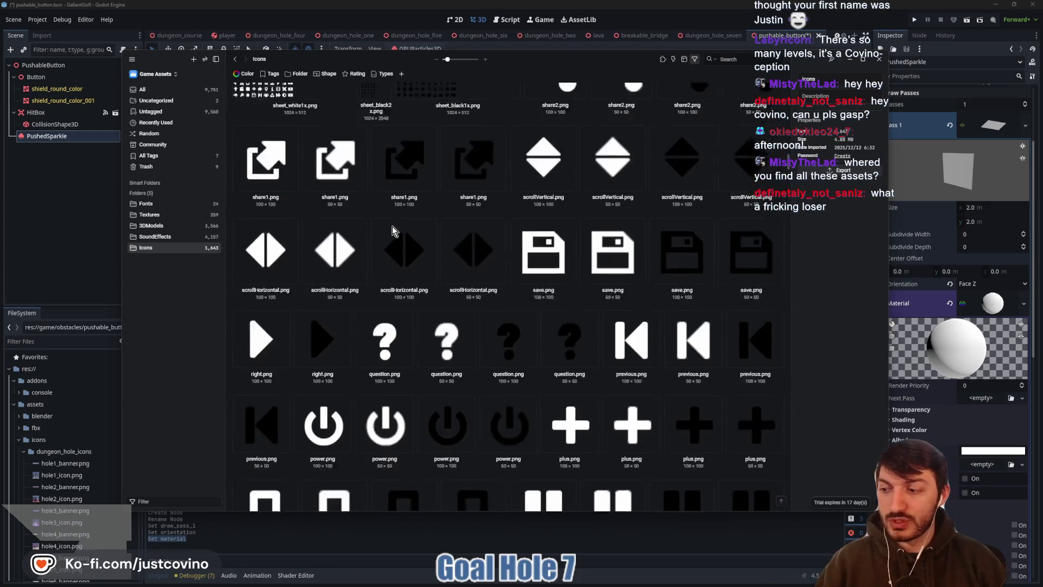
scroll(399, 237, "up", 12)
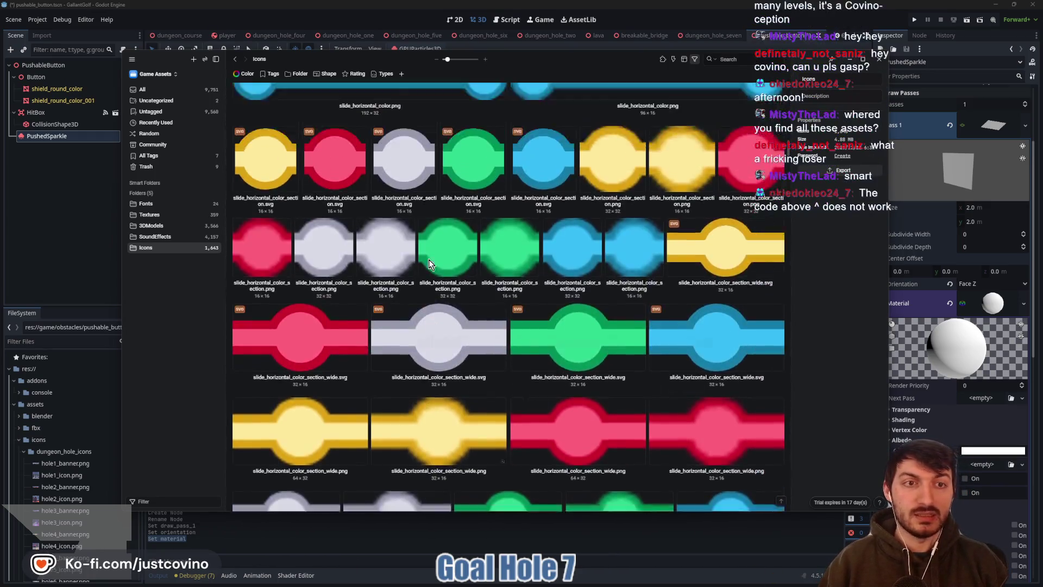
scroll(429, 264, "up", 5)
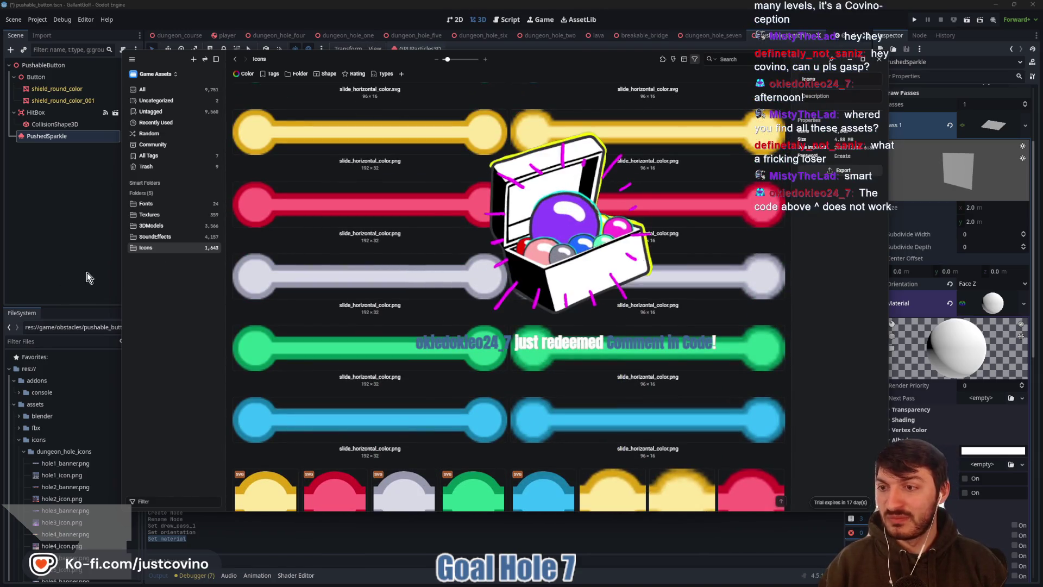
left_click(89, 277)
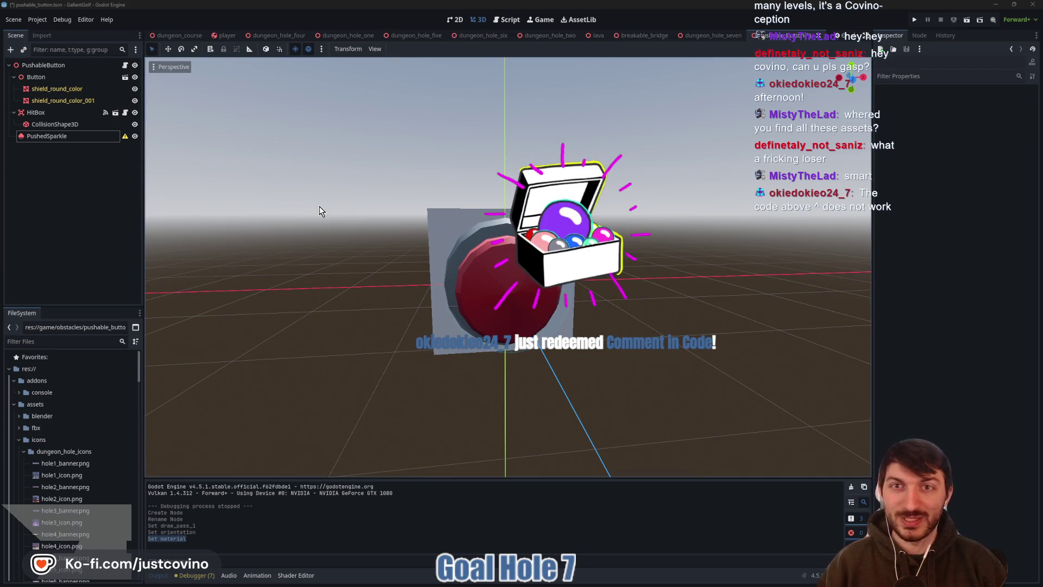
left_click(505, 20)
left_click(394, 301)
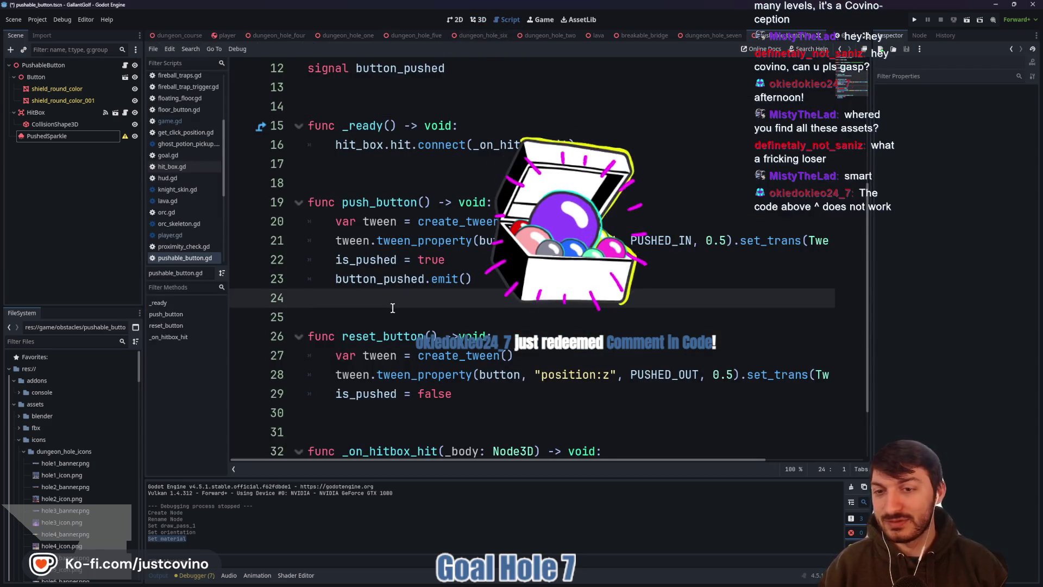
Add a comment after line 24 saying the code above does not work, and save the script.
key("Return")
type("# The code above ^ does not work")
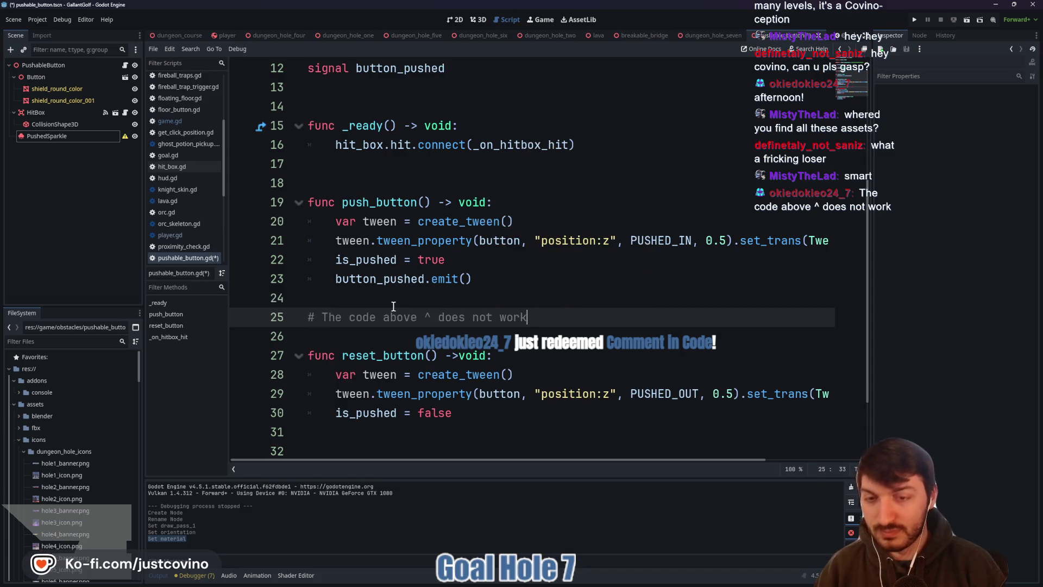
type(" - okiedokie")
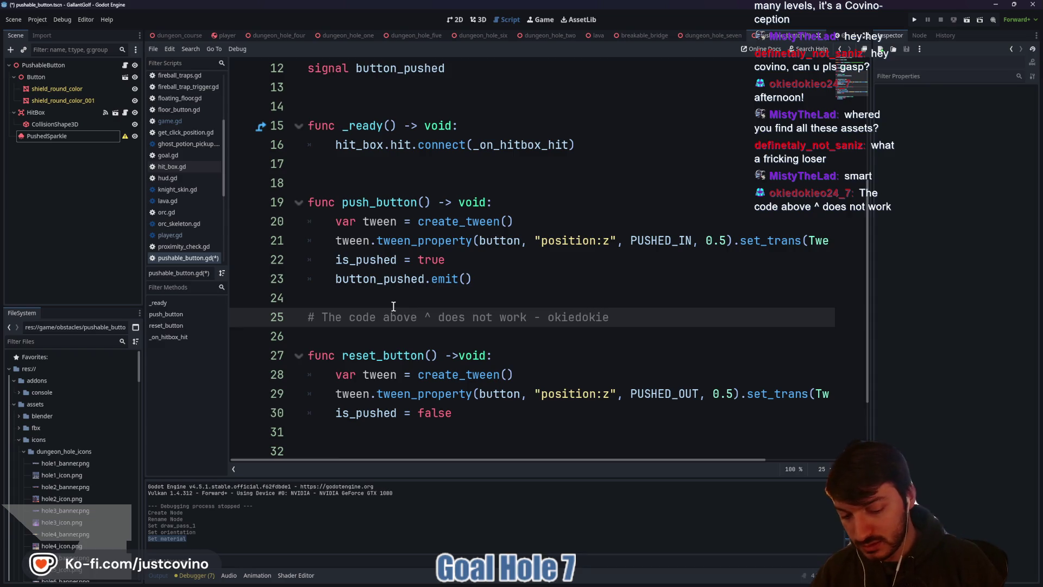
type("o24_7 26 DEC 2025")
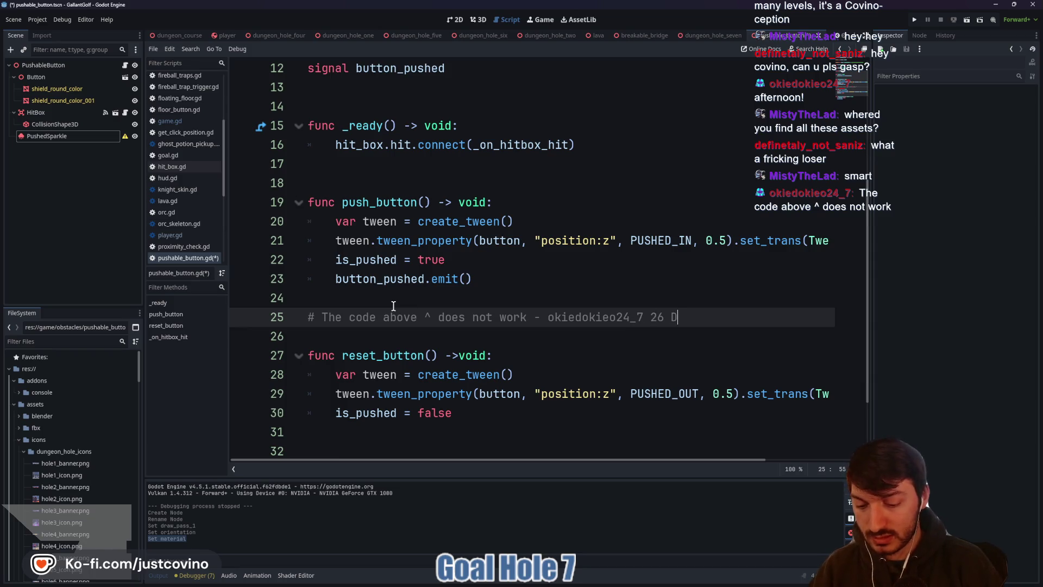
key("ctrl+s")
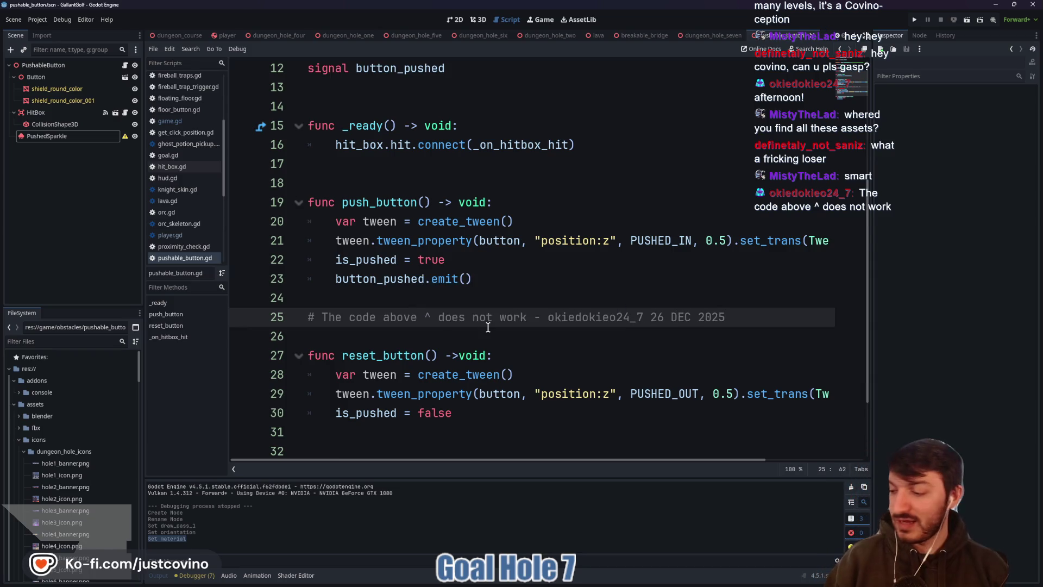
Add a blank line above and below the new comment.
left_click(543, 298)
key("Return")
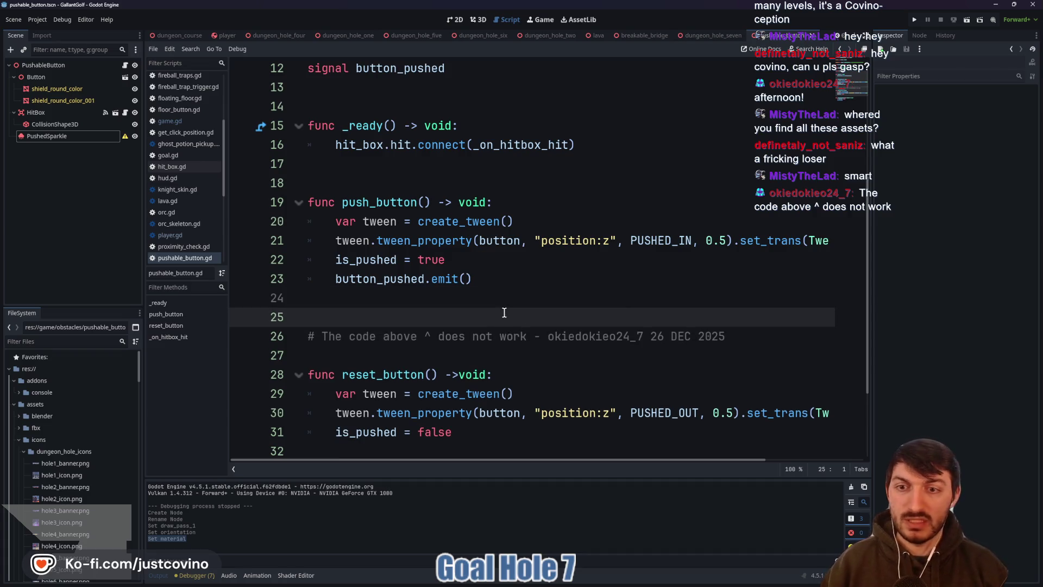
left_click(399, 353)
key("Return")
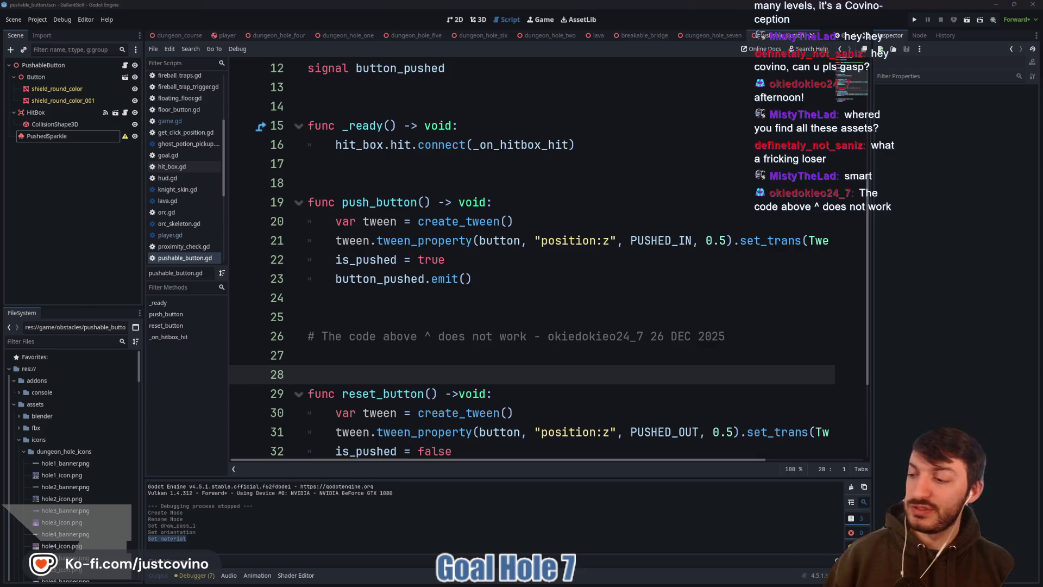
left_click(378, 299)
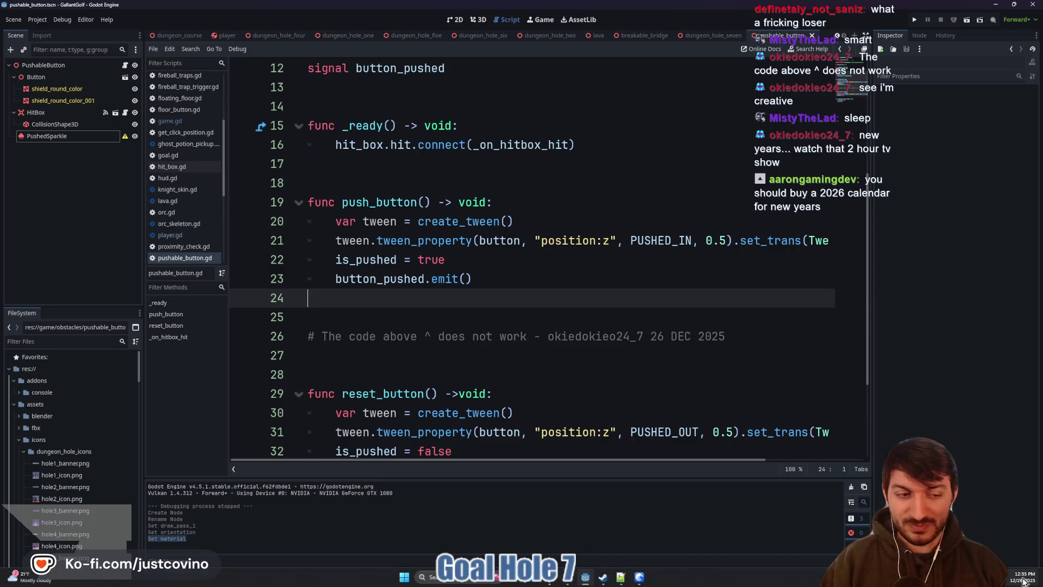
Check today's date on the system calendar, then return to the button scene's 3D view.
left_click(1023, 580)
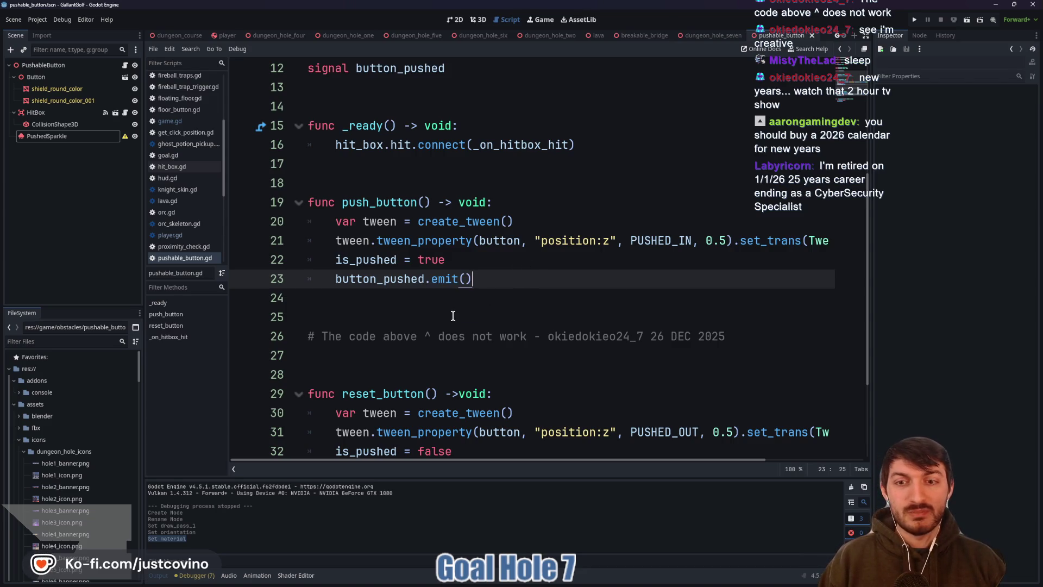
left_click(477, 19)
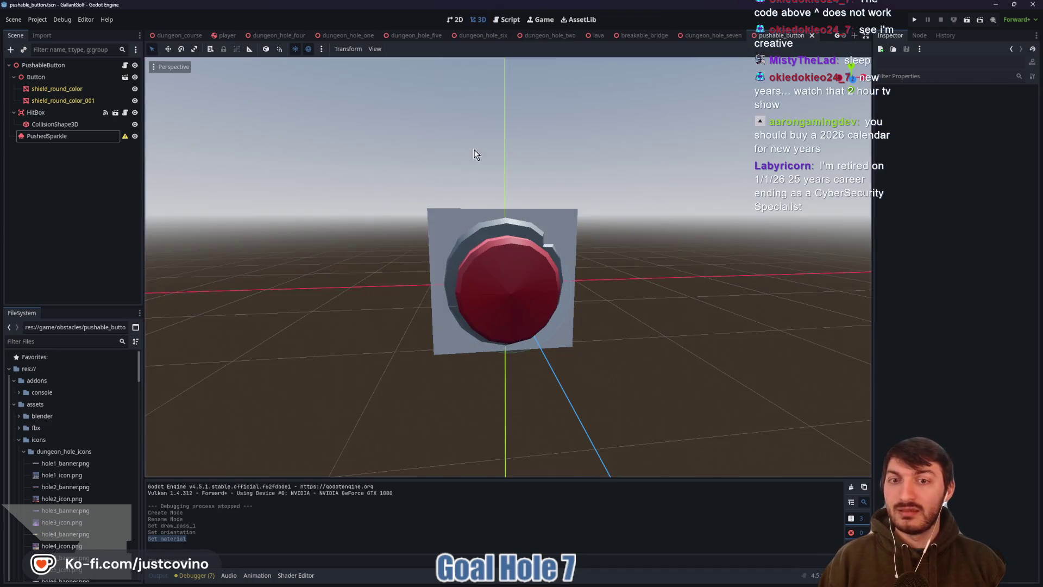
Give PushedSparkle's material the T_Radialflare017 star flare as albedo texture and Alpha transparency.
left_click(73, 136)
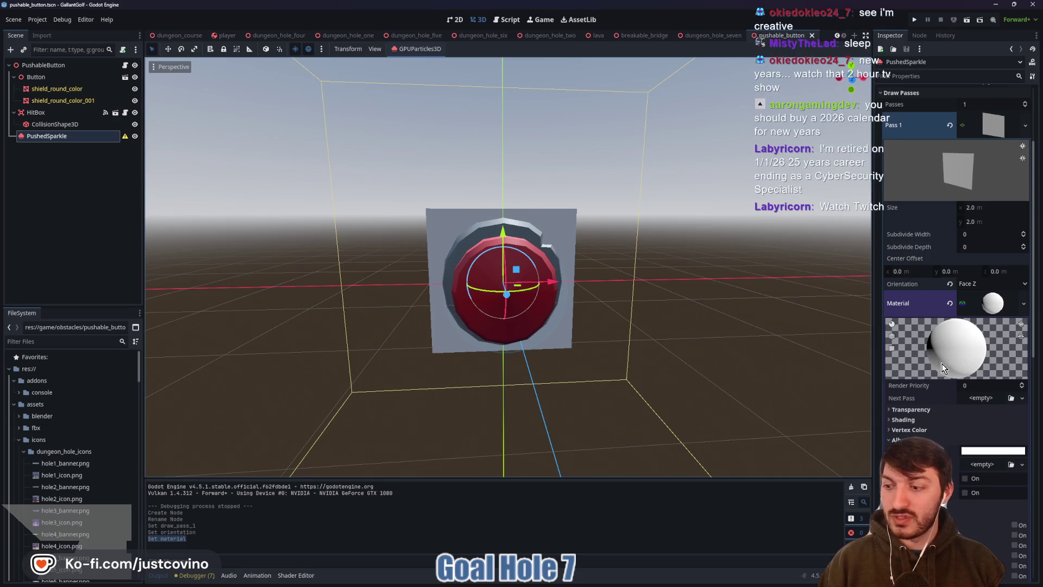
scroll(945, 396, "down", 2)
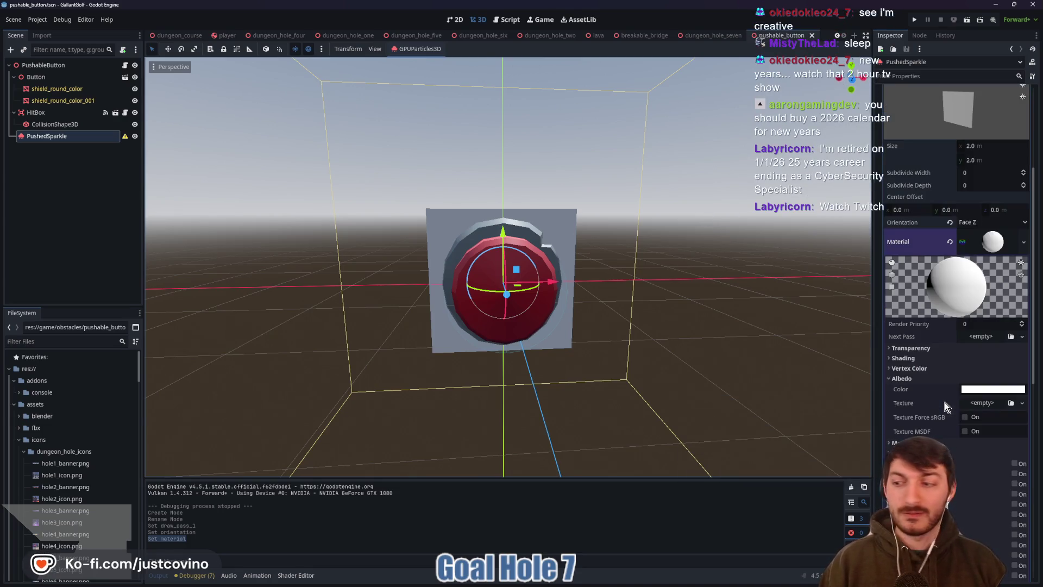
left_click(939, 349)
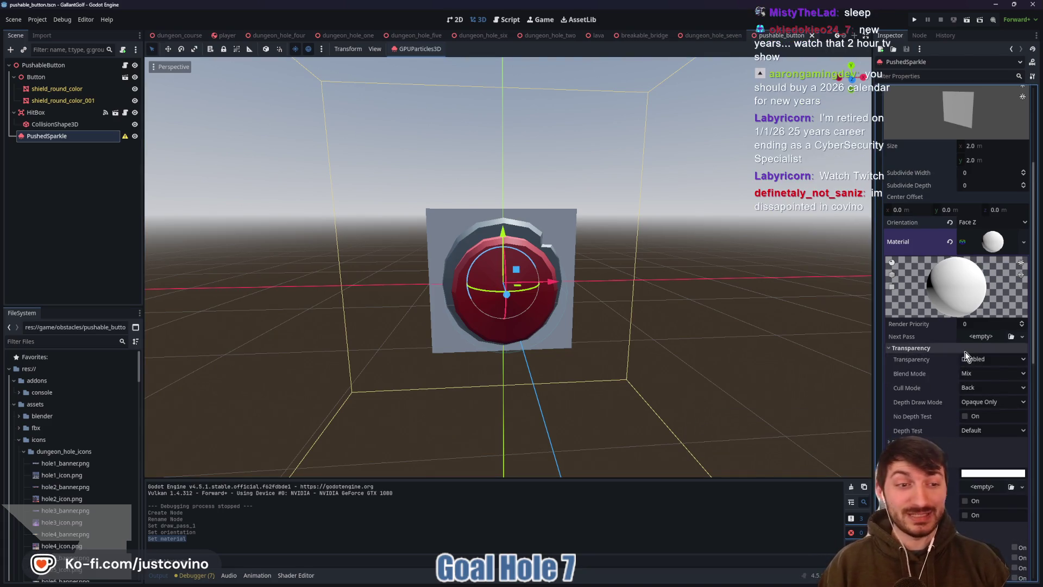
left_click(982, 488)
left_click(983, 569)
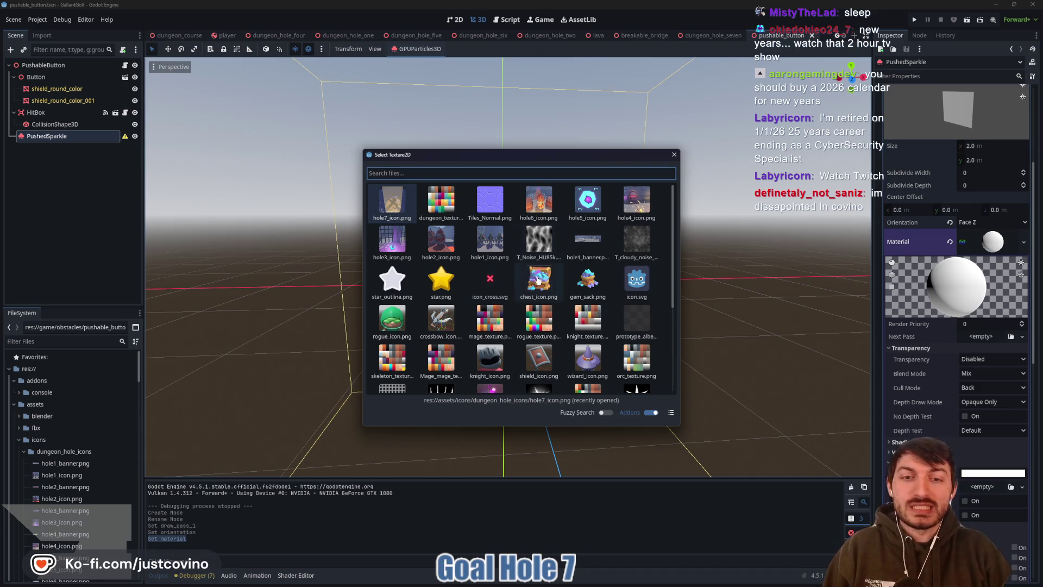
scroll(544, 287, "down", 1)
double_click(636, 342)
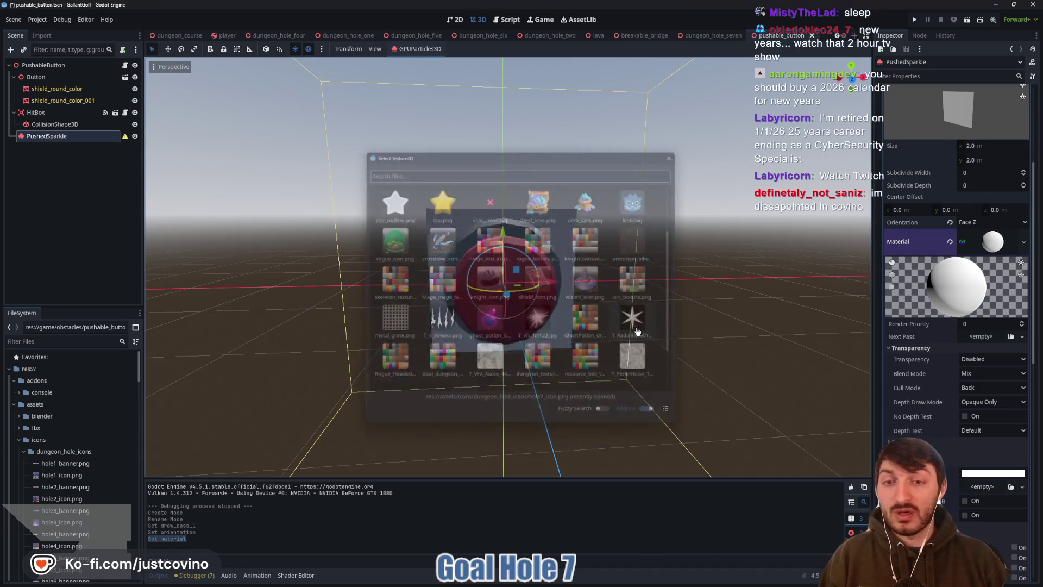
left_click(980, 359)
left_click(986, 380)
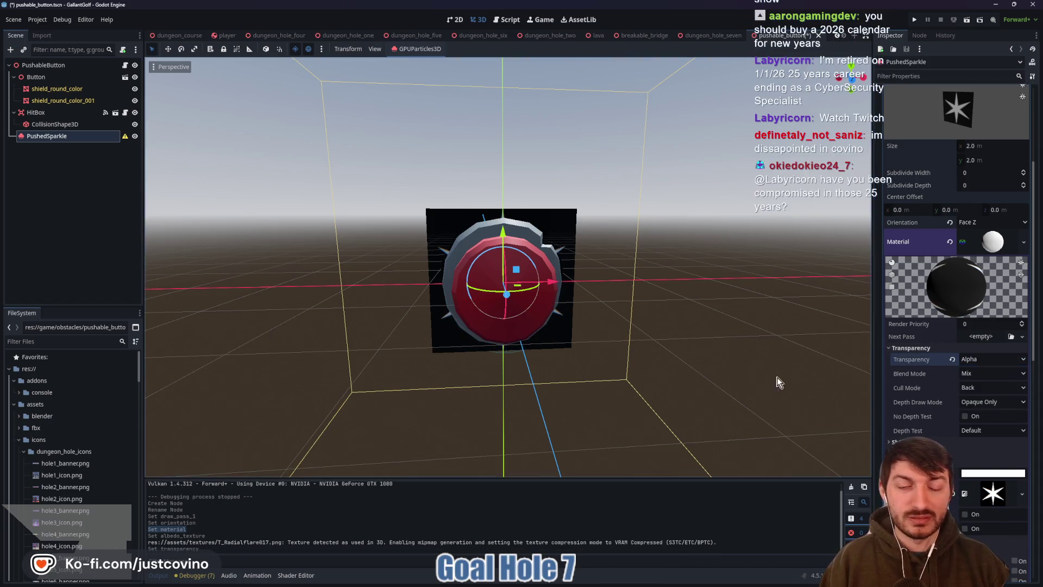
left_click(992, 373)
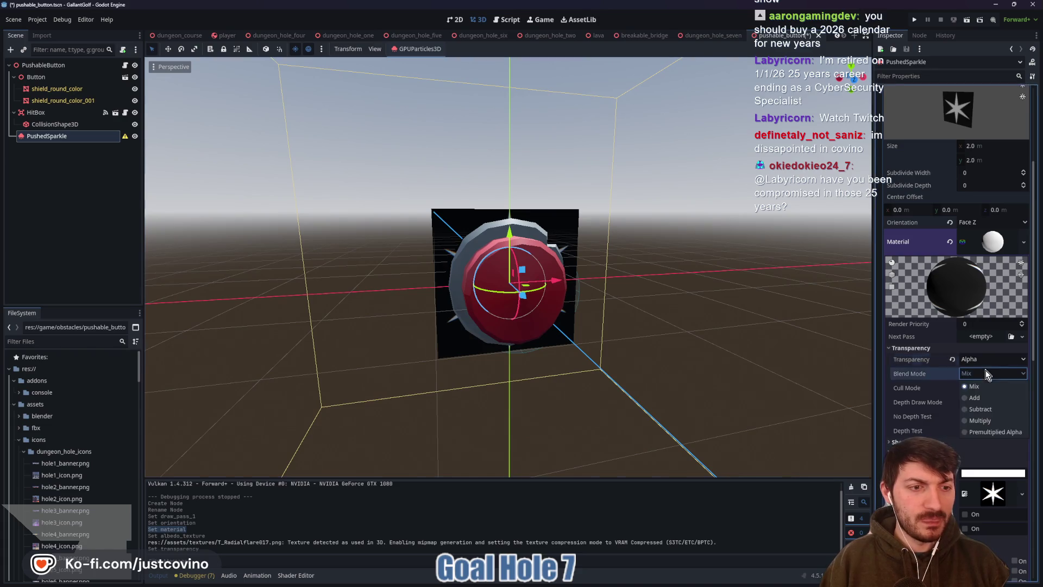
left_click(985, 397)
mouse_move(730, 375)
left_mouse_down()
mouse_move(704, 367)
mouse_move(794, 359)
mouse_move(490, 385)
left_mouse_up()
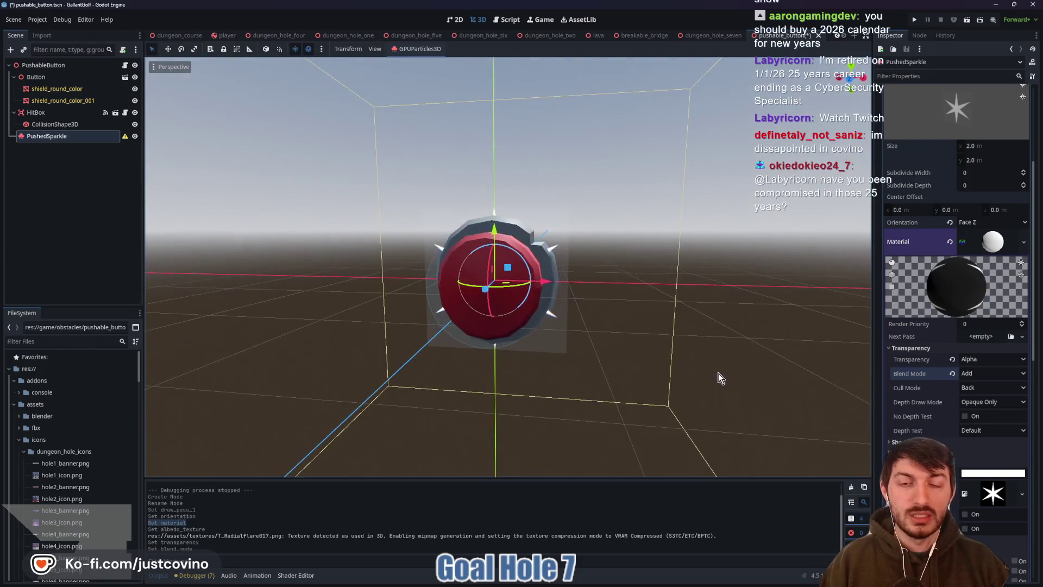
left_click_drag(494, 231, 494, 150)
right_click(495, 150)
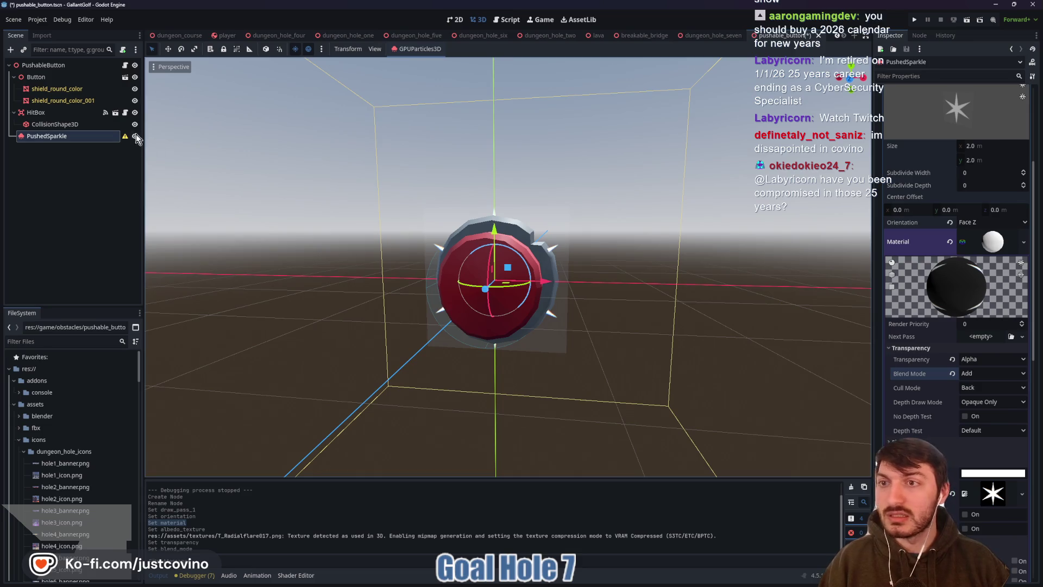
left_click(980, 388)
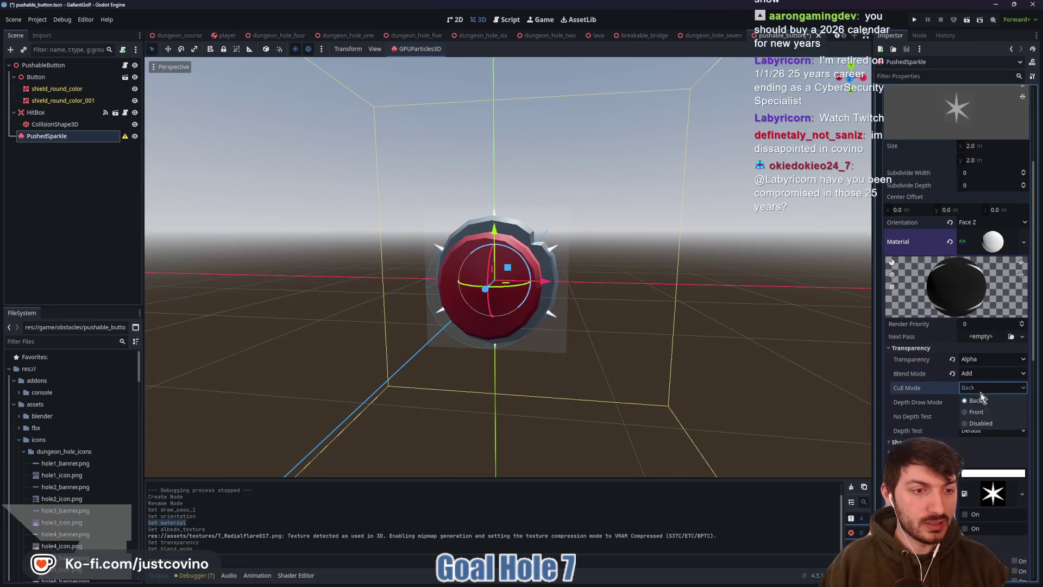
left_click(976, 411)
mouse_move(576, 375)
left_mouse_down()
mouse_move(533, 377)
mouse_move(642, 380)
left_mouse_up()
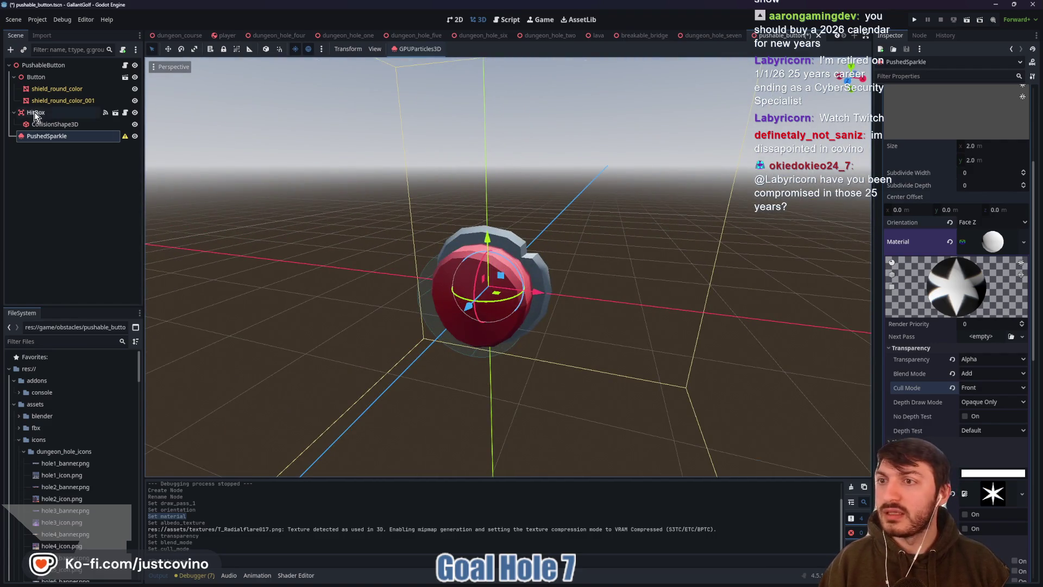
left_click(135, 77)
mouse_move(359, 131)
left_mouse_down()
mouse_move(377, 119)
mouse_move(396, 142)
mouse_move(390, 151)
mouse_move(424, 147)
left_mouse_up()
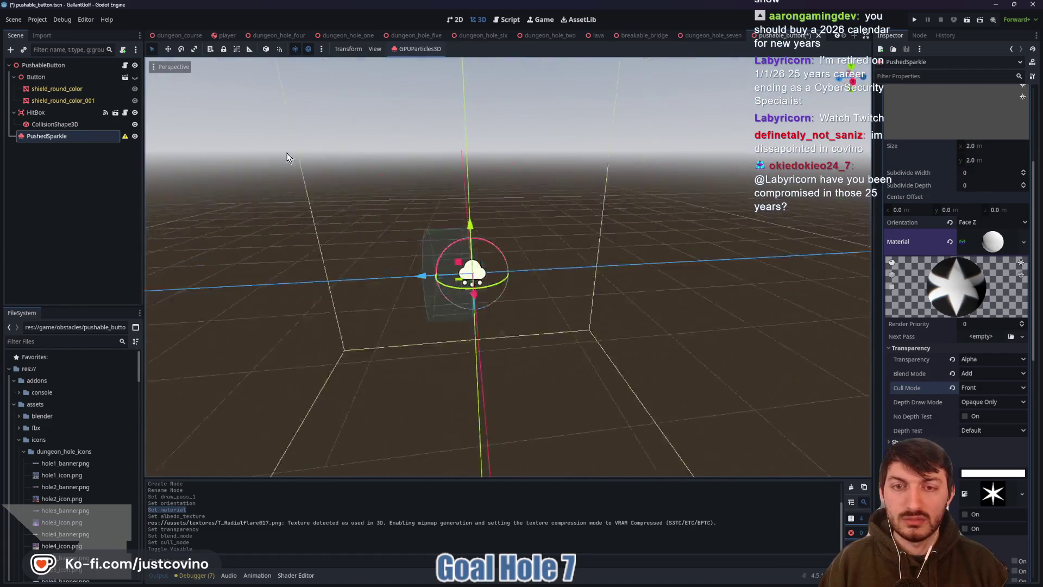
left_click(993, 387)
left_click(977, 424)
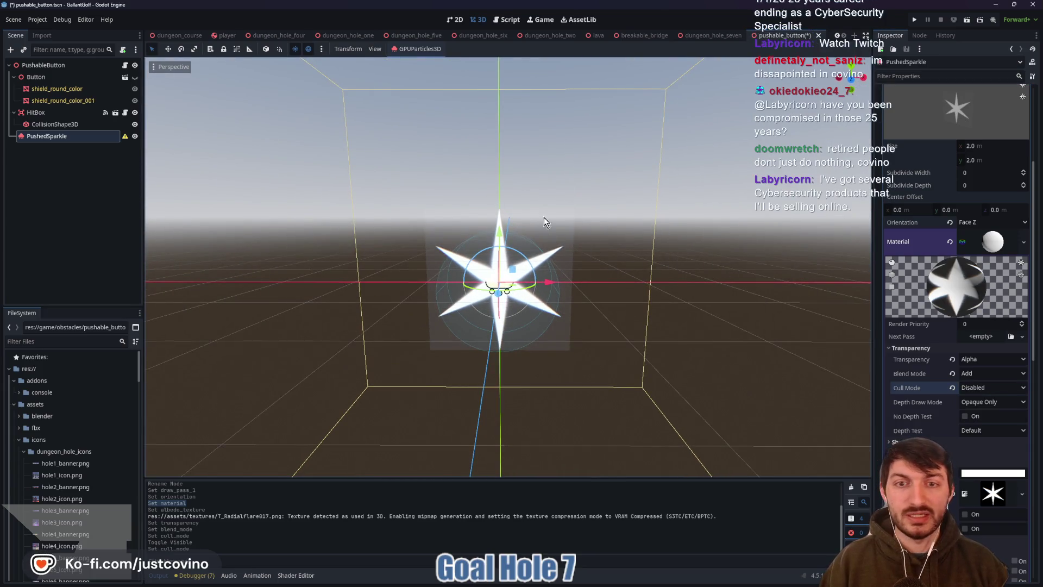
mouse_move(660, 270)
left_mouse_down()
mouse_move(614, 273)
mouse_move(692, 270)
mouse_move(659, 257)
left_mouse_up()
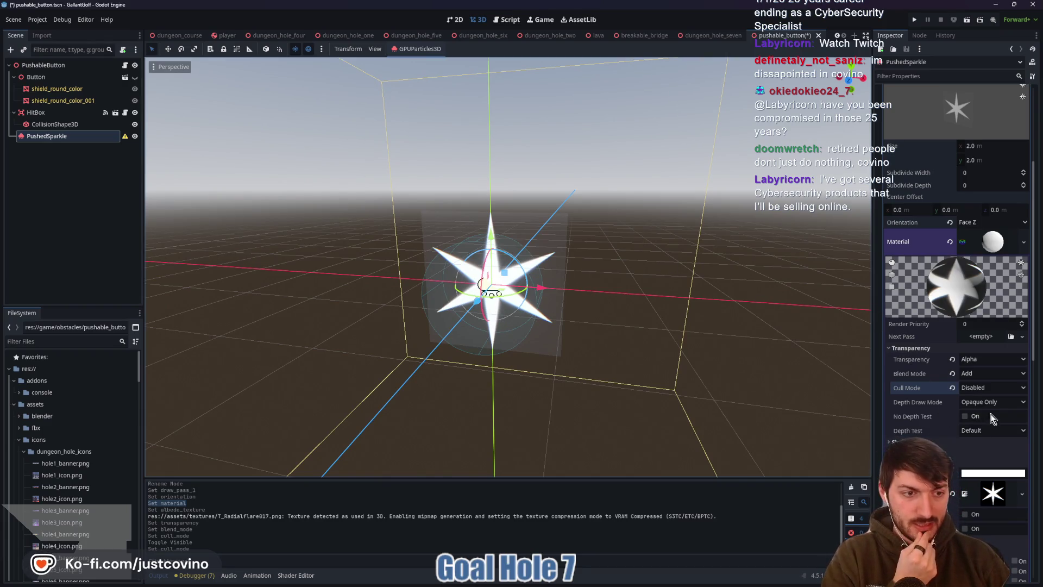
left_click(981, 374)
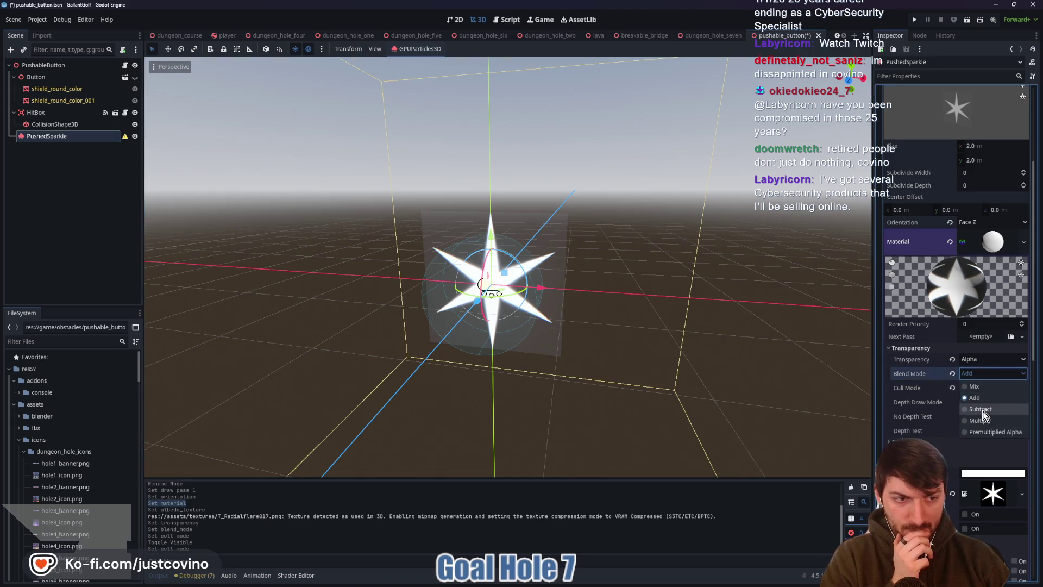
left_click(982, 411)
left_click(987, 375)
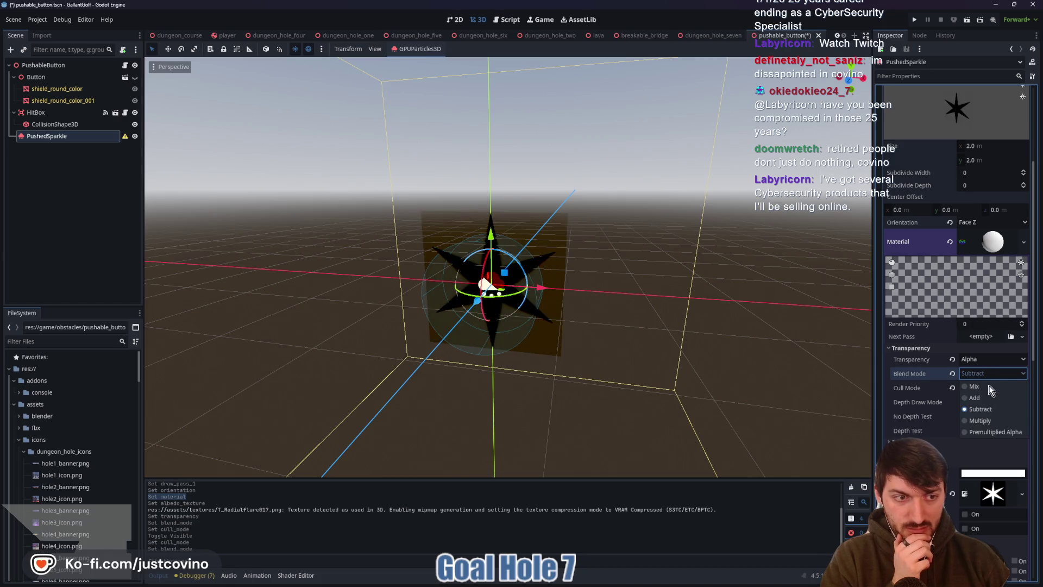
left_click(989, 416)
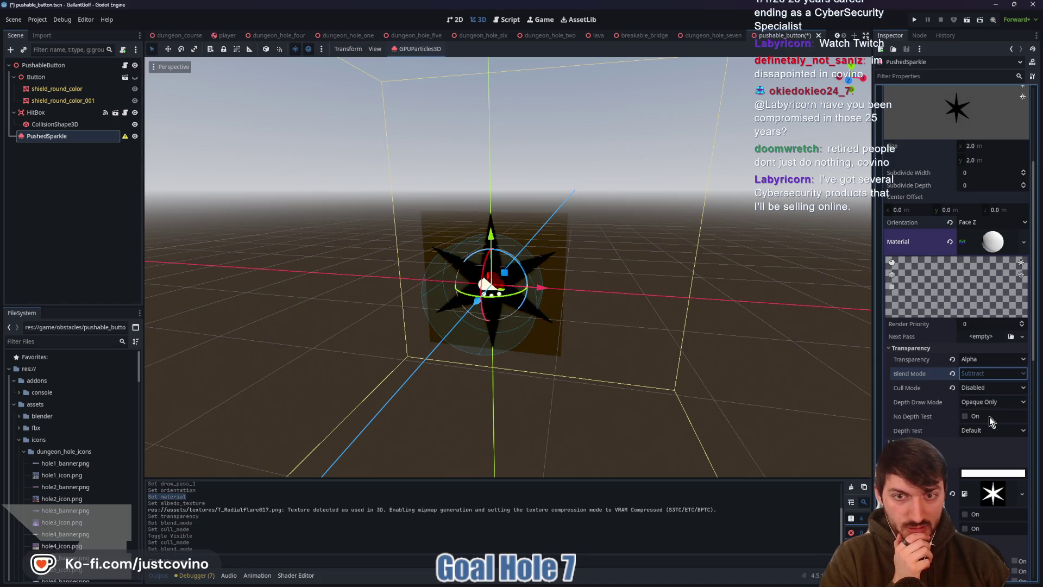
left_click(982, 374)
key("Escape")
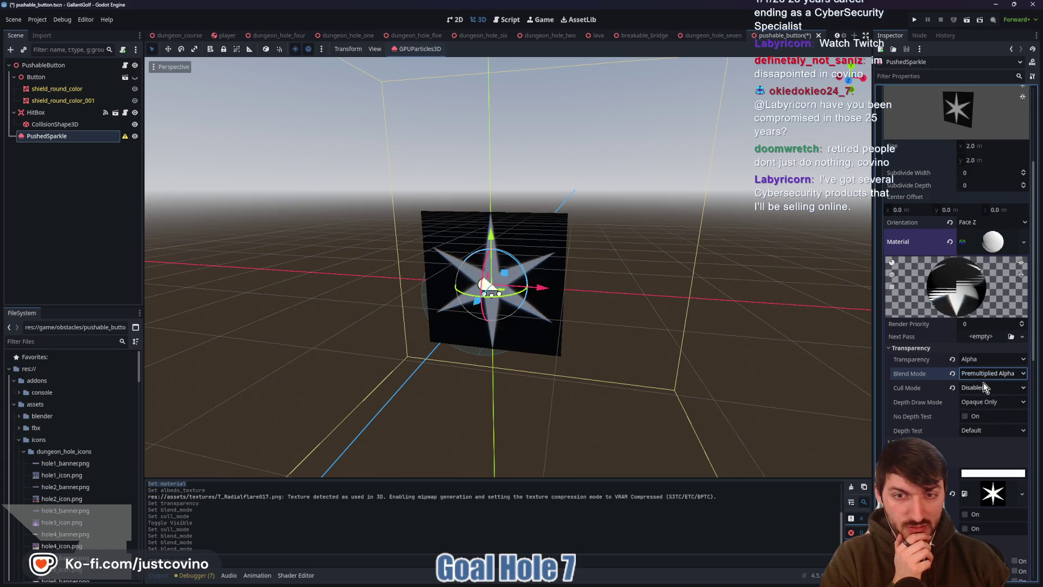
left_click(976, 360)
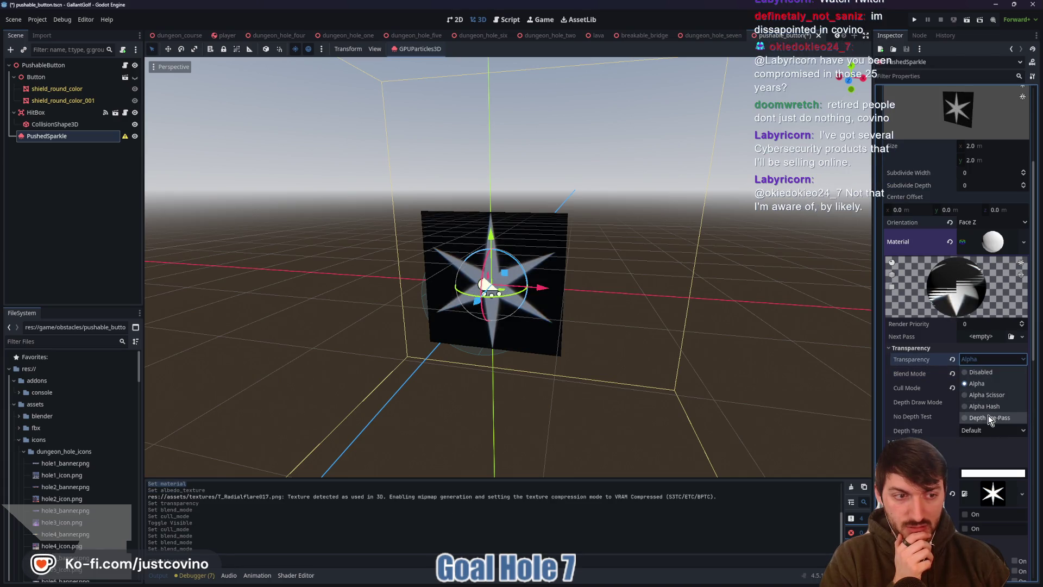
left_click(981, 393)
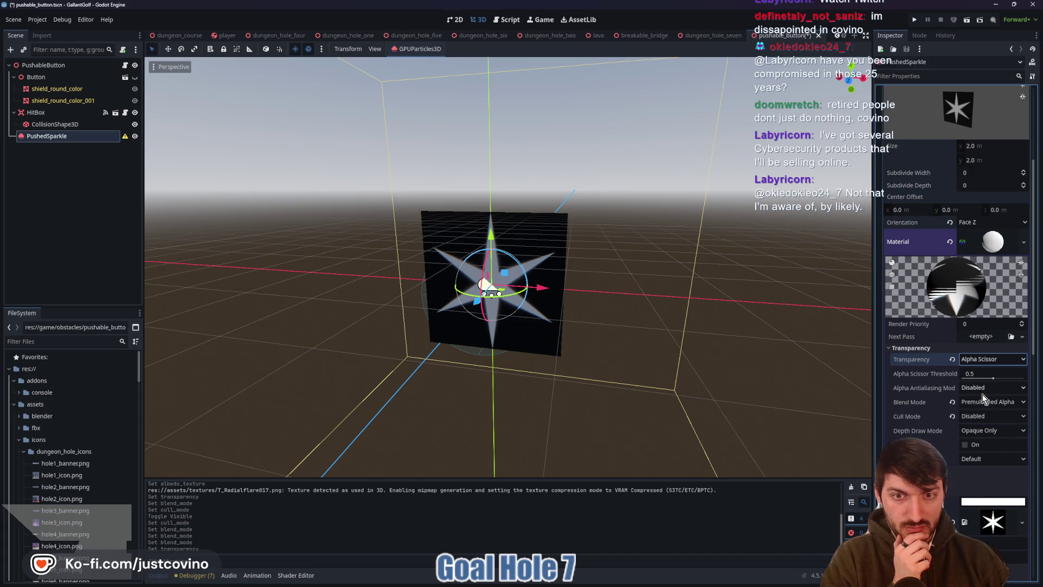
left_click(952, 359)
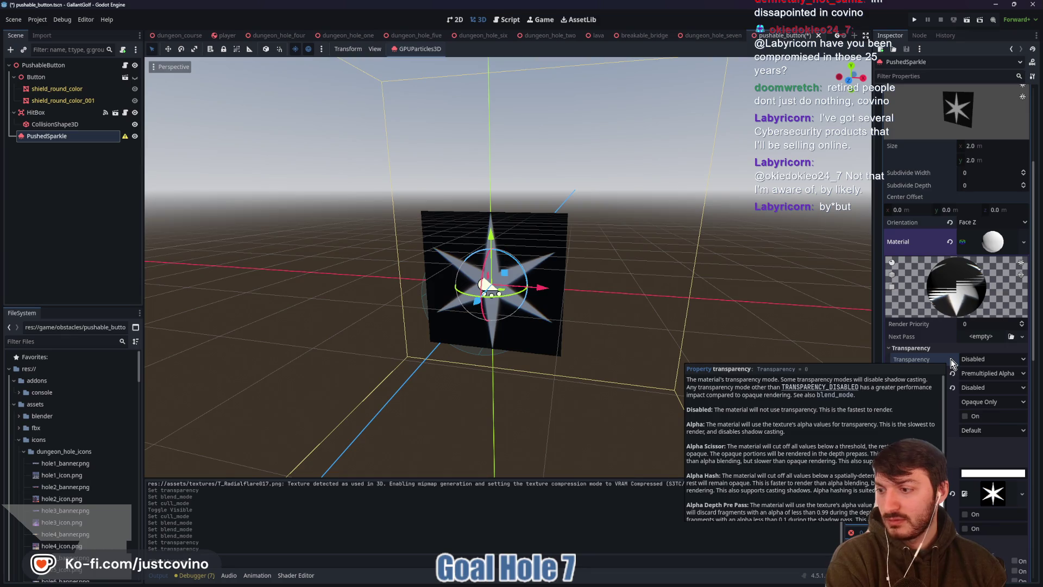
left_click(994, 360)
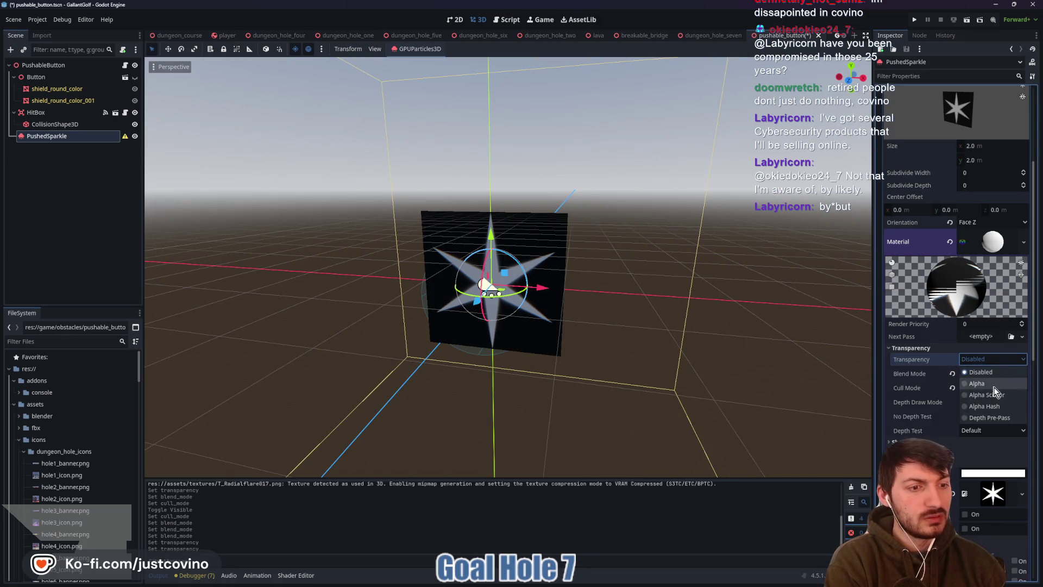
left_click(994, 373)
left_click(972, 375)
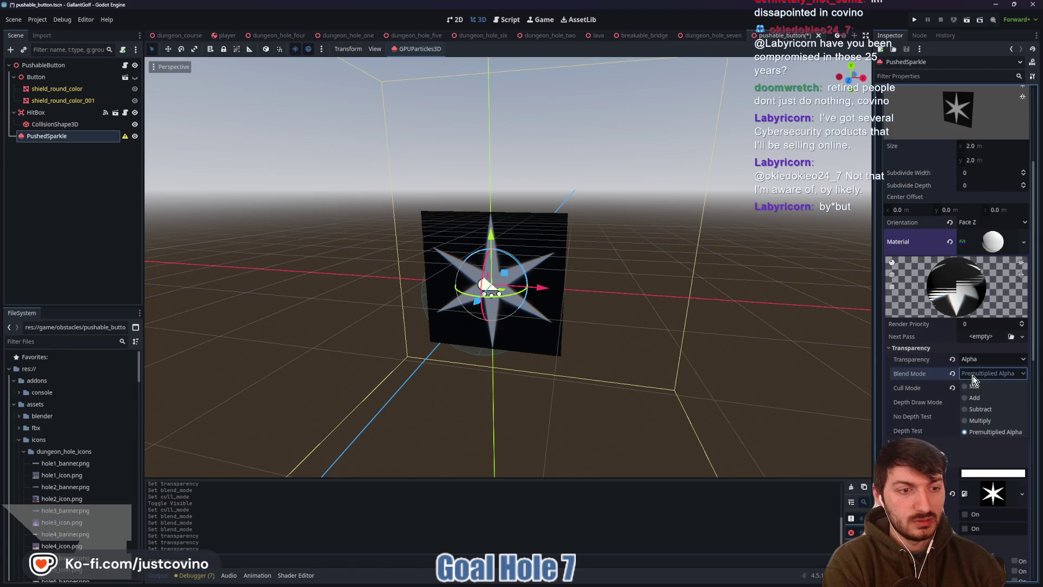
left_click(985, 399)
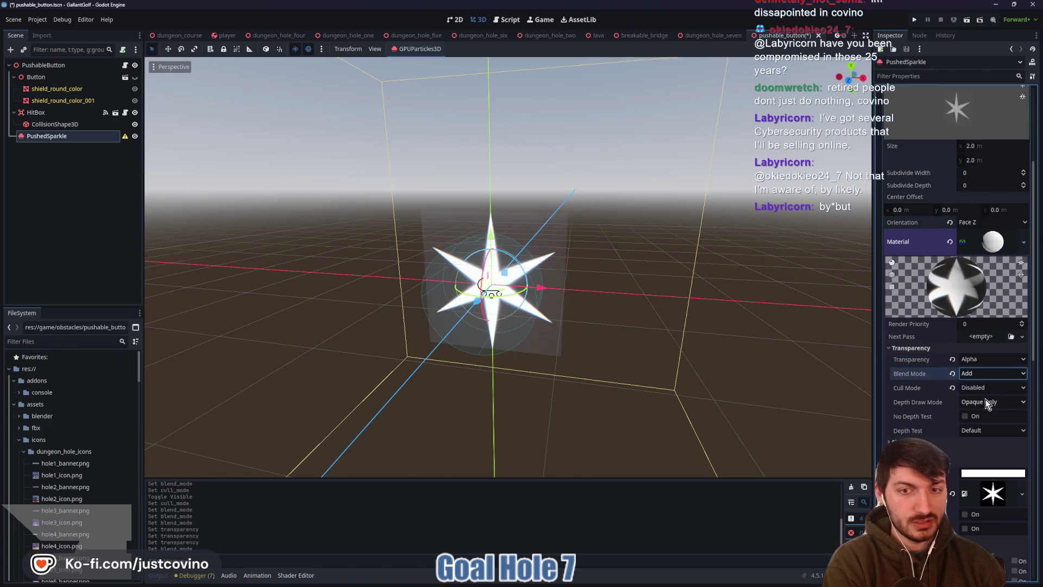
left_click(979, 388)
left_click(955, 400)
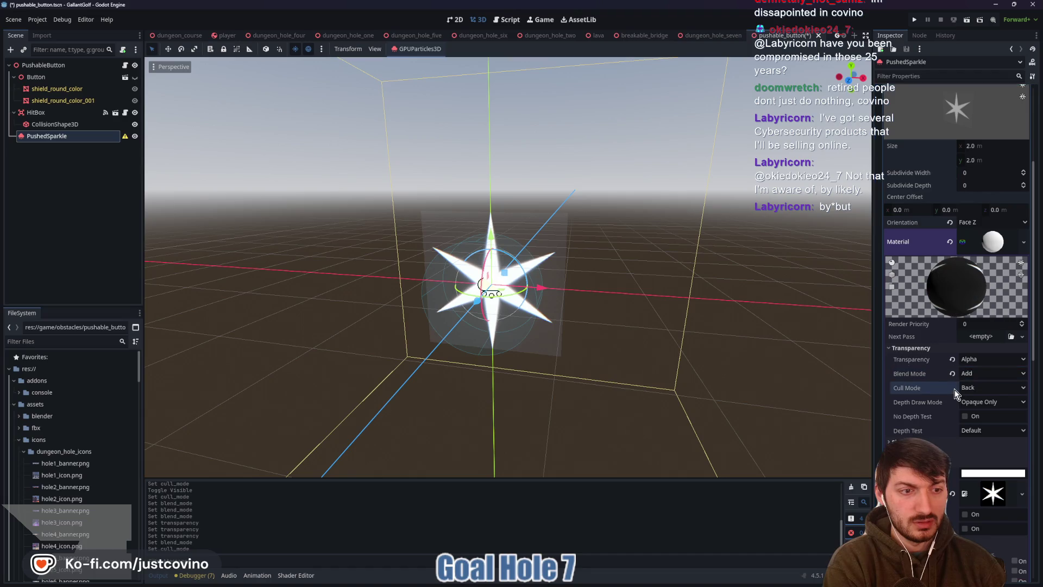
left_click(982, 388)
left_click(977, 427)
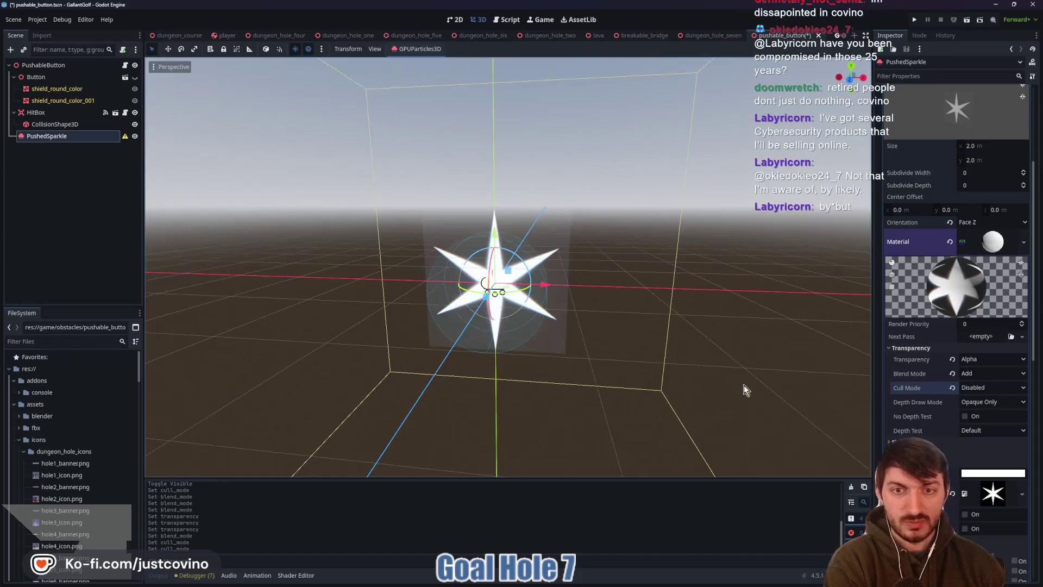
scroll(967, 353, "down", 5)
left_click(970, 350)
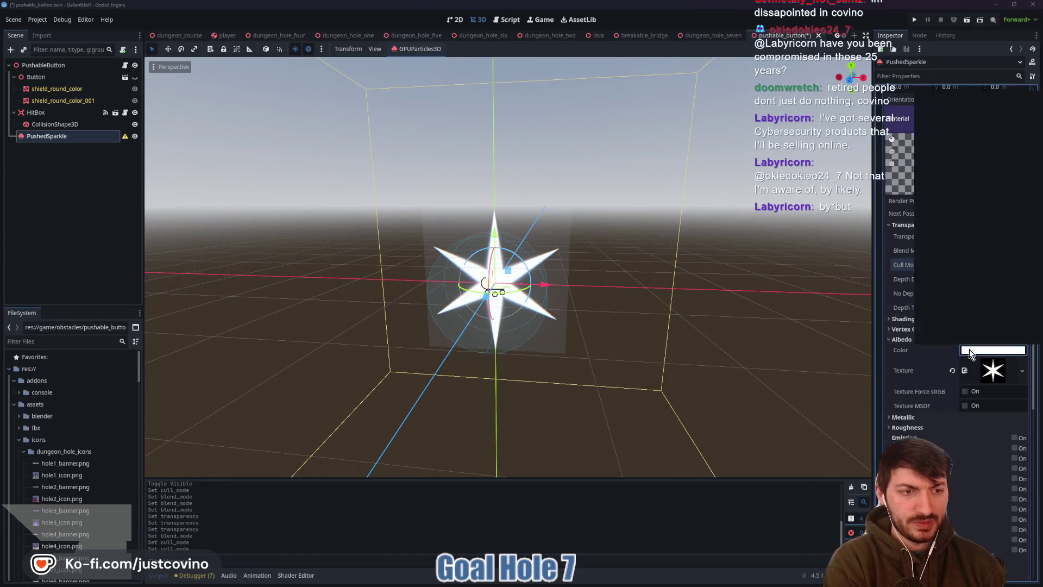
left_click_drag(938, 179, 925, 203)
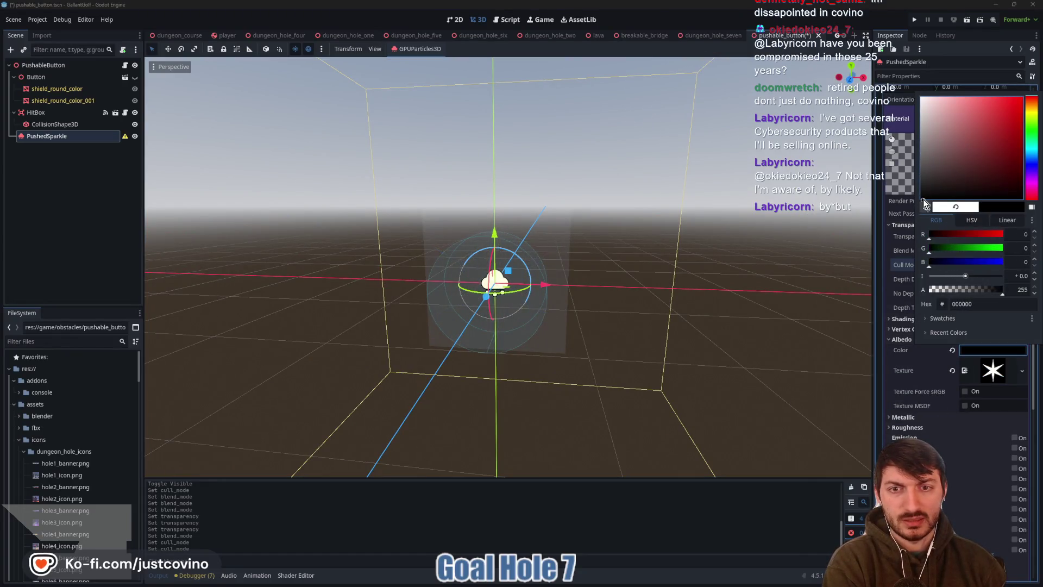
left_click(956, 207)
left_click(982, 368)
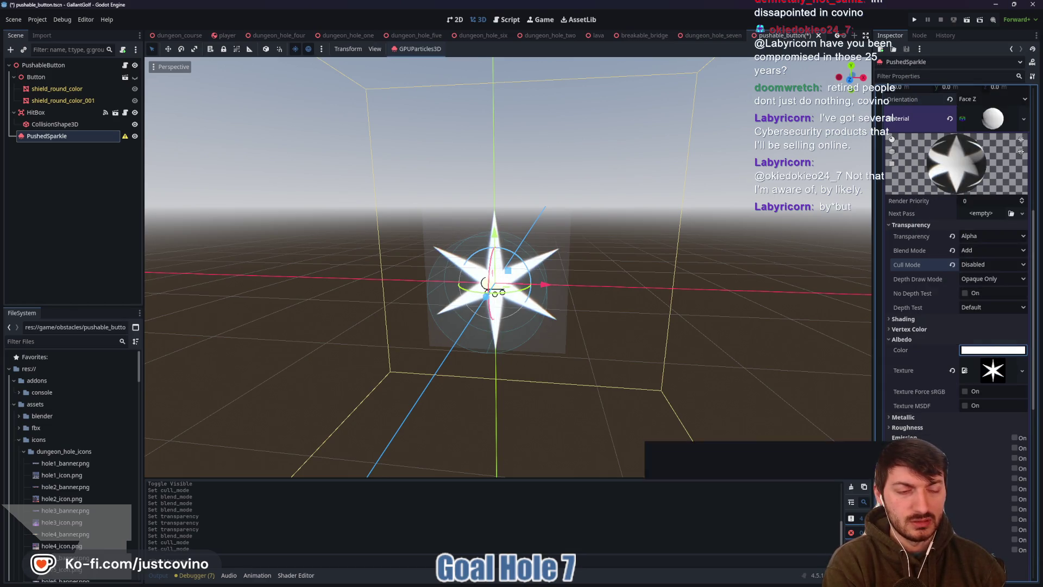
scroll(979, 311, "up", 4)
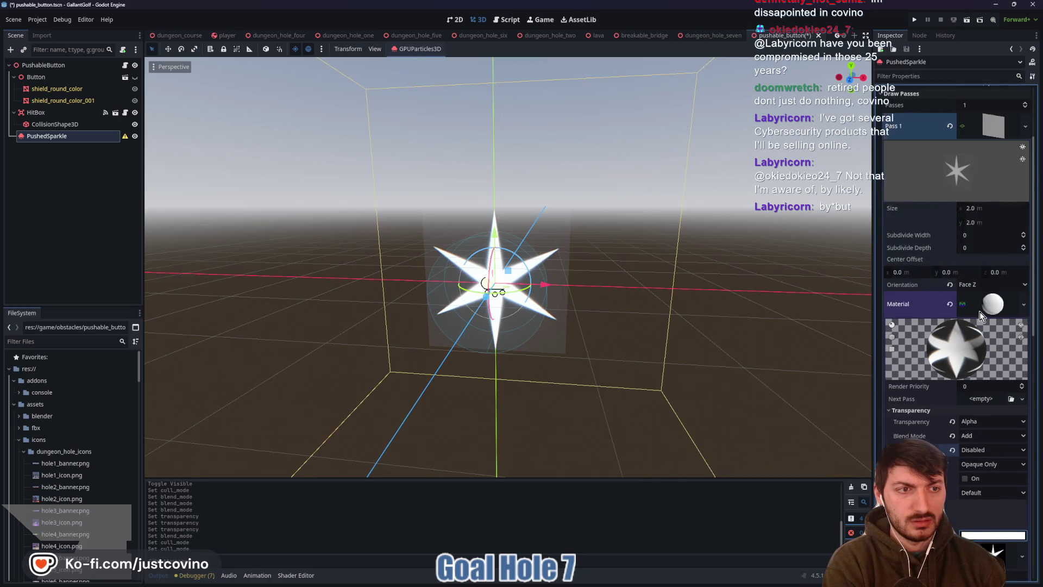
Set the Pass 1 QuadMesh size to 0.5 × 0.5 m.
left_click(985, 209)
type("0.5")
key("Tab")
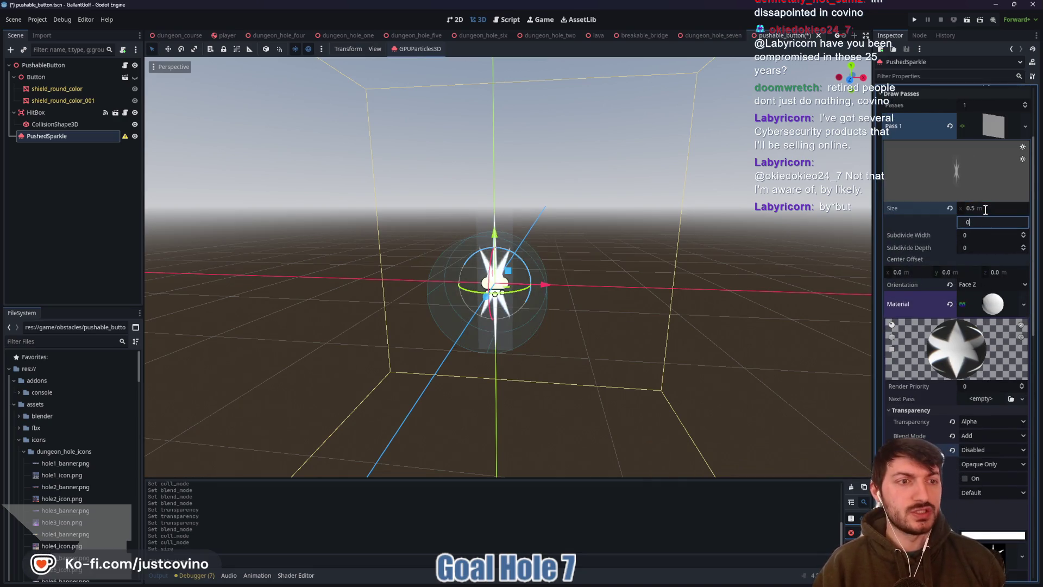
type("0.5")
key("Return")
scroll(668, 347, "up", 5)
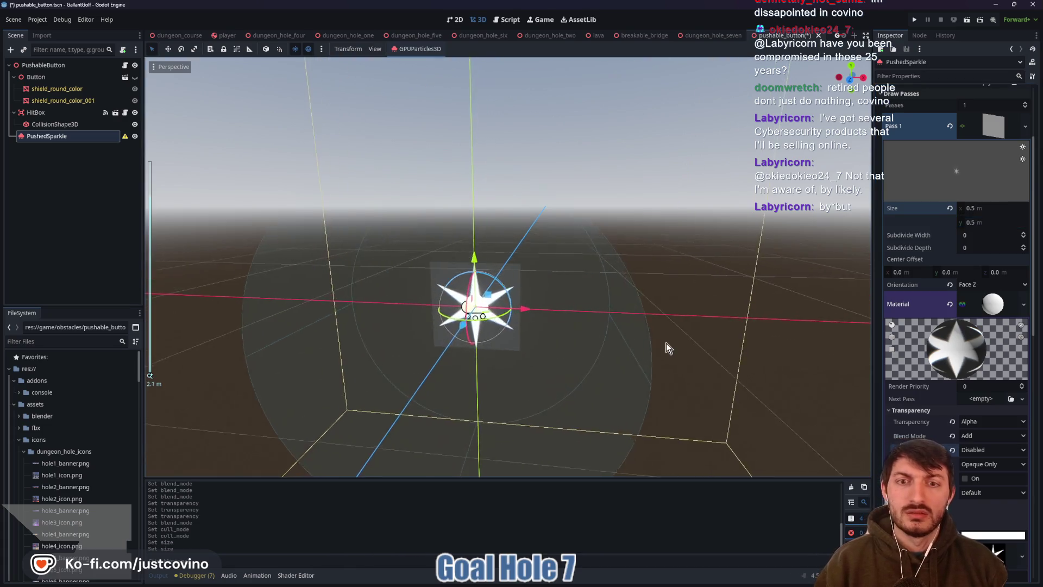
scroll(652, 344, "down", 2)
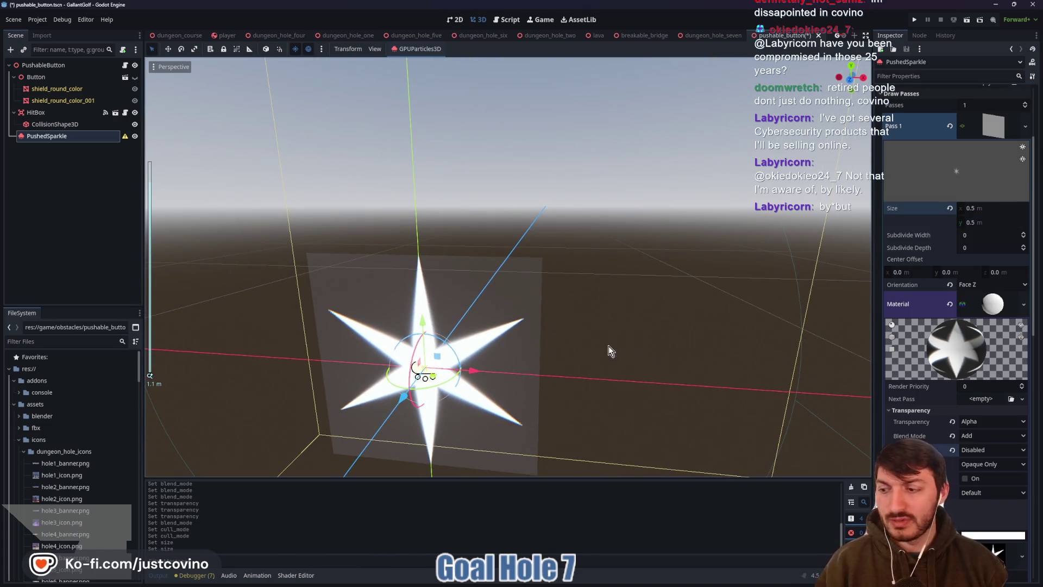
mouse_move(601, 365)
left_mouse_down()
mouse_move(609, 365)
mouse_move(570, 374)
left_mouse_up()
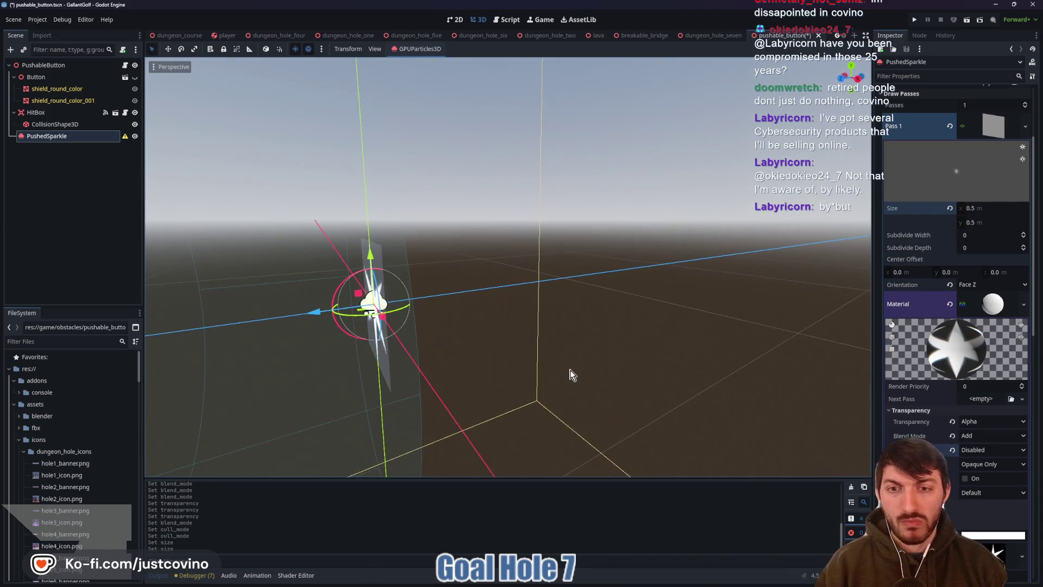
mouse_move(425, 383)
left_mouse_down()
mouse_move(533, 376)
mouse_move(511, 380)
left_mouse_up()
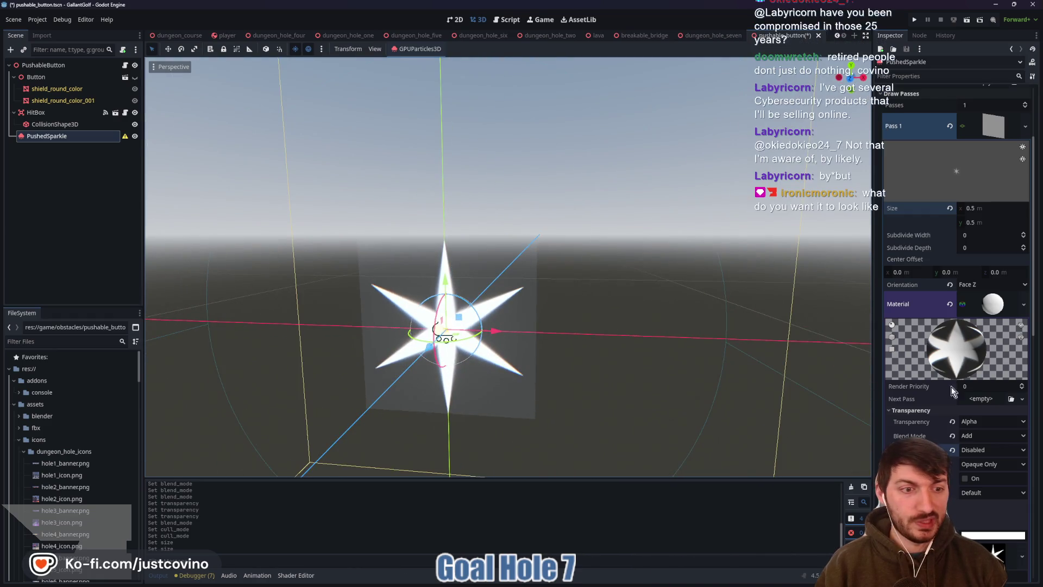
Revert the material's Transparency, Blend Mode and Cull Mode to their defaults.
left_click(952, 421)
left_click(952, 436)
left_click(952, 450)
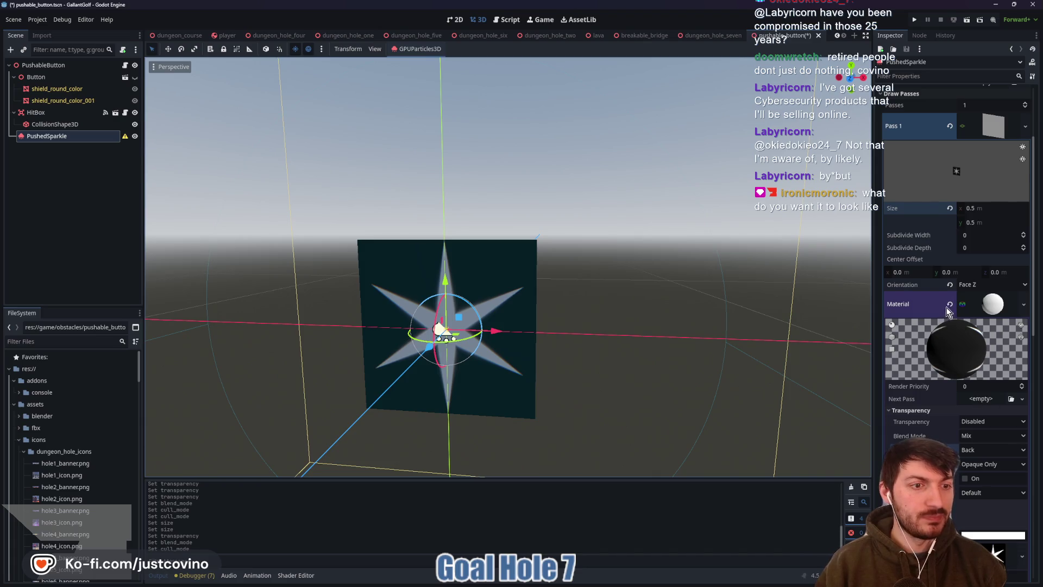
Replace the quad's material with a new ShaderMaterial.
left_click(984, 303)
left_click(983, 306)
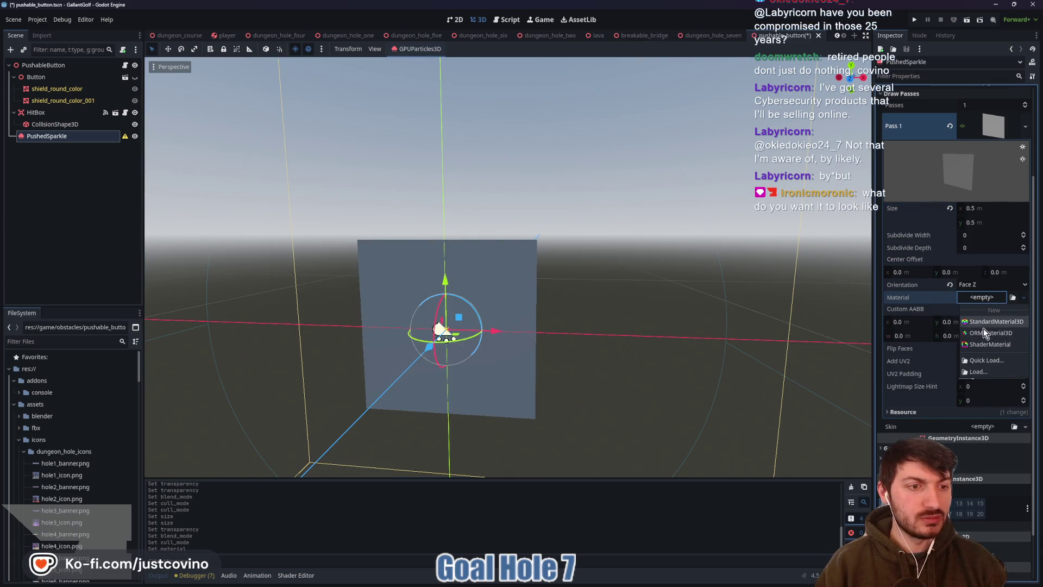
left_click(983, 329)
Create a spatial VisualShader saved as background_removal.tres in vfx/shaders.
left_click(985, 385)
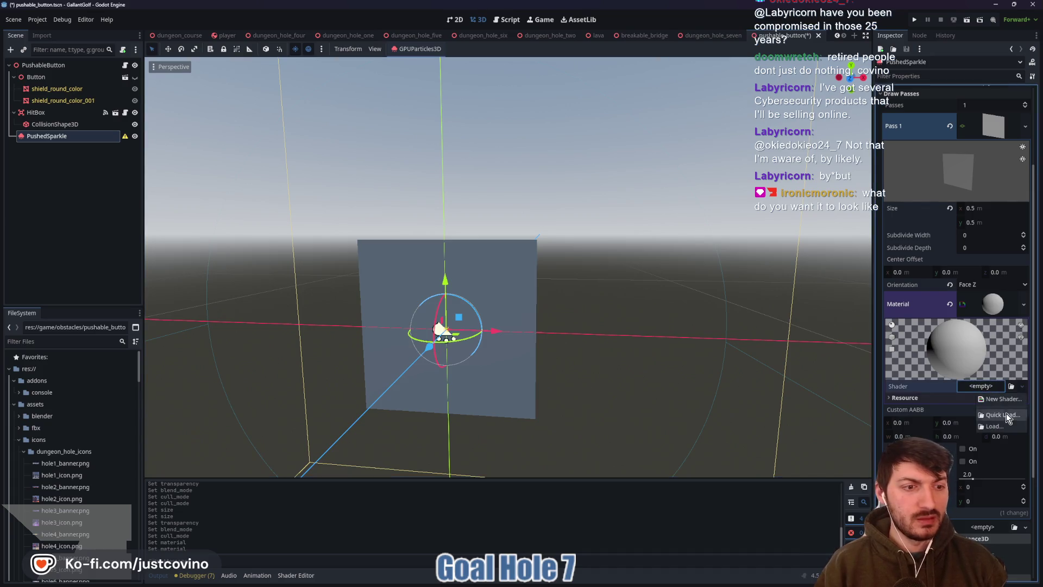
left_click(998, 399)
left_click(588, 288)
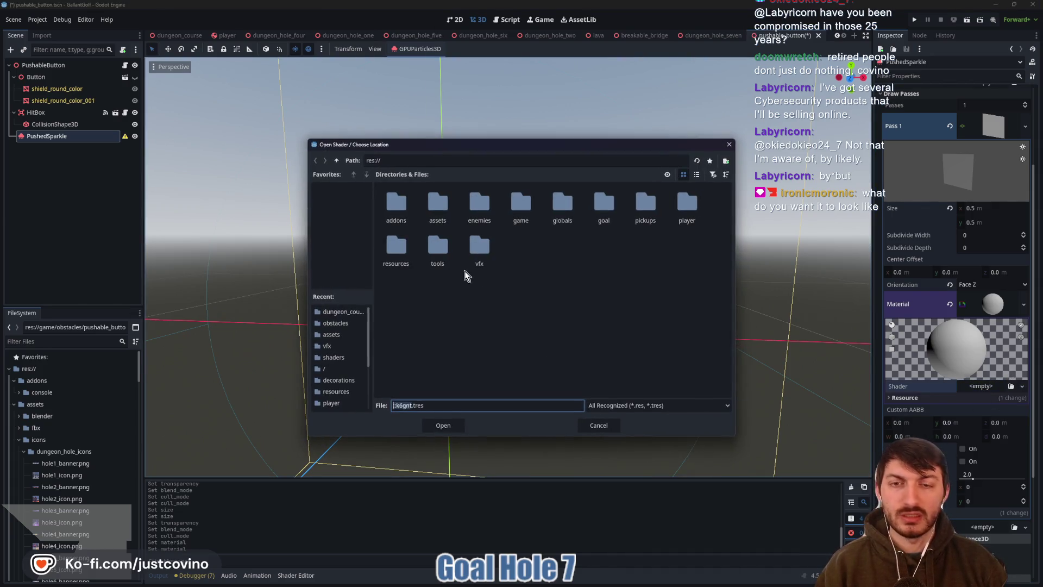
double_click(476, 255)
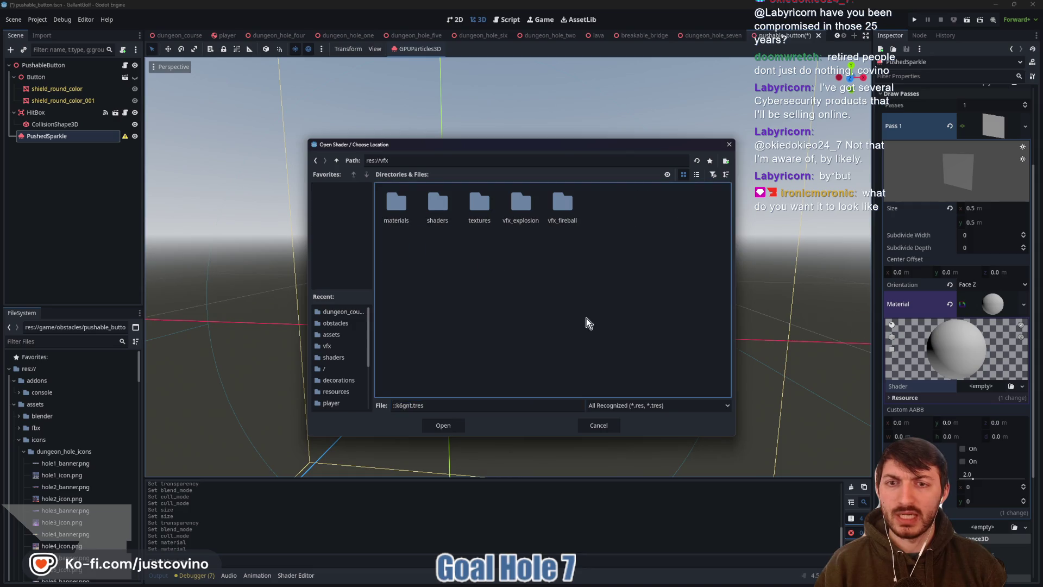
double_click(479, 202)
left_click(410, 405)
type("background_removal")
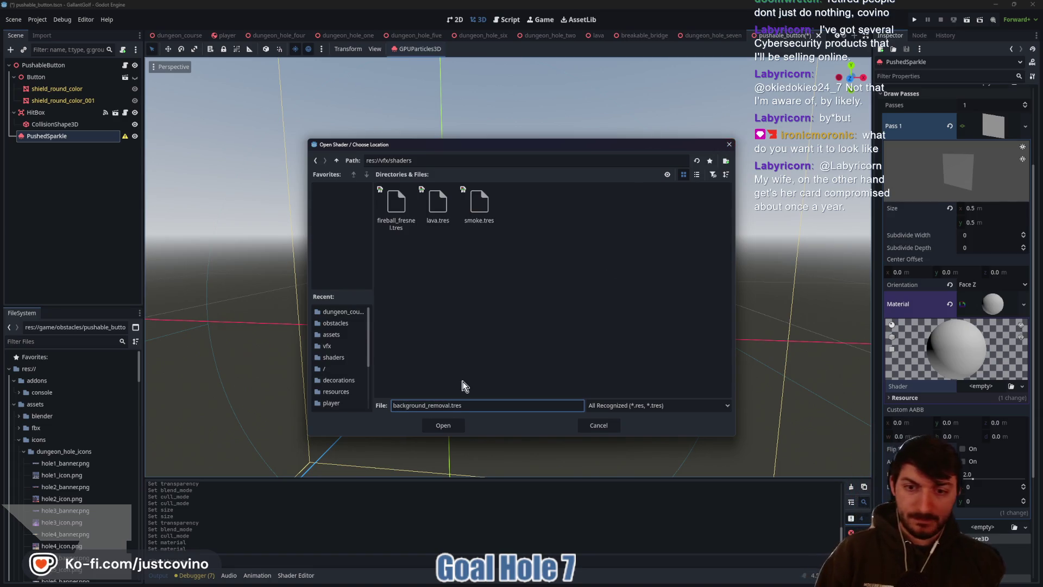
left_click(443, 425)
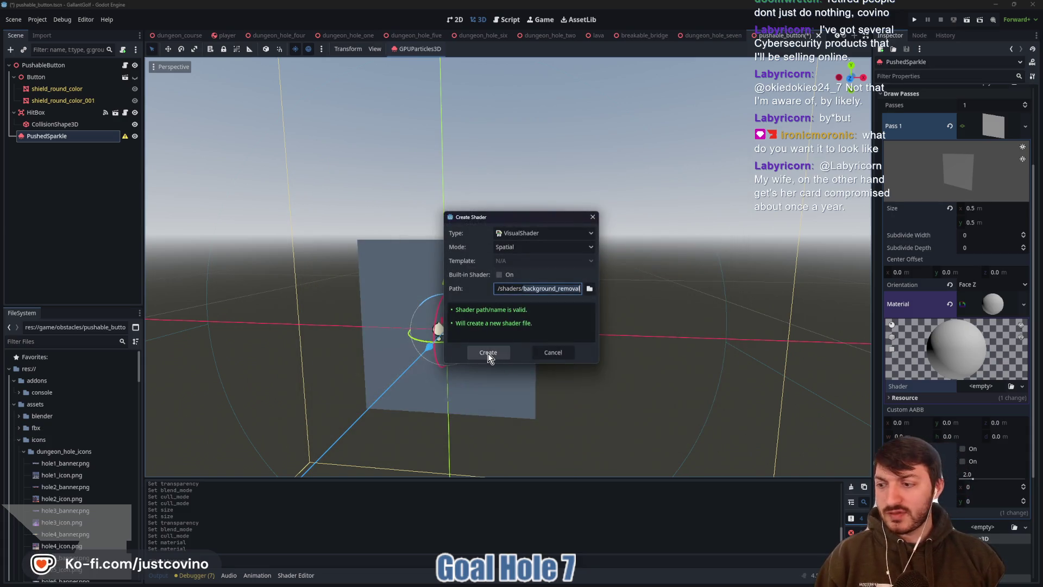
left_click(487, 353)
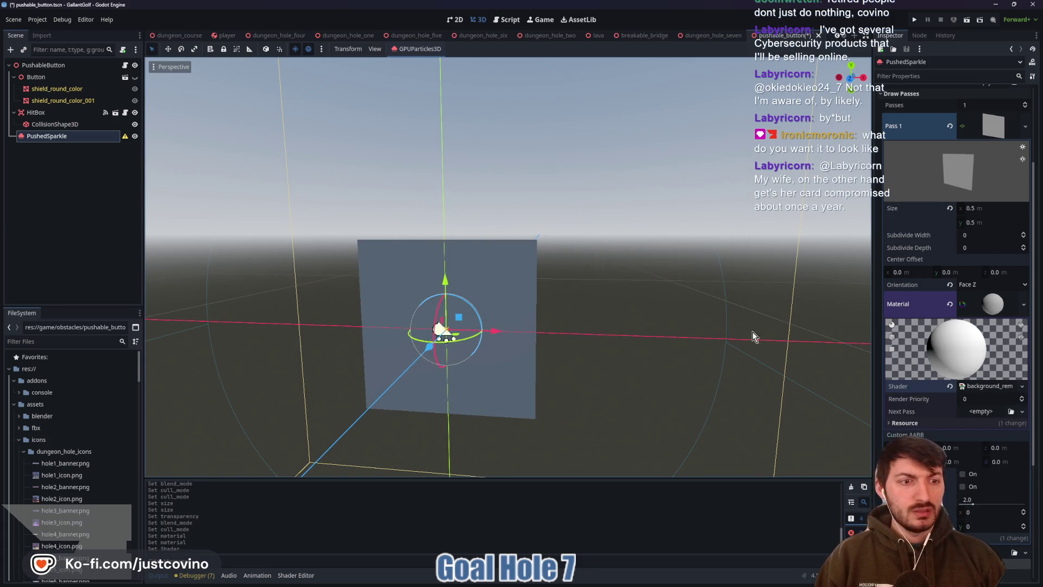
Reselect PushedSparkle and open its new shader in the Shader Editor.
mouse_move(566, 380)
left_mouse_down()
mouse_move(790, 367)
mouse_move(598, 370)
mouse_move(485, 500)
left_mouse_up()
left_click(757, 409)
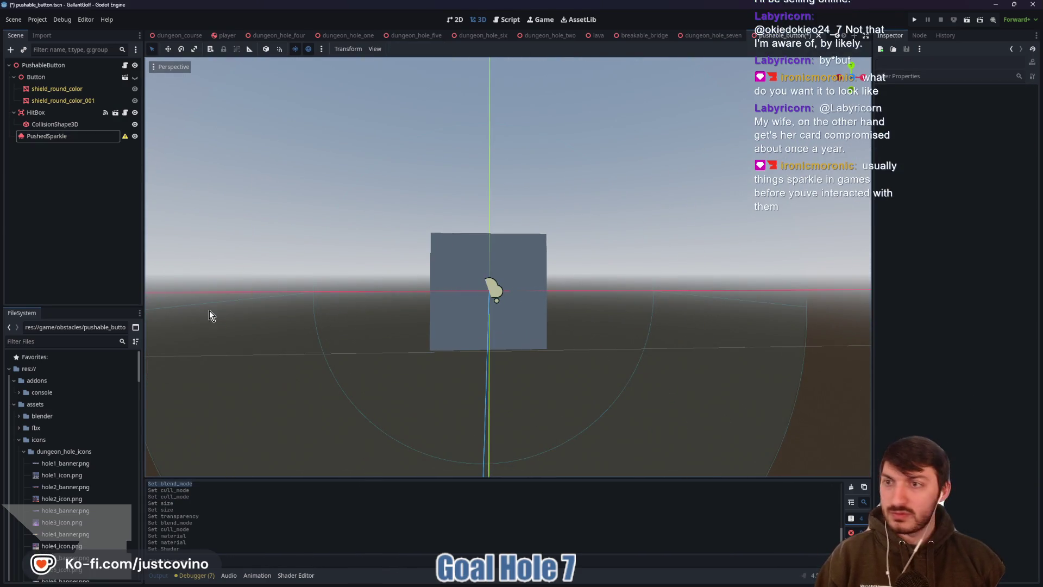
left_click(69, 137)
left_click(967, 387)
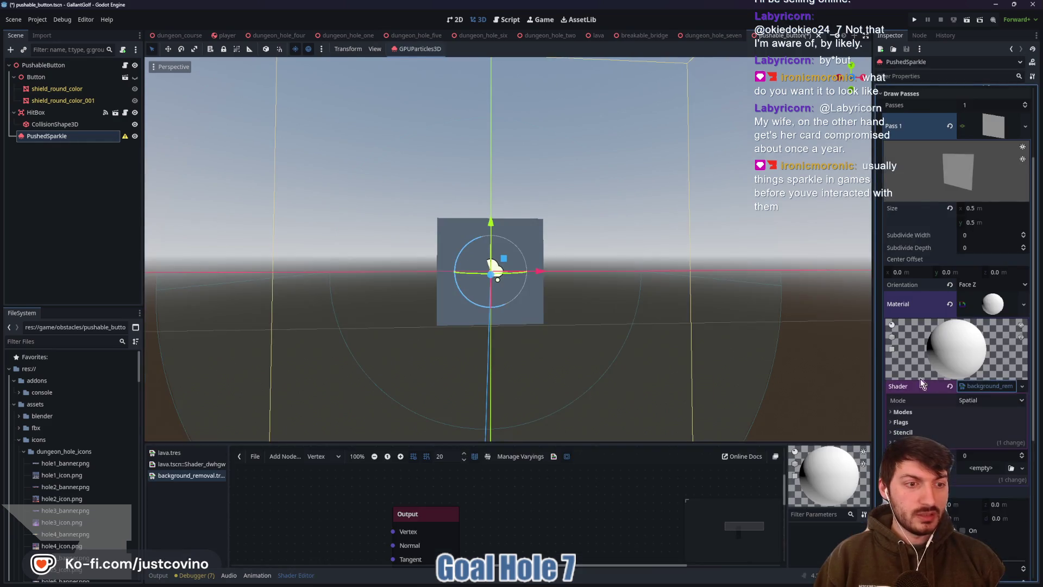
Enlarge the shader editor and switch the graph to the Fragment stage.
left_click_drag(583, 443, 574, 329)
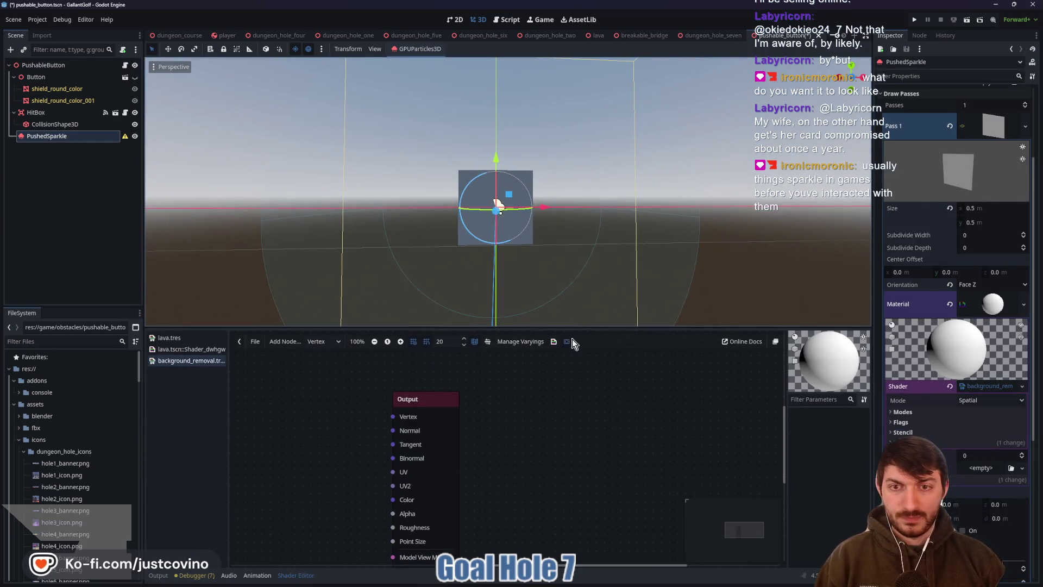
left_click(321, 341)
left_click(328, 363)
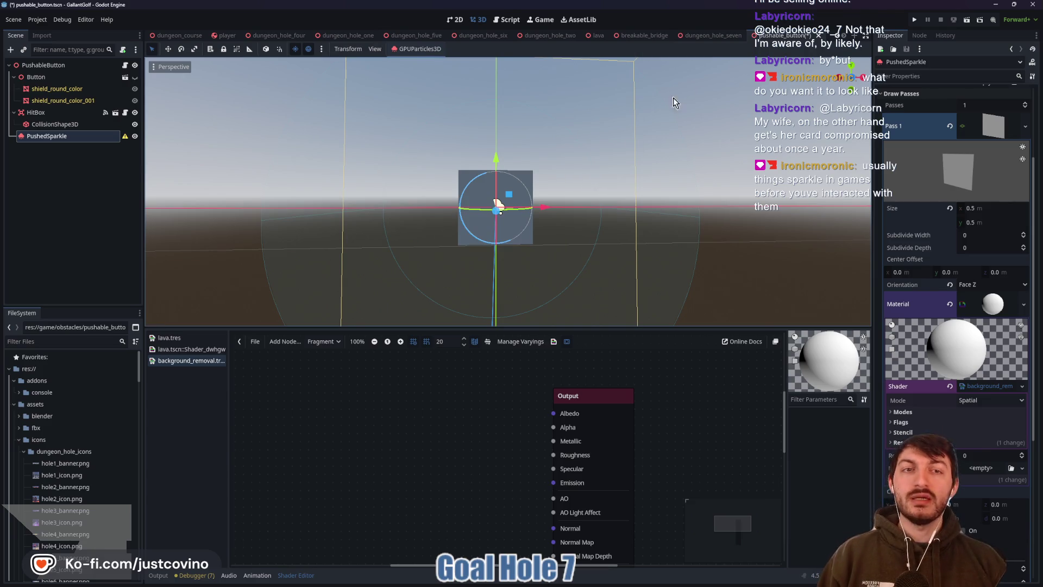
Make the hidden Button visible and orbit around the red button model.
left_click(135, 76)
scroll(665, 195, "down", 5)
mouse_move(665, 196)
left_mouse_down()
mouse_move(666, 210)
mouse_move(650, 210)
left_mouse_up()
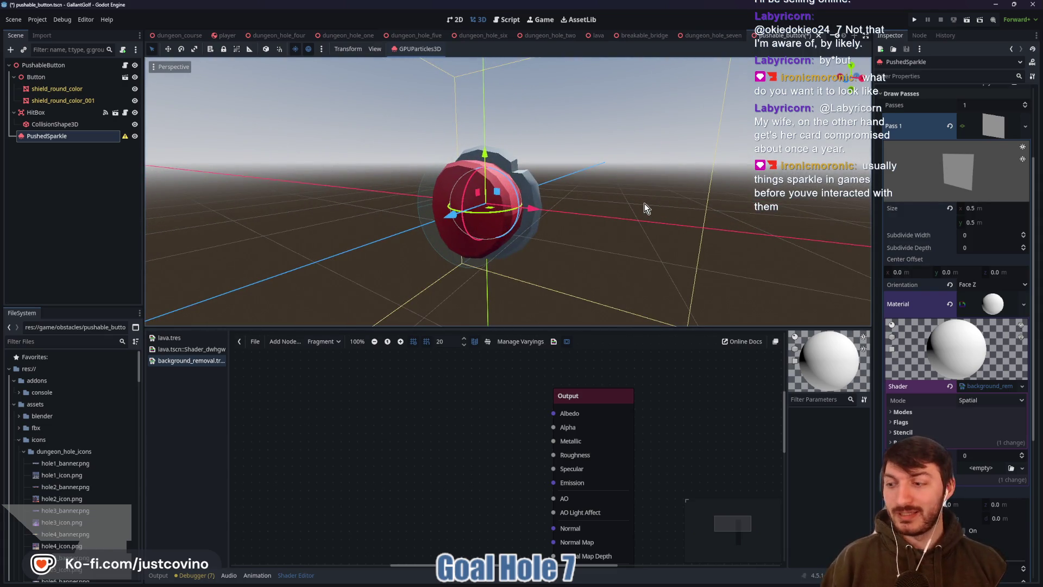
mouse_move(598, 217)
left_mouse_down()
mouse_move(698, 226)
mouse_move(708, 210)
mouse_move(614, 225)
left_mouse_up()
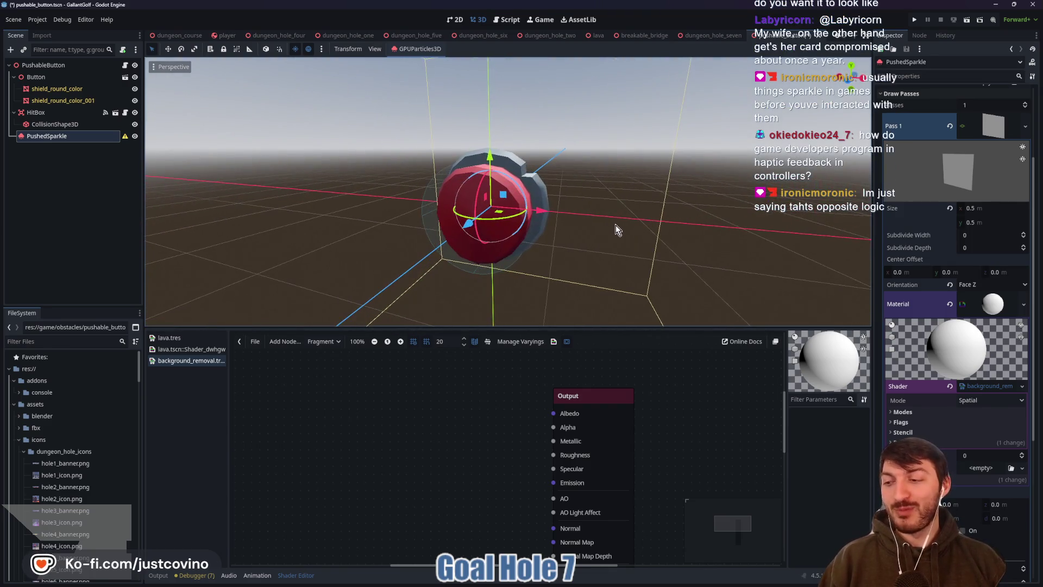
left_click_drag(696, 246, 624, 246)
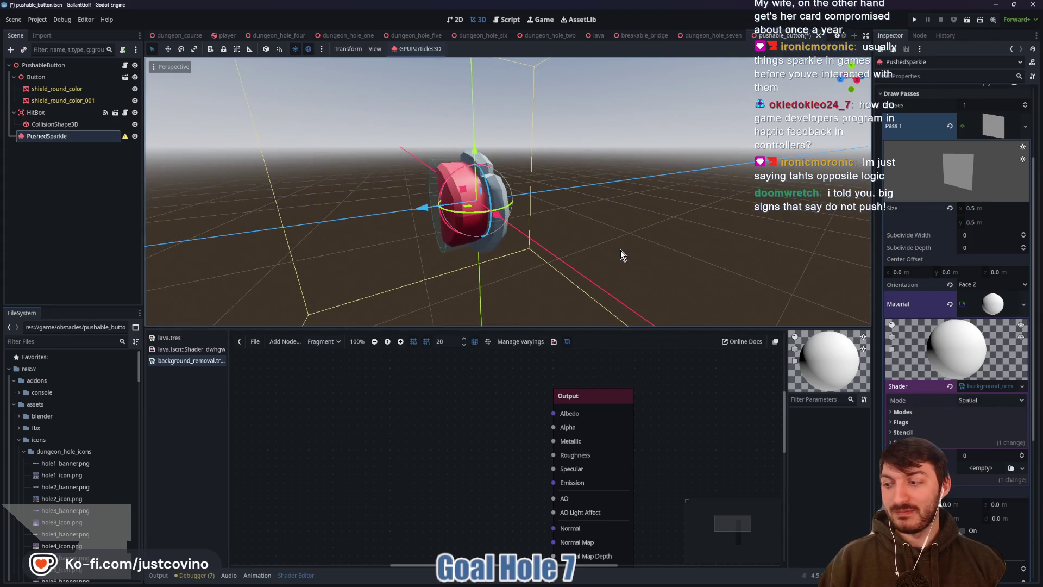
left_click_drag(604, 233, 690, 229)
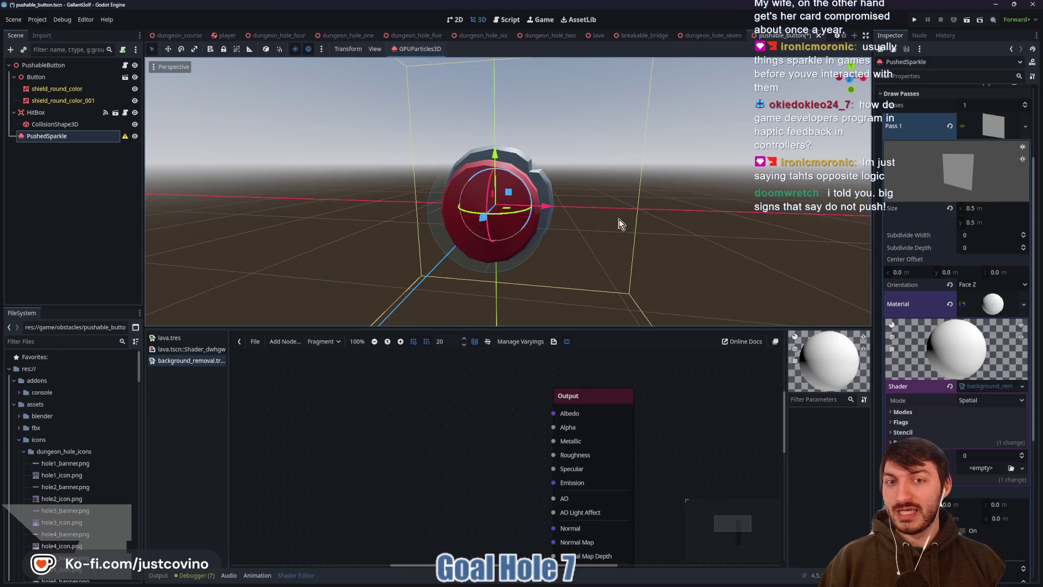
left_click_drag(620, 223, 435, 225)
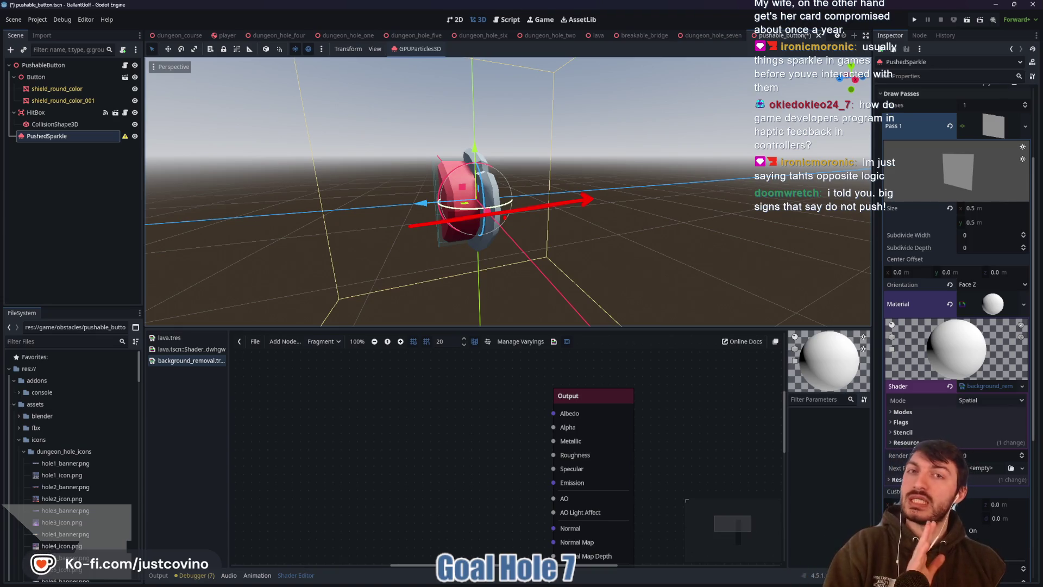
left_click_drag(489, 253, 701, 243)
scroll(702, 243, "down", 3)
scroll(610, 242, "up", 2)
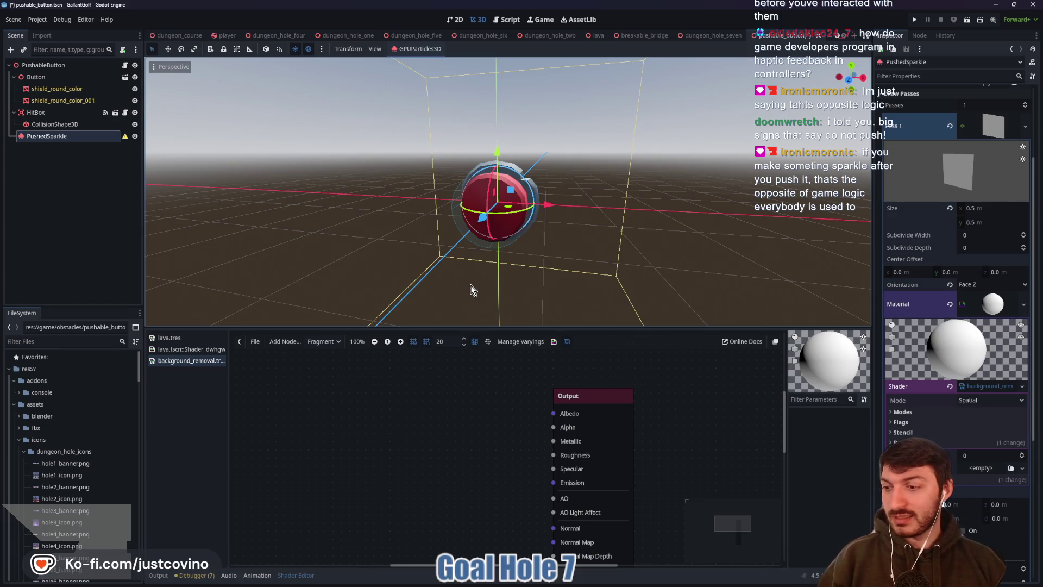
scroll(410, 432, "left", 2)
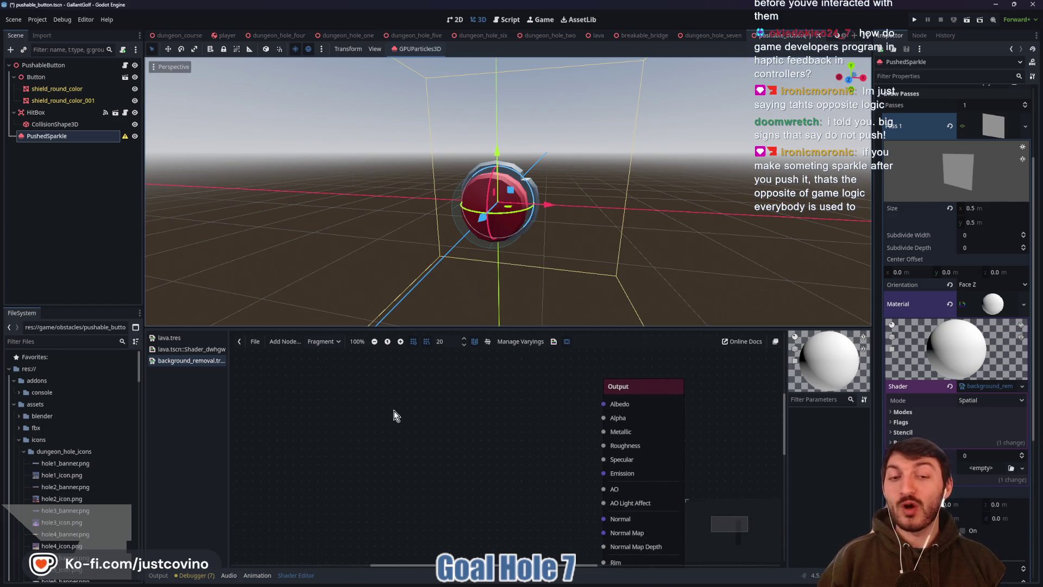
Add a Texture2DParameter node named PlaneTexture and place it left of the Output node.
right_click(399, 393)
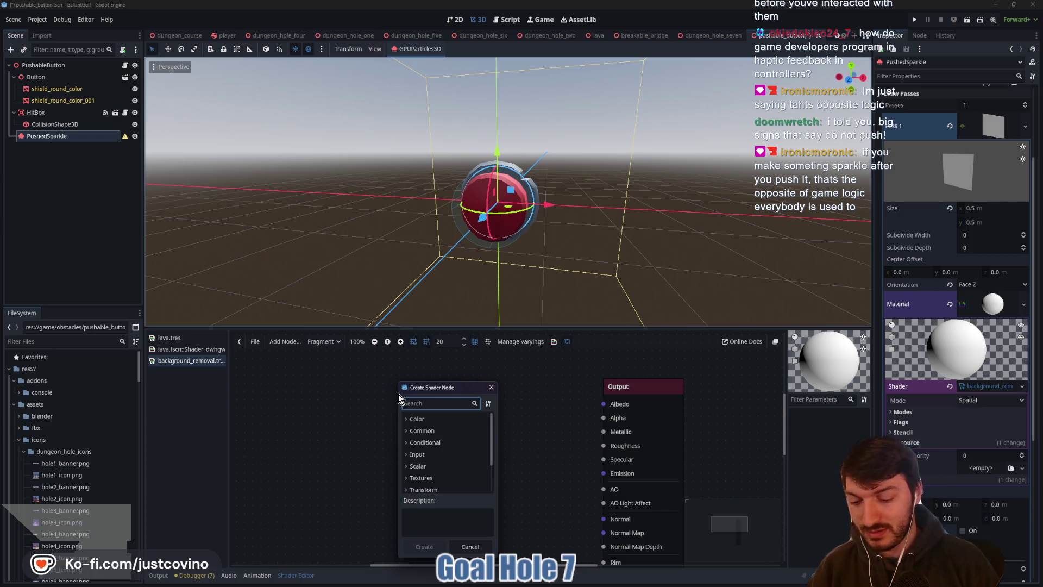
type("texture2d")
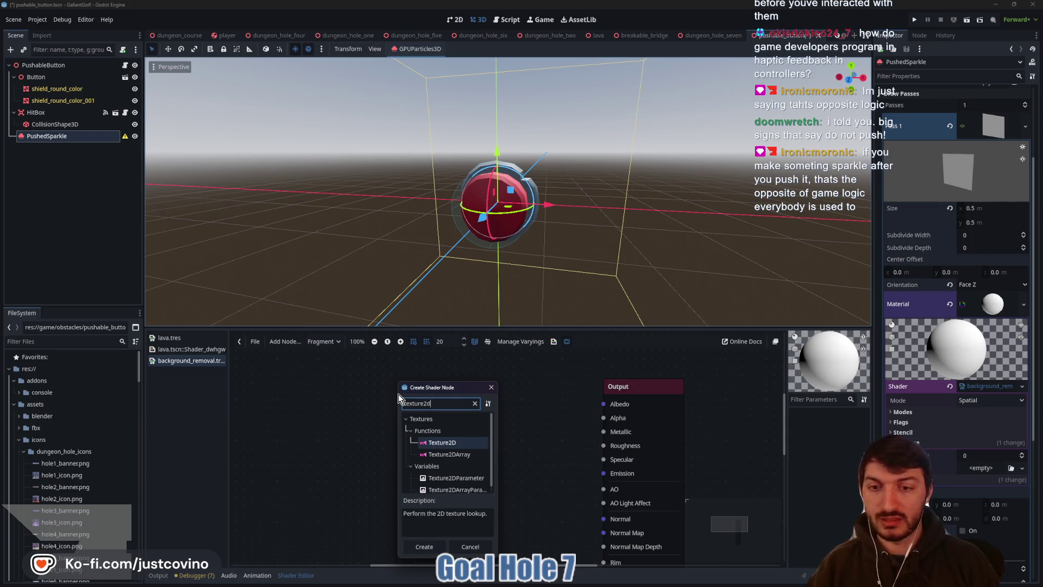
type("param")
key("Return")
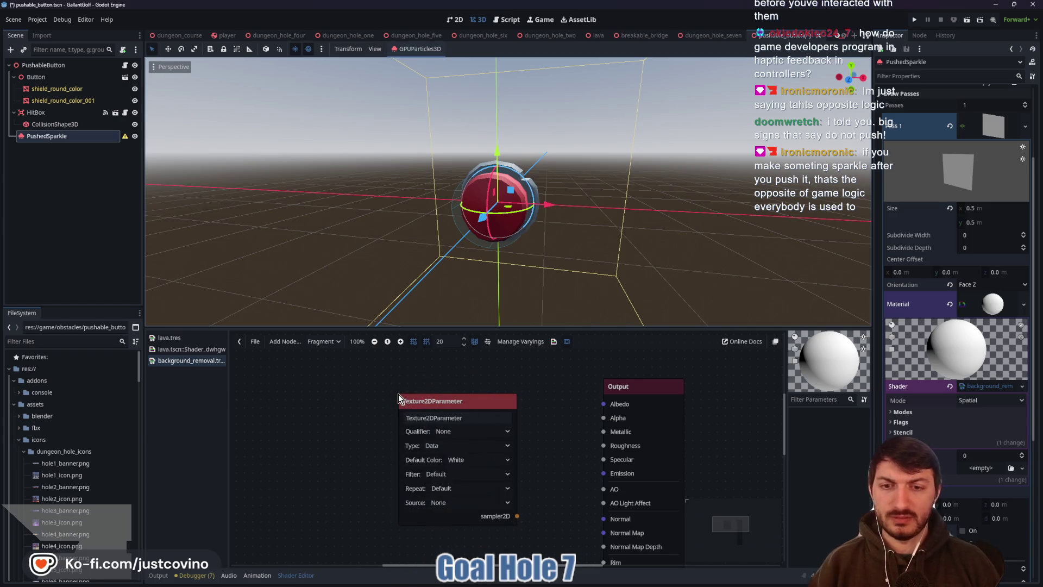
double_click(463, 415)
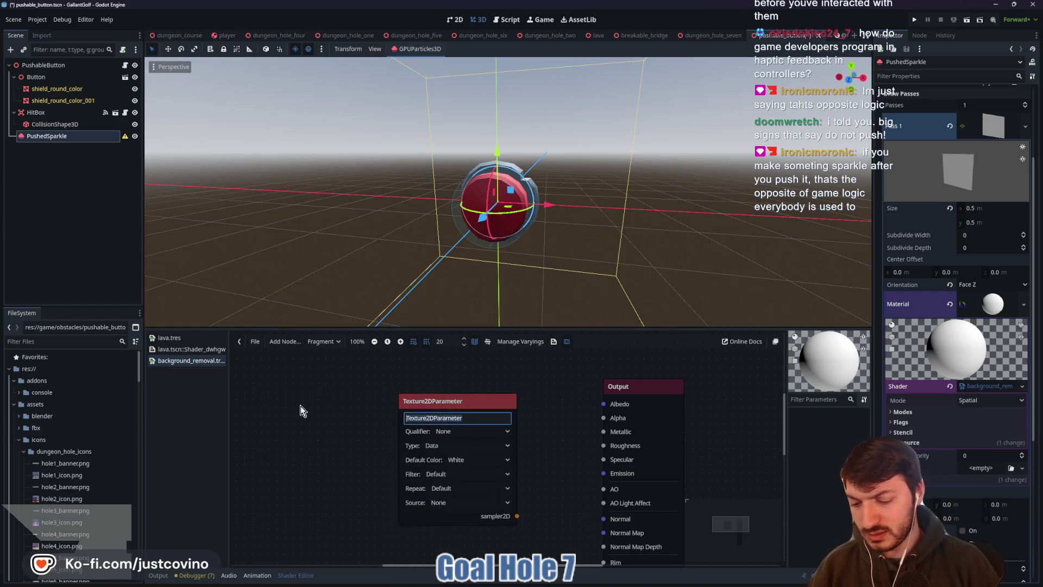
type("PlaneT")
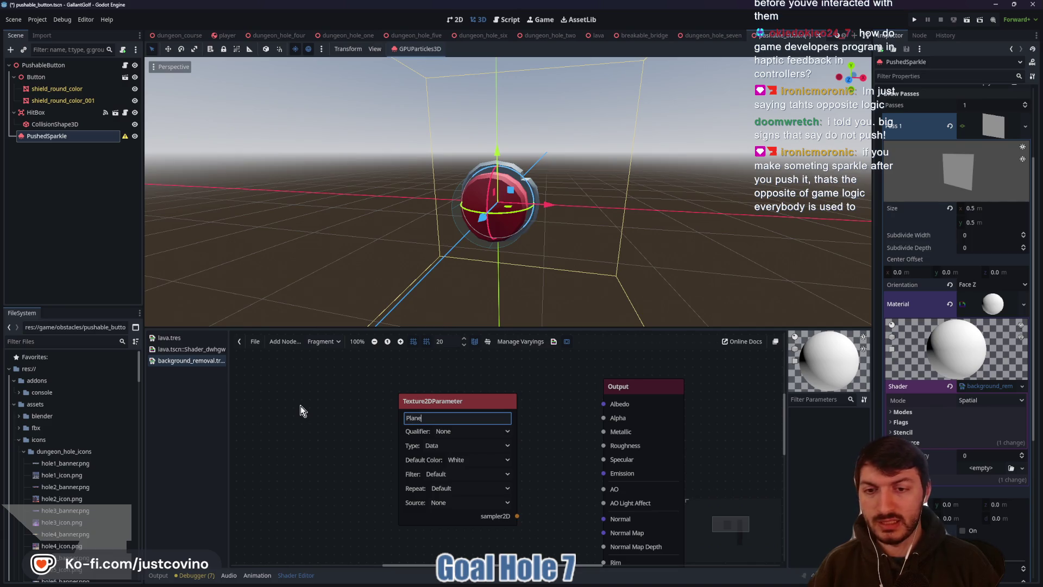
type("exture")
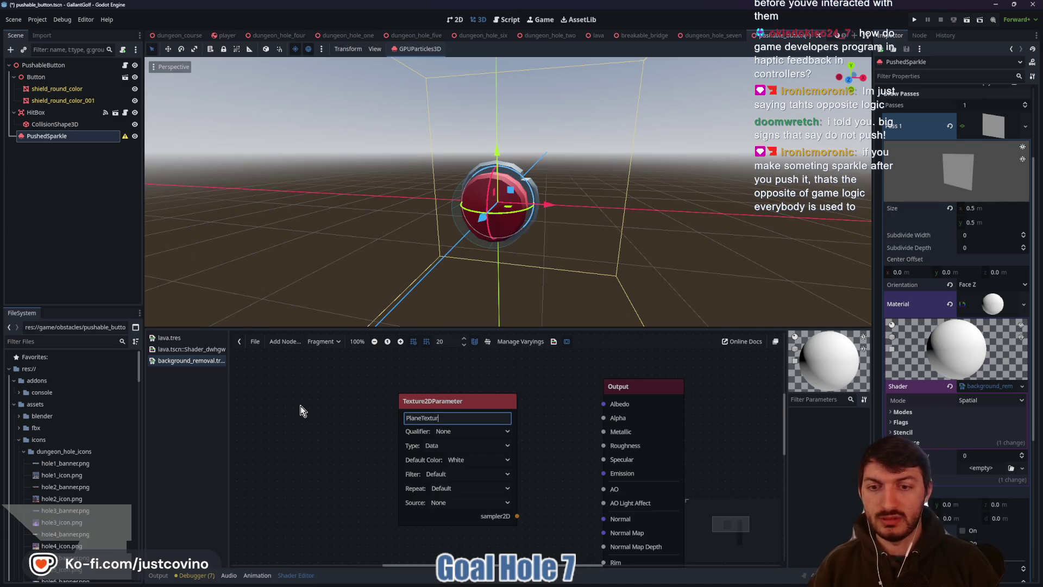
key("Return")
scroll(329, 409, "down", 2)
mouse_move(506, 451)
left_mouse_down()
mouse_move(663, 409)
mouse_move(559, 428)
left_mouse_up()
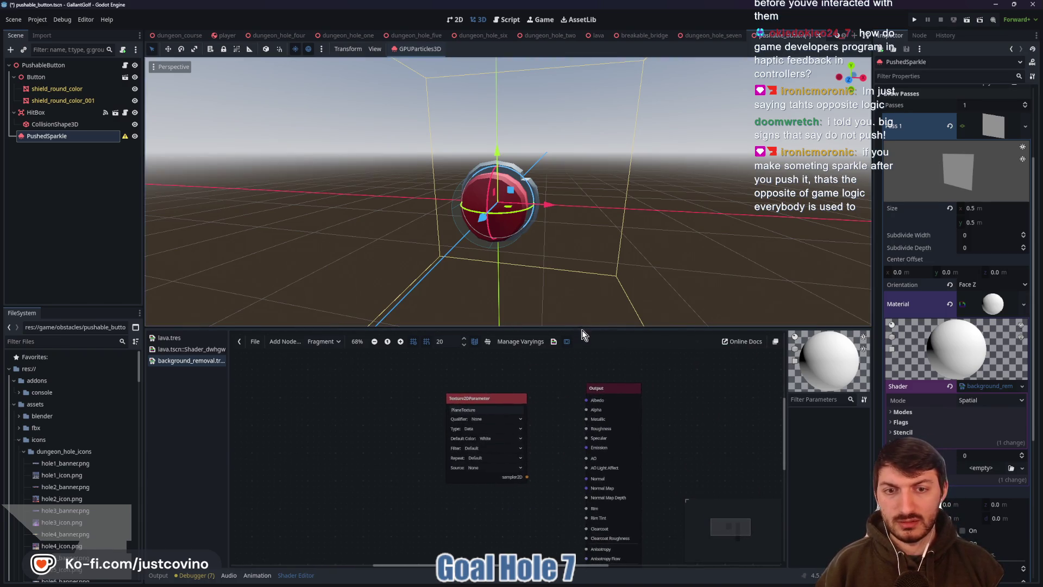
left_click_drag(581, 328, 582, 238)
left_click_drag(496, 306, 313, 317)
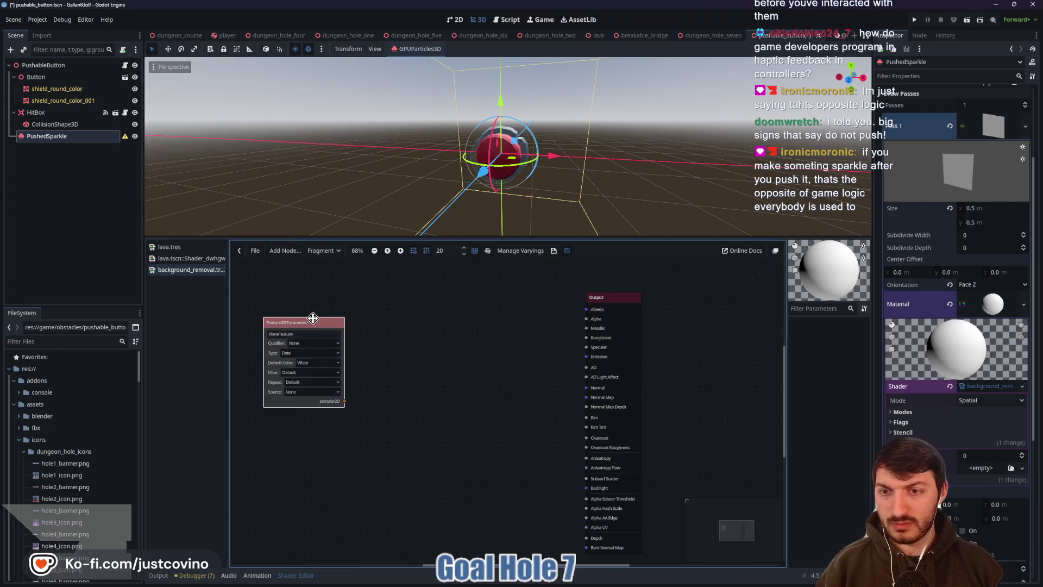
left_click_drag(426, 379, 474, 375)
Add a Texture2D node with a new GradientTexture2D, texture type Color.
right_click(395, 445)
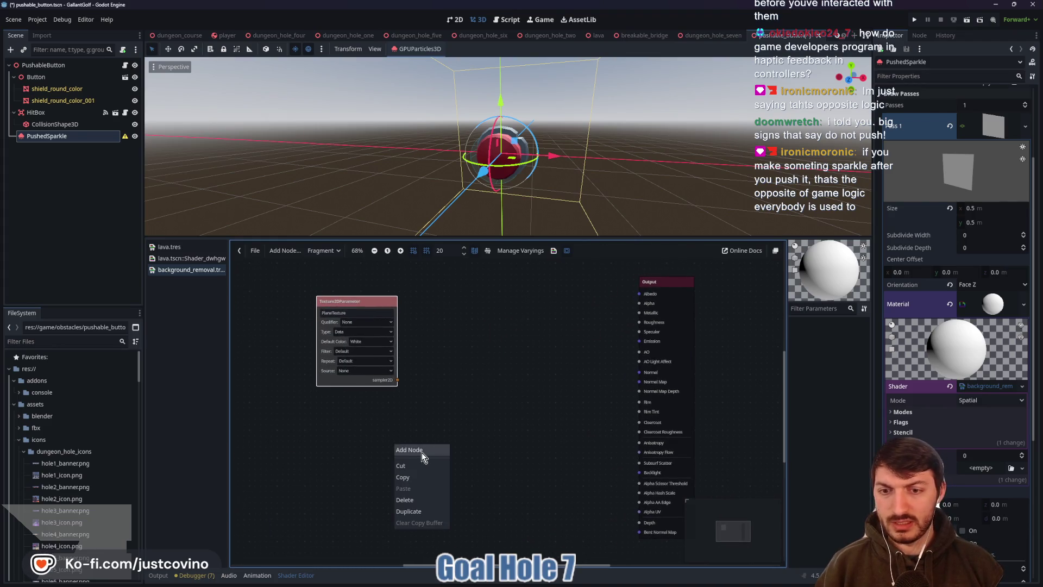
left_click(421, 452)
type("texture2d")
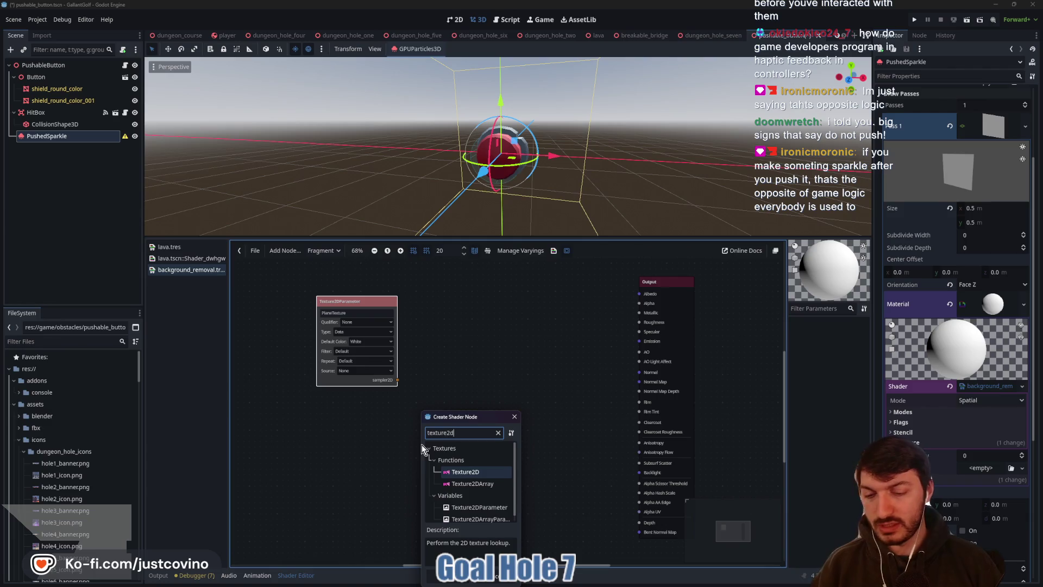
key("Return")
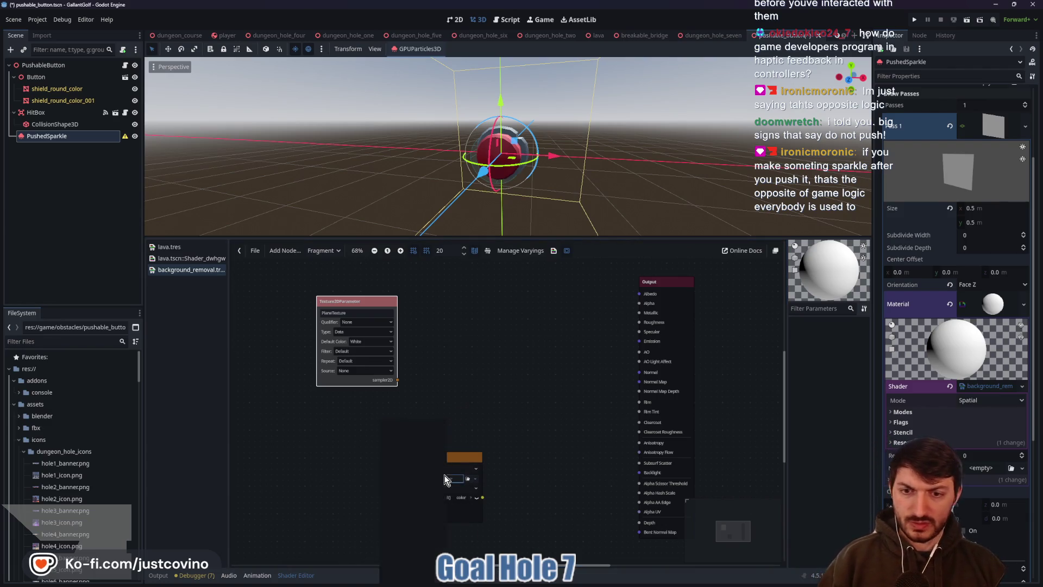
left_click(444, 479)
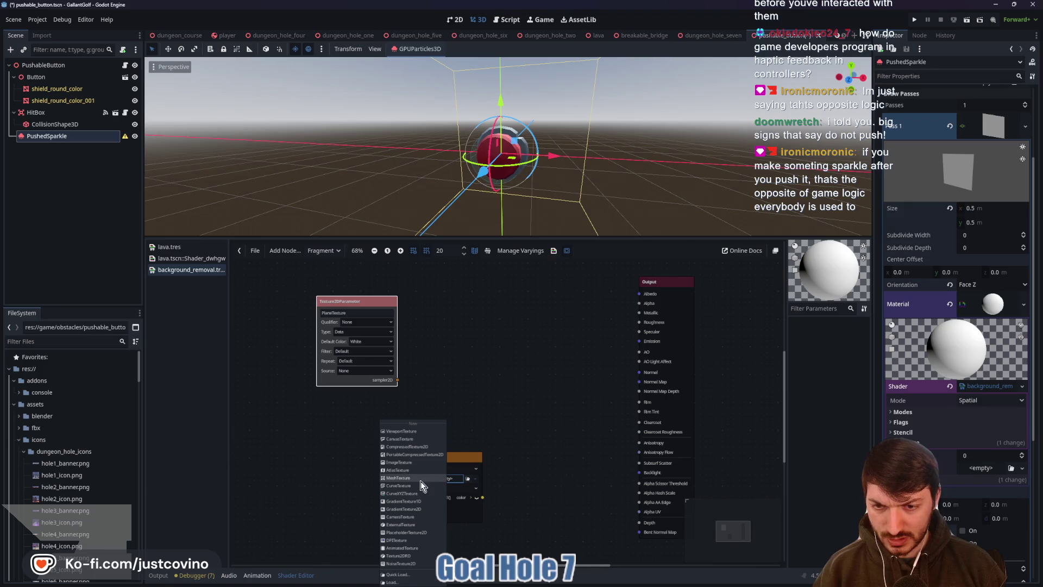
left_click(426, 509)
left_click_drag(457, 500, 386, 488)
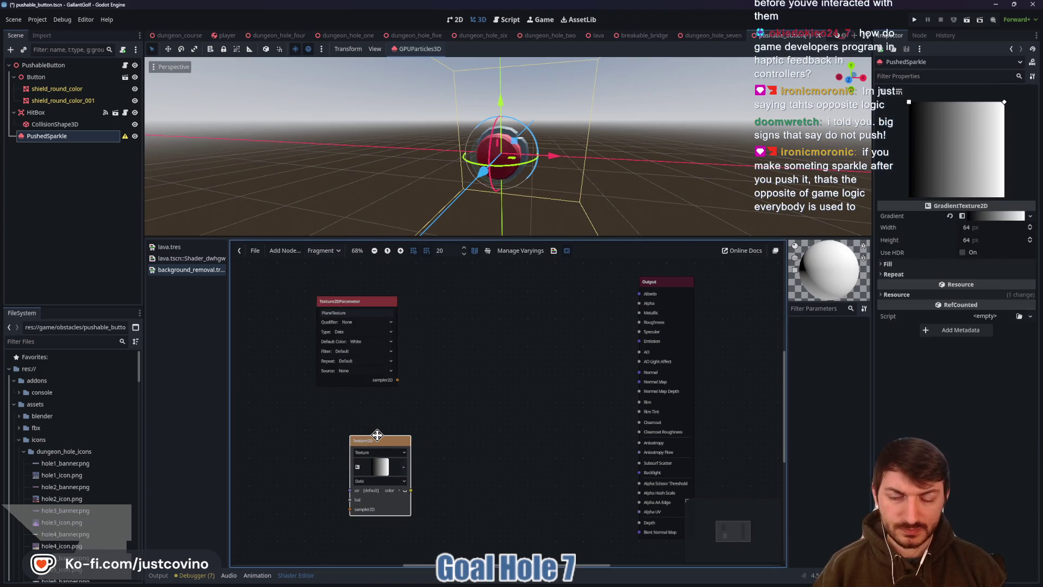
left_click(386, 488)
left_click(385, 506)
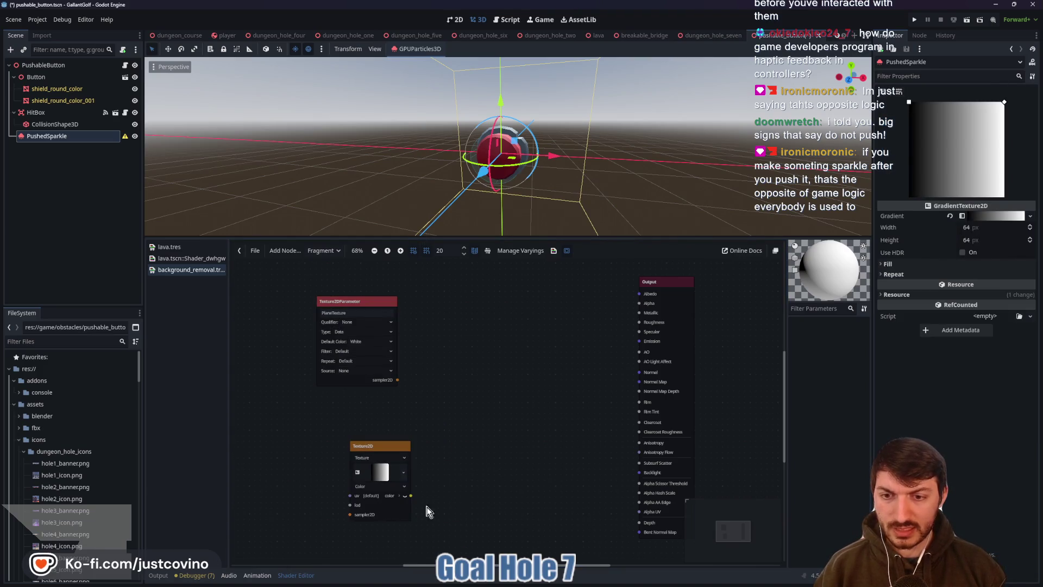
Add a VectorOp set to Subtract and wire the gradient color into its b input.
right_click(449, 408)
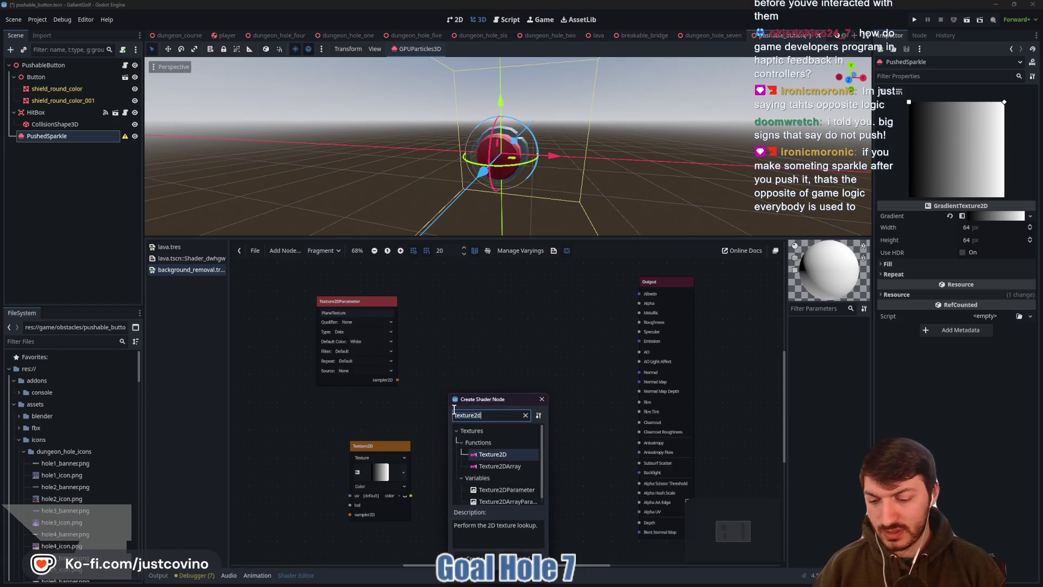
type("veco")
key("BackSpace")
key("BackSpace")
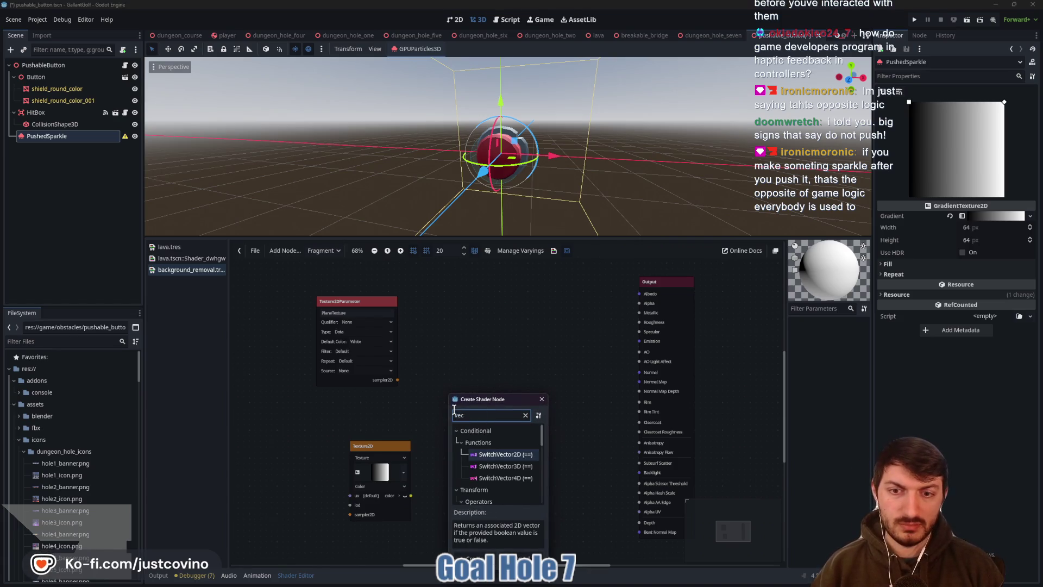
type("orop")
key("Return")
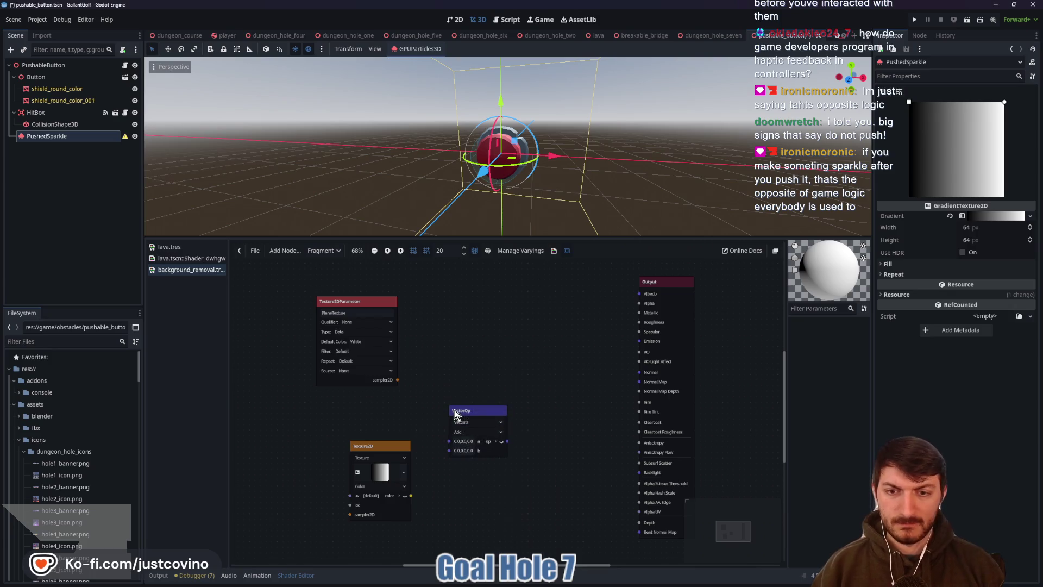
left_click(481, 432)
left_click(479, 450)
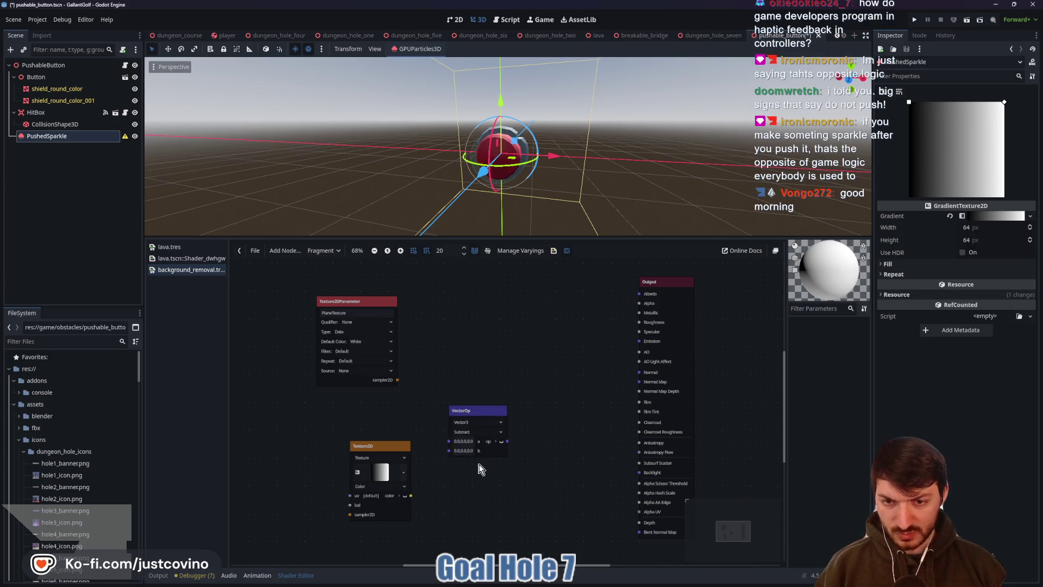
left_click_drag(411, 495, 439, 475)
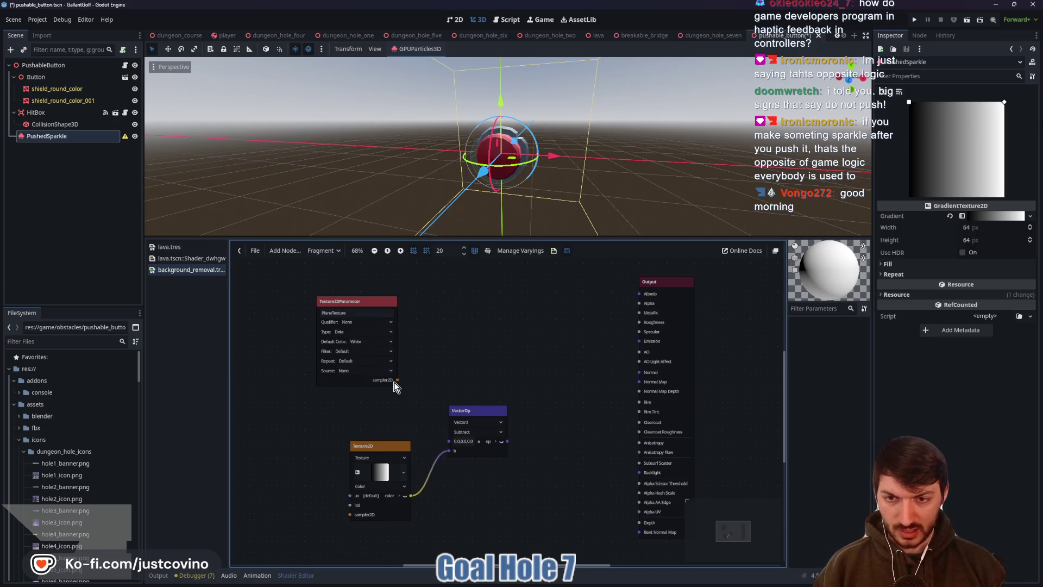
Sample PlaneTexture with a new Texture2D node and wire its color into Subtract's a input.
left_click_drag(398, 380, 419, 378)
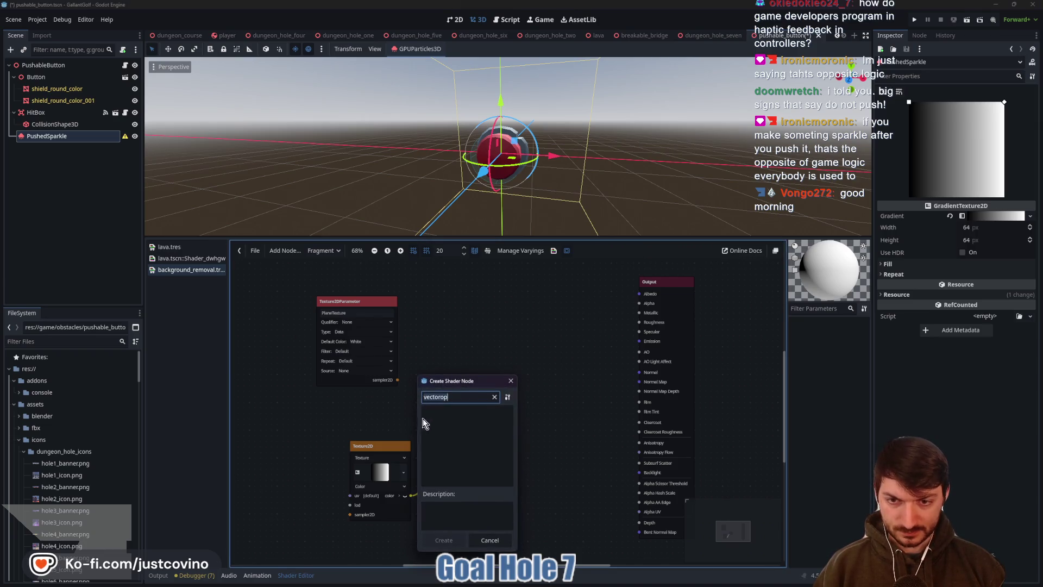
type("texture")
key("Return")
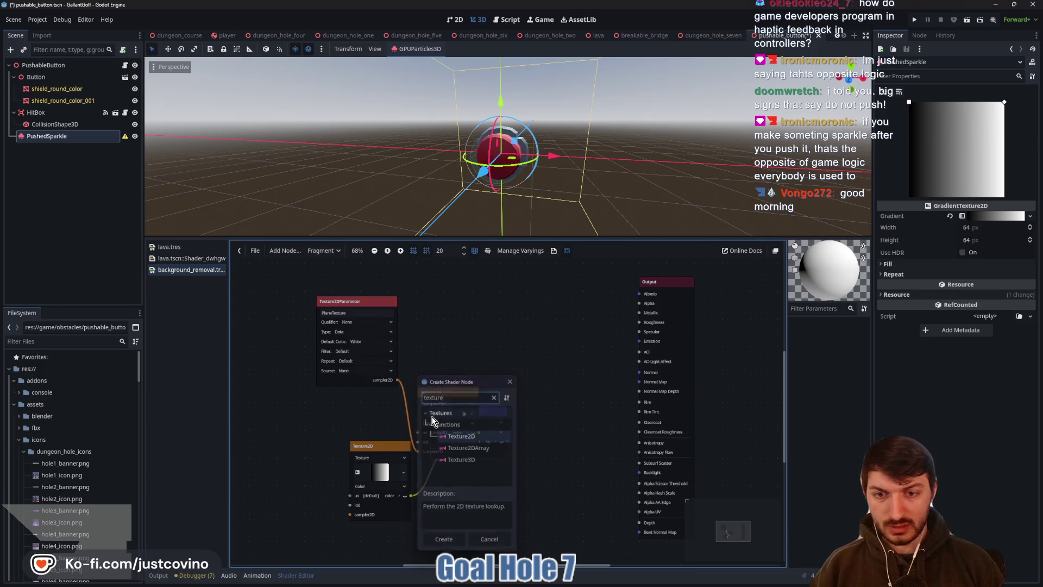
left_click_drag(379, 310, 339, 278)
left_click_drag(442, 391, 395, 344)
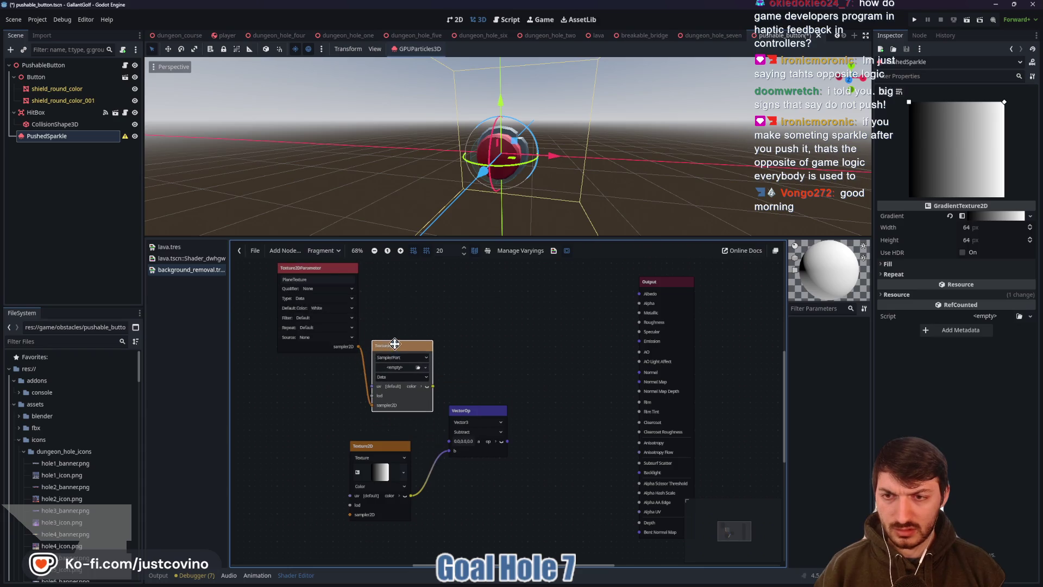
left_click(332, 291)
left_click(332, 288)
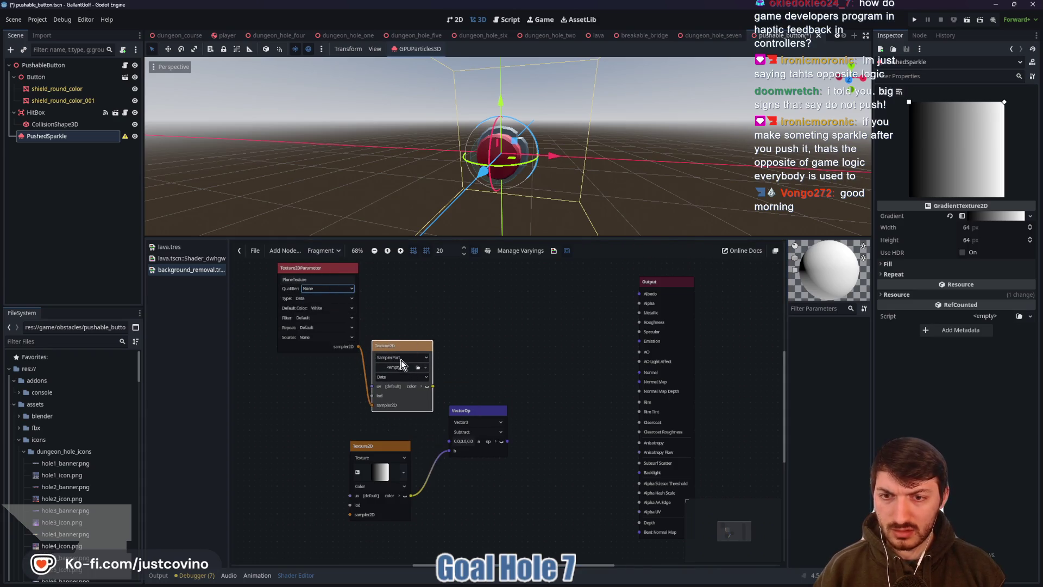
left_click(444, 406)
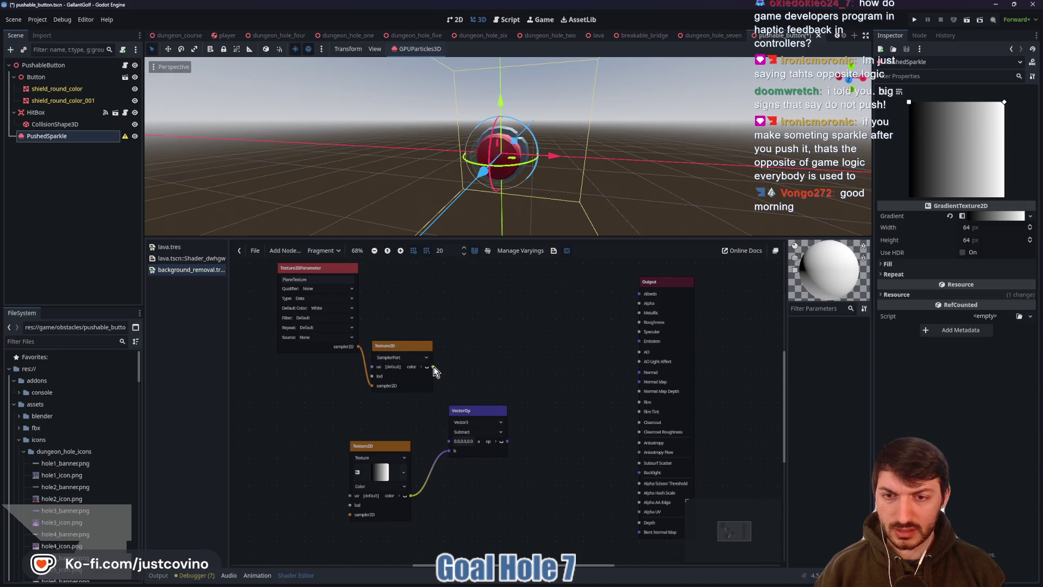
mouse_move(433, 367)
left_mouse_down()
mouse_move(447, 383)
mouse_move(438, 431)
mouse_move(448, 441)
mouse_move(484, 389)
mouse_move(568, 383)
mouse_move(636, 303)
left_mouse_up()
Expand the sampled texture's color channels and feed red into a new Multiply VectorOp.
left_click(558, 316)
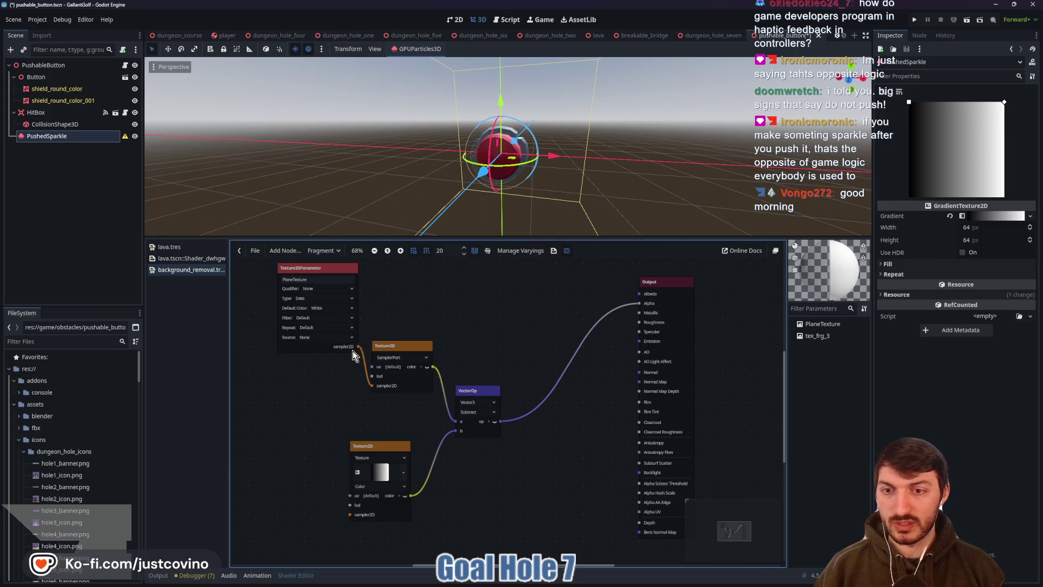
left_click(421, 367)
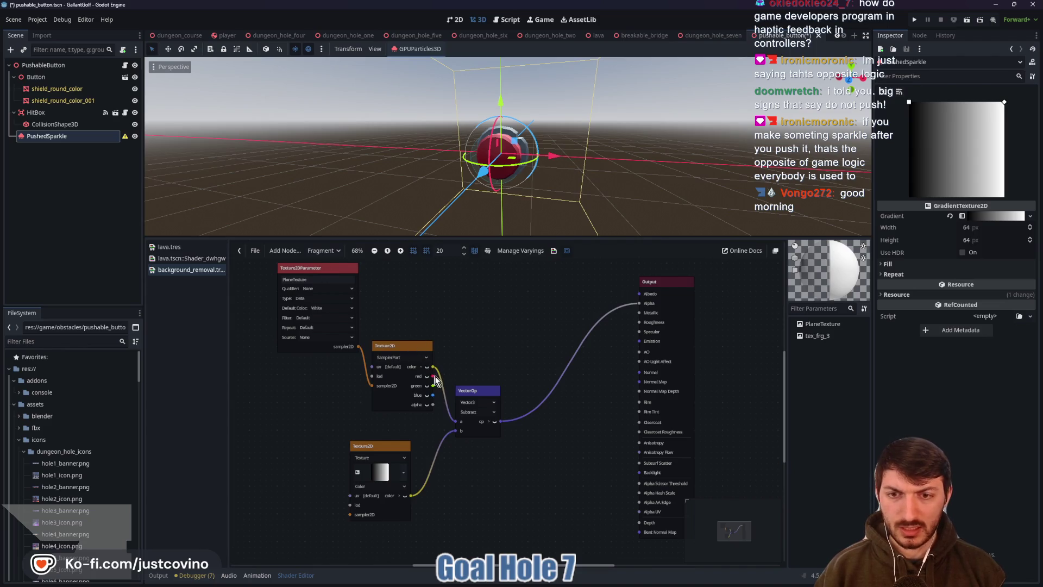
mouse_move(433, 377)
left_mouse_down()
mouse_move(441, 382)
mouse_move(506, 318)
left_mouse_up()
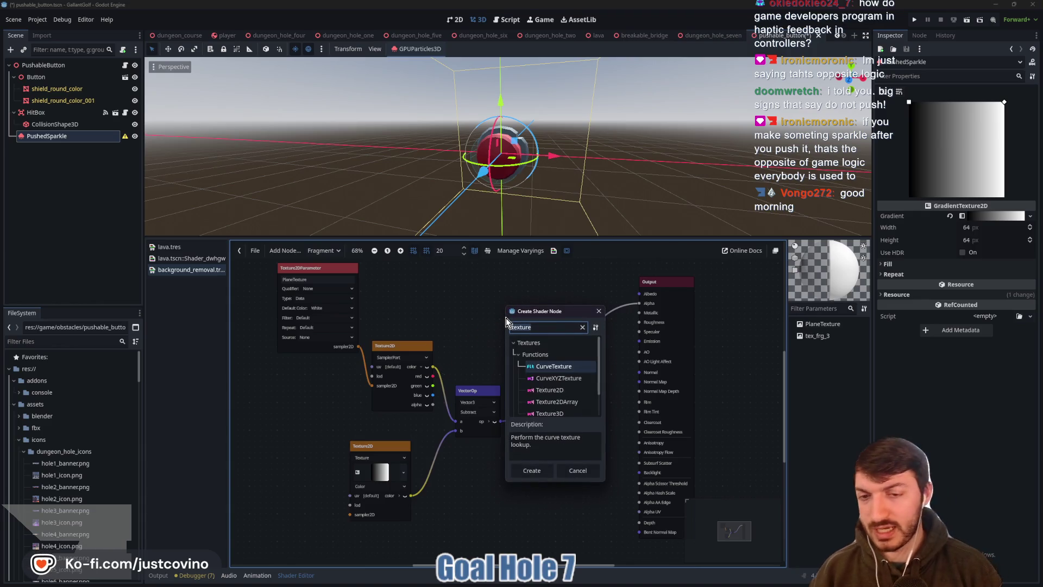
type("vectorop")
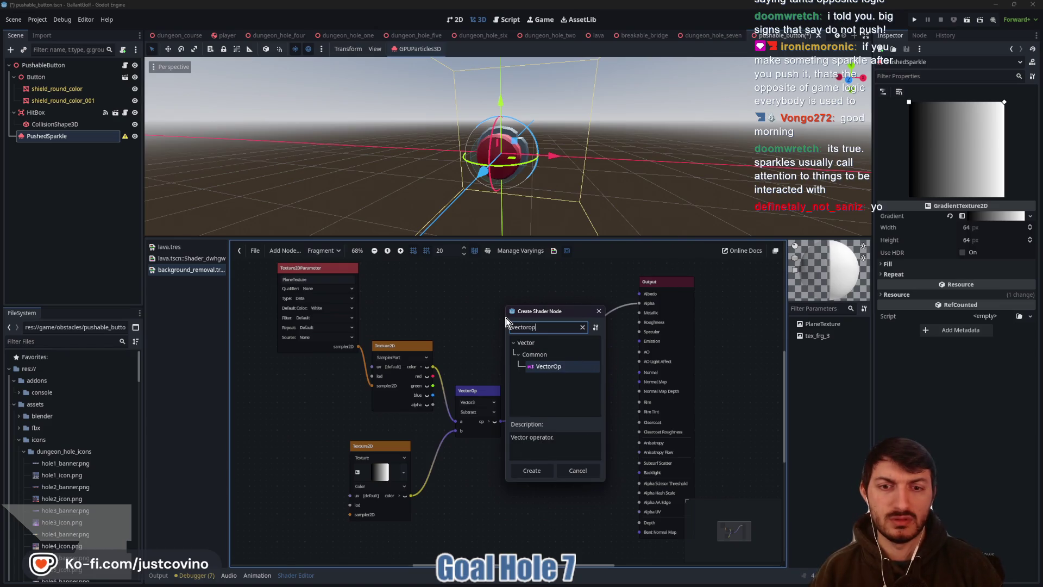
key("Escape")
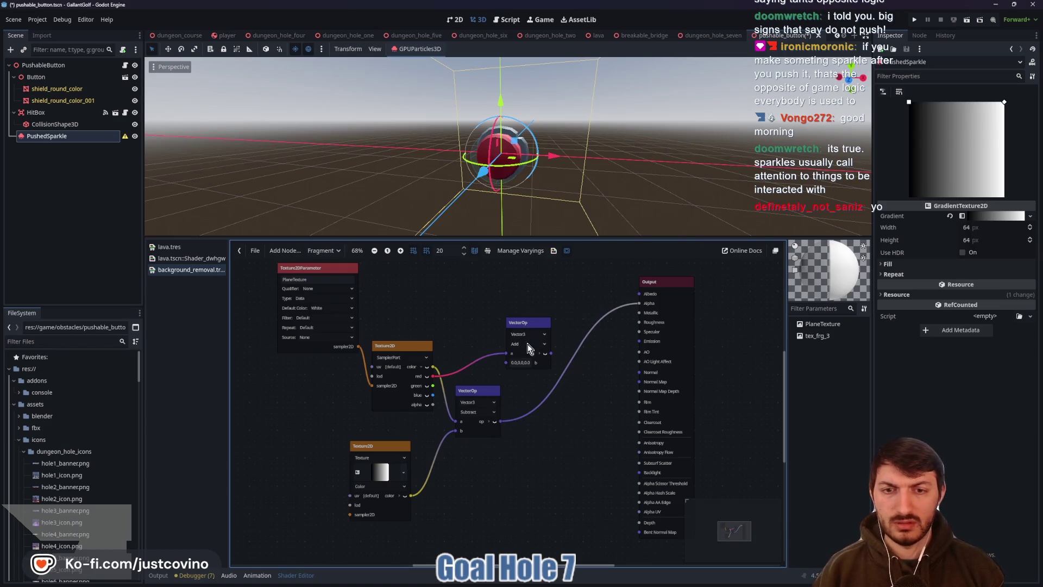
left_click(527, 344)
left_click(526, 368)
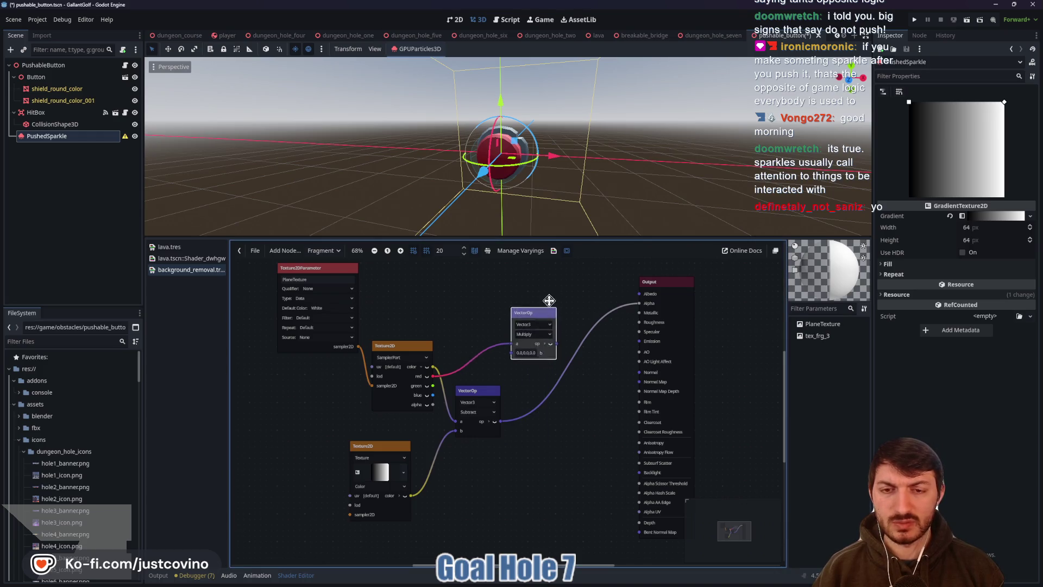
left_click_drag(528, 323, 555, 284)
scroll(432, 288, "up", 2)
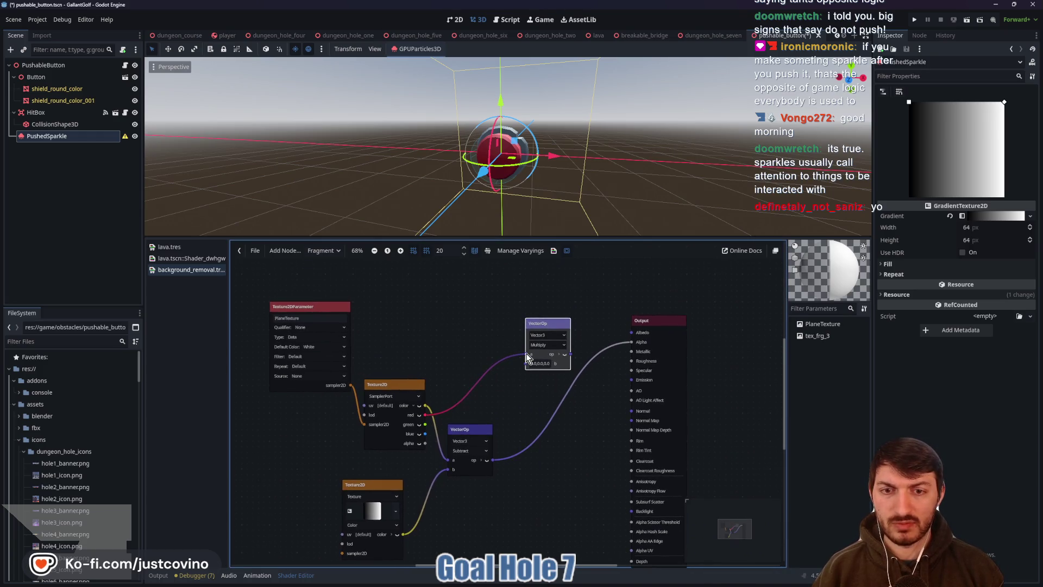
Add a ColorParameter named TextureColor and wire it into the Multiply node's b input.
right_click(420, 287)
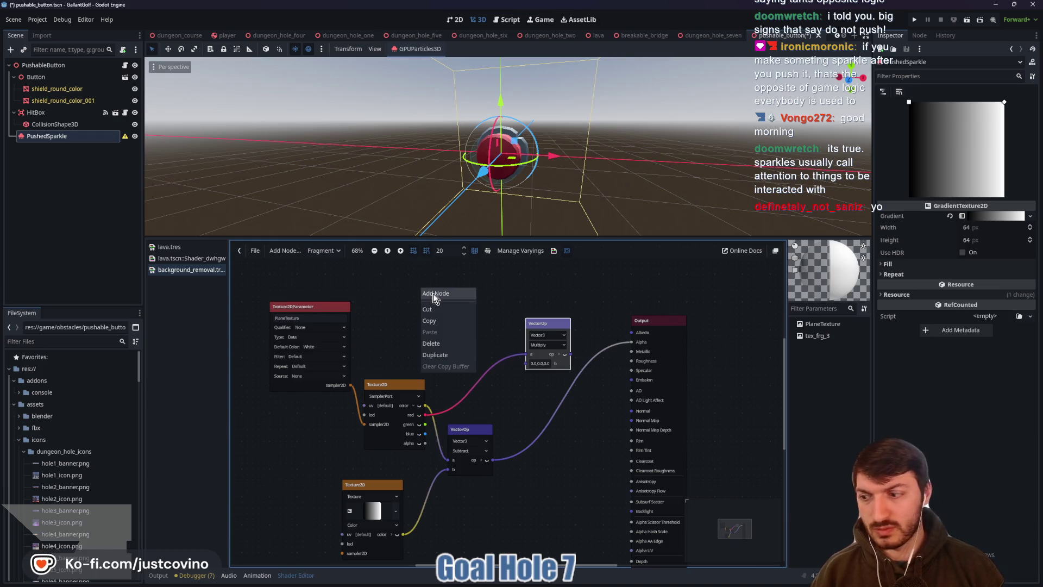
left_click(433, 292)
type("colorpar")
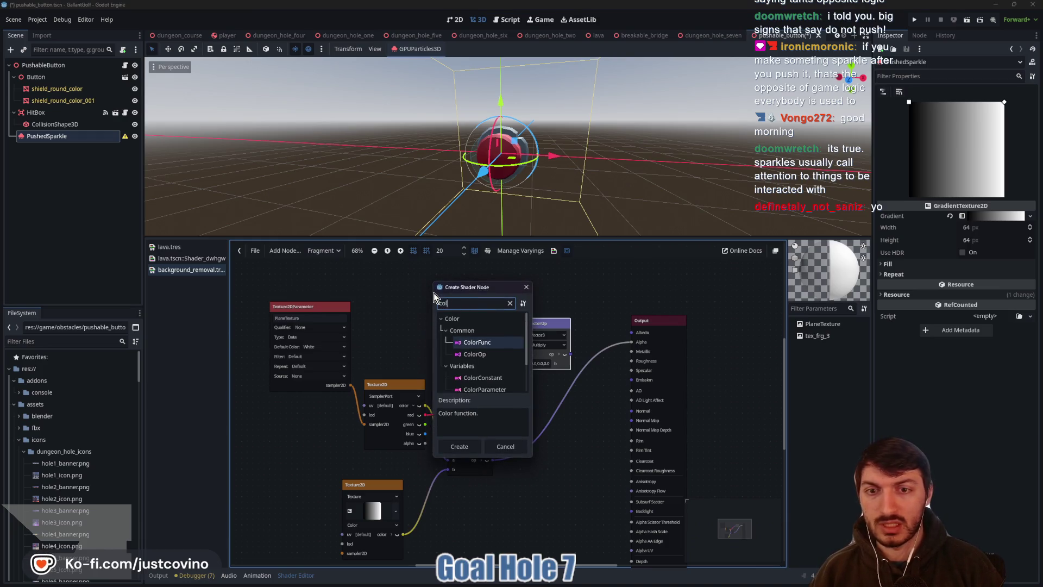
key("Return")
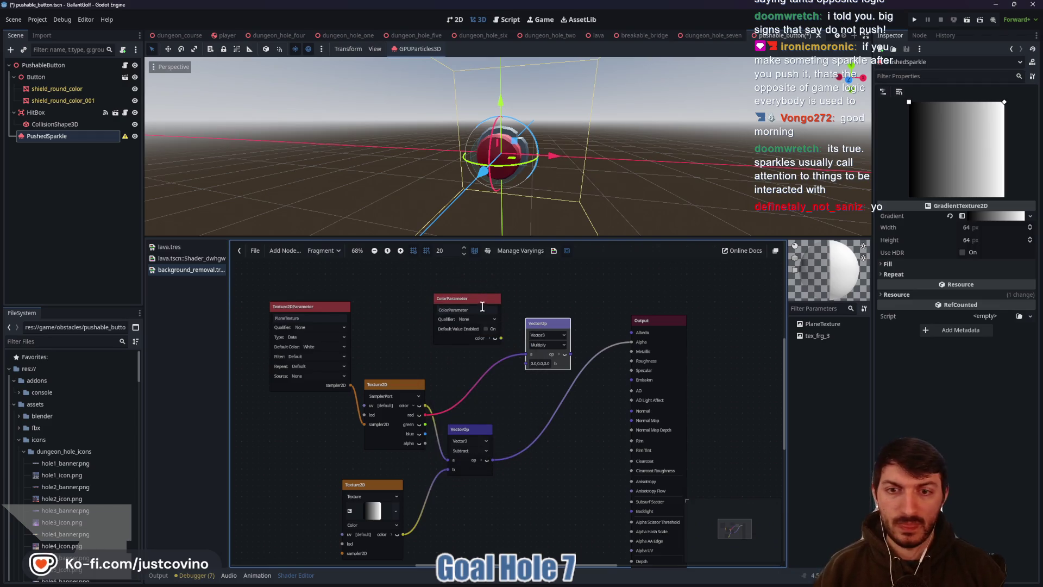
type("TextureColor")
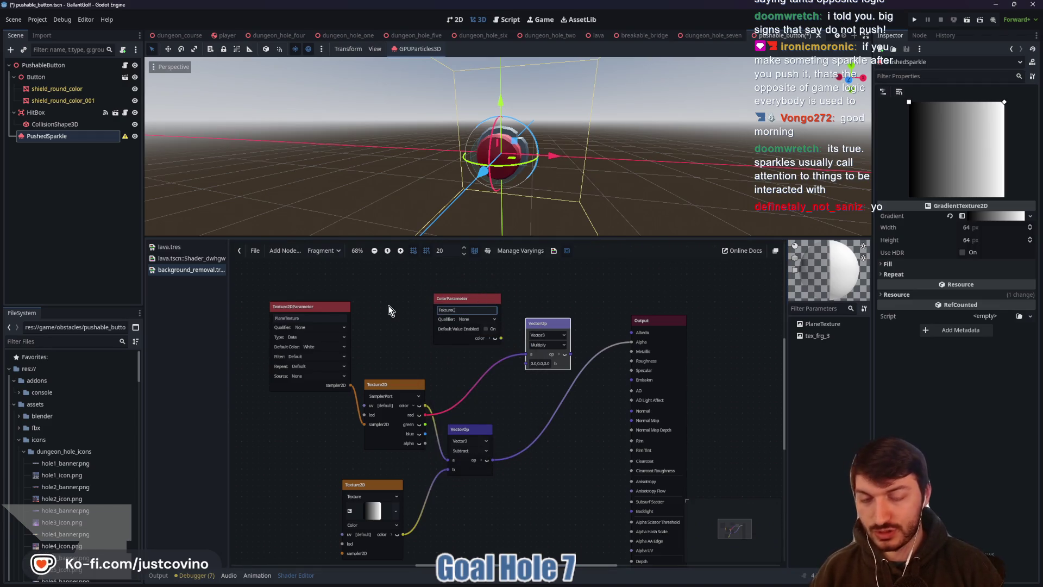
key("Return")
left_click_drag(475, 296, 456, 276)
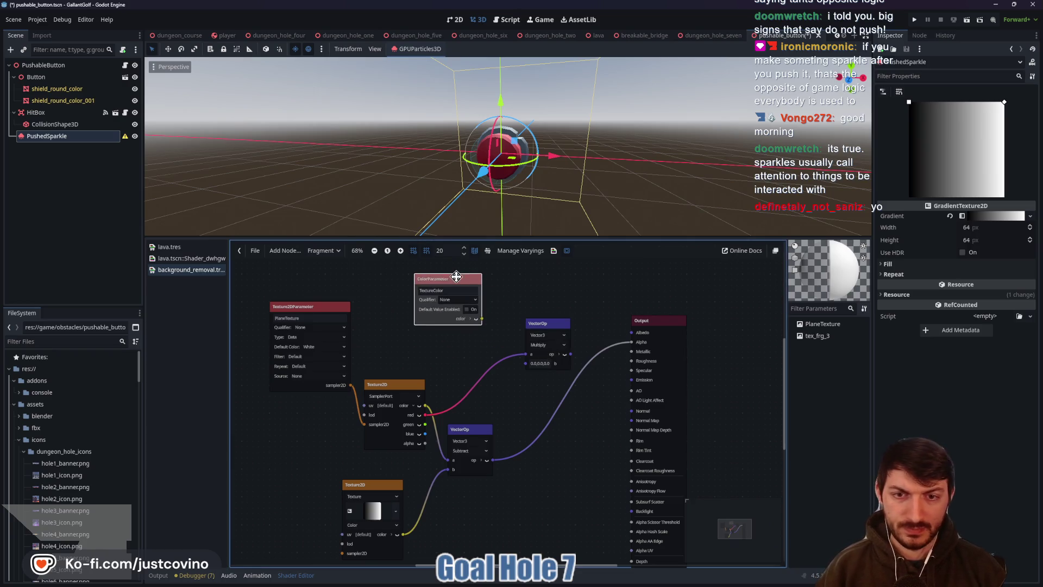
mouse_move(482, 318)
left_mouse_down()
mouse_move(523, 365)
mouse_move(631, 332)
left_mouse_up()
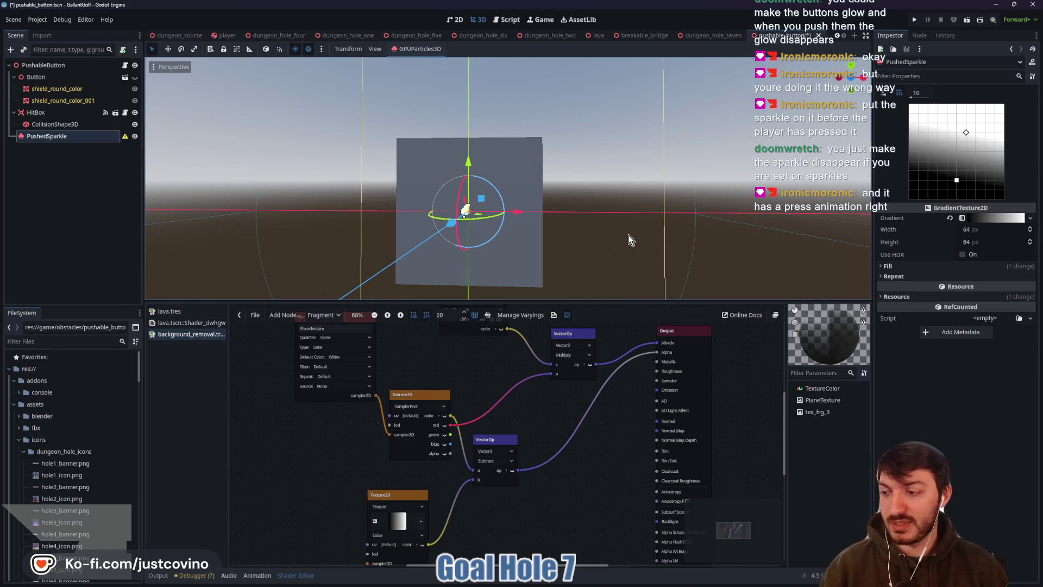
Snap the 3D viewport to a front view and bring more of the shader graph into view.
left_click_drag(629, 240, 570, 256)
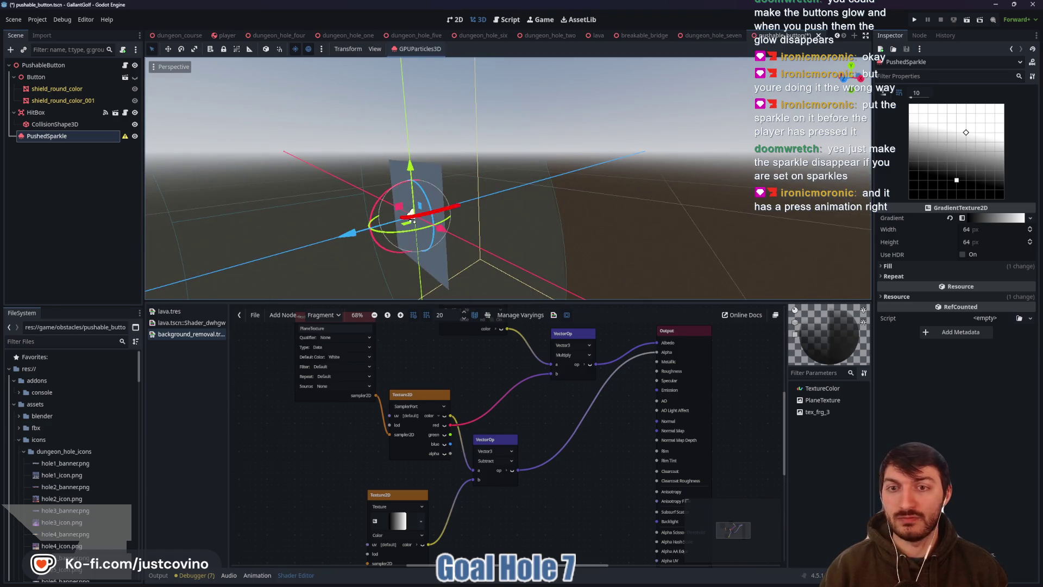
key("KP_1")
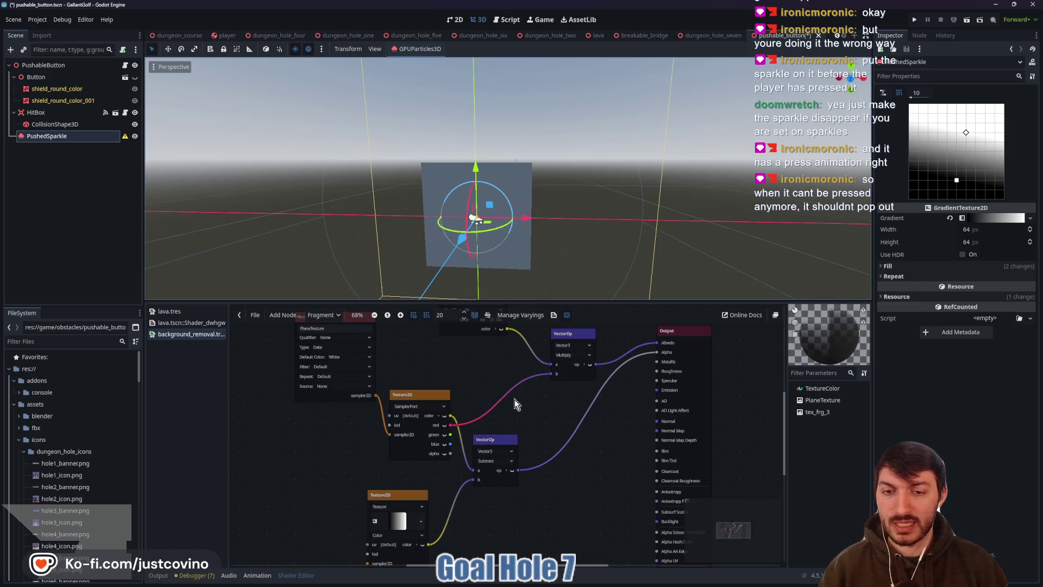
left_click_drag(546, 426, 516, 402)
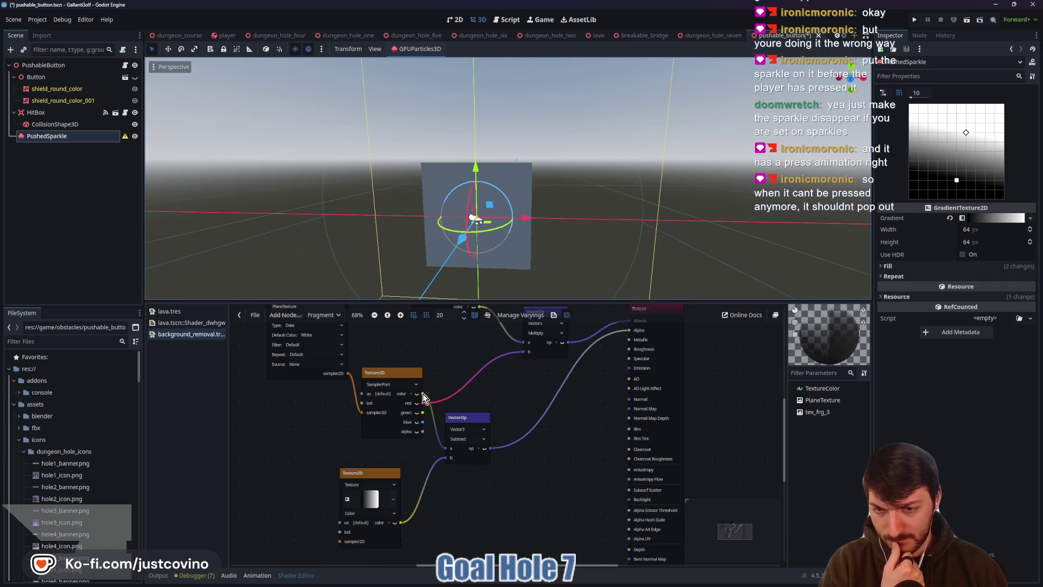
left_click_drag(424, 398, 444, 458)
key("Escape")
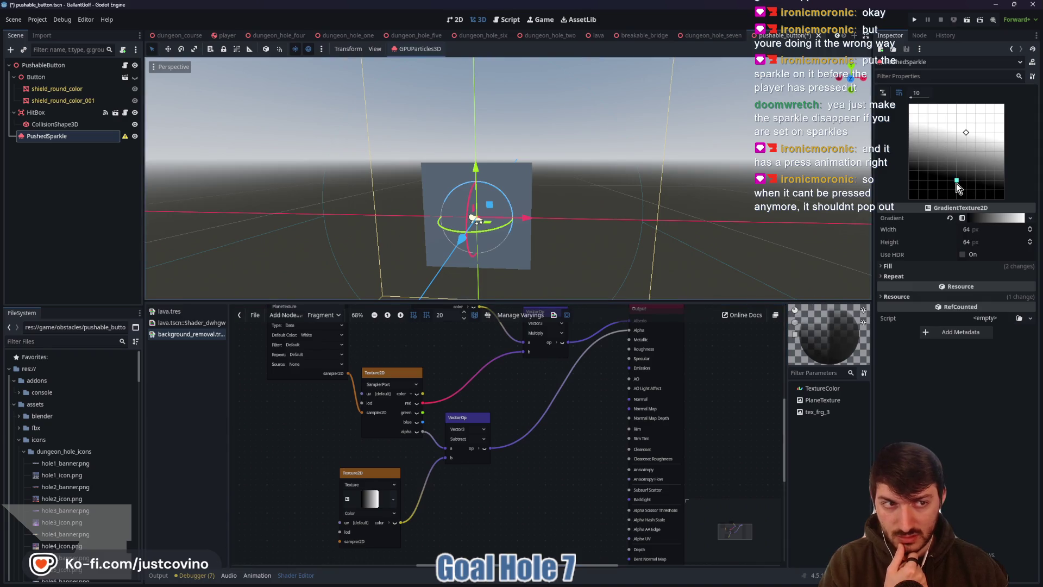
Move the gradient's start point to the top-right corner and its end point to the bottom-right corner.
mouse_move(956, 179)
left_mouse_down()
mouse_move(944, 127)
mouse_move(985, 175)
mouse_move(959, 185)
left_mouse_up()
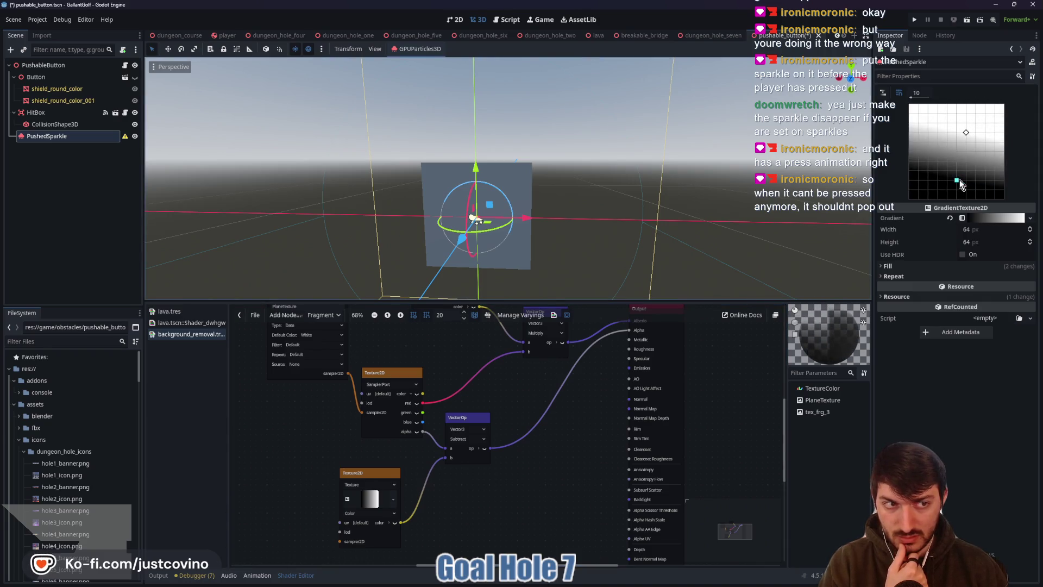
left_click_drag(967, 137, 1008, 105)
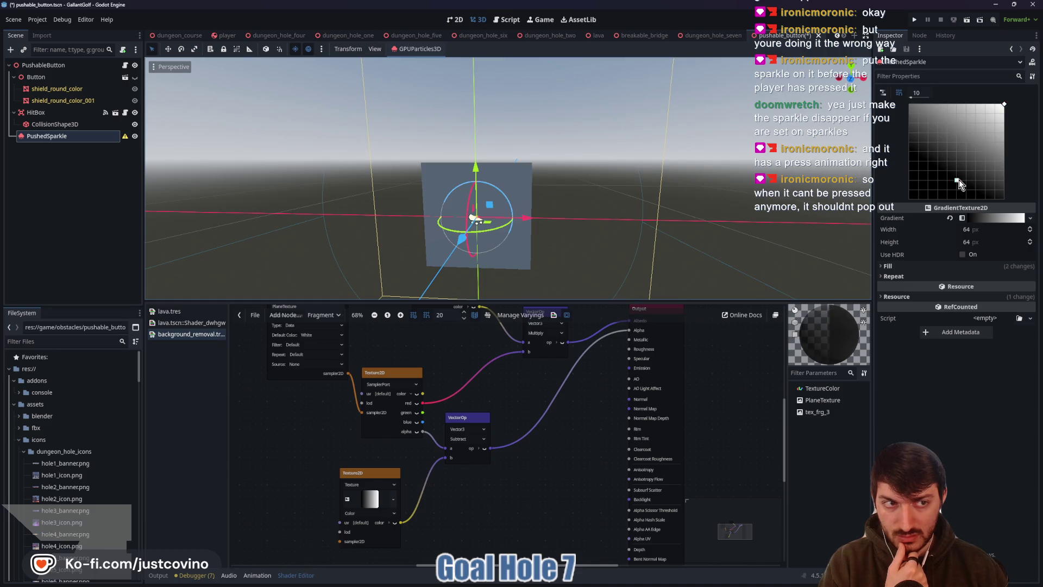
left_click_drag(958, 180, 1028, 202)
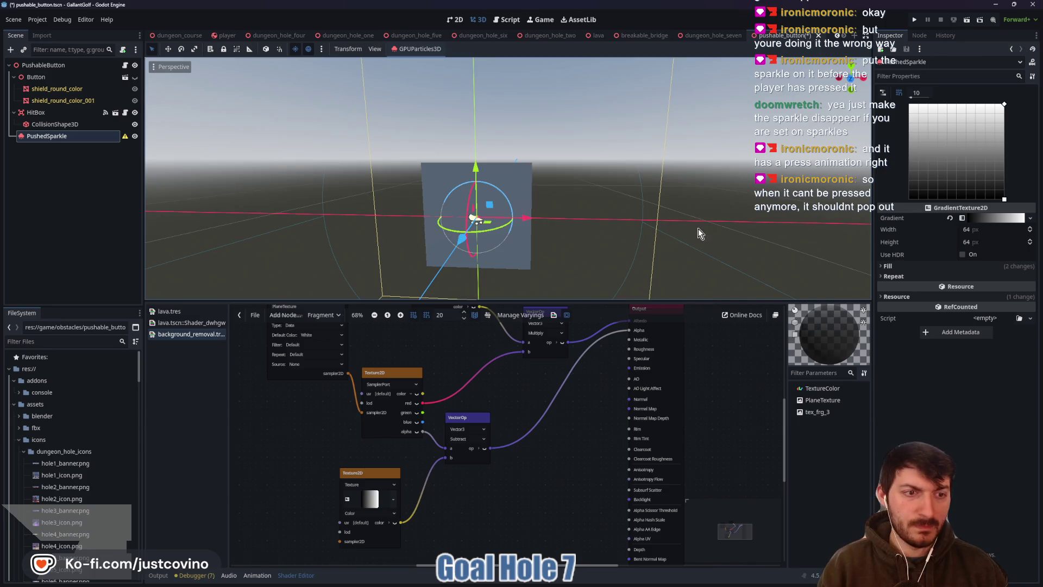
scroll(588, 434, "up", 3)
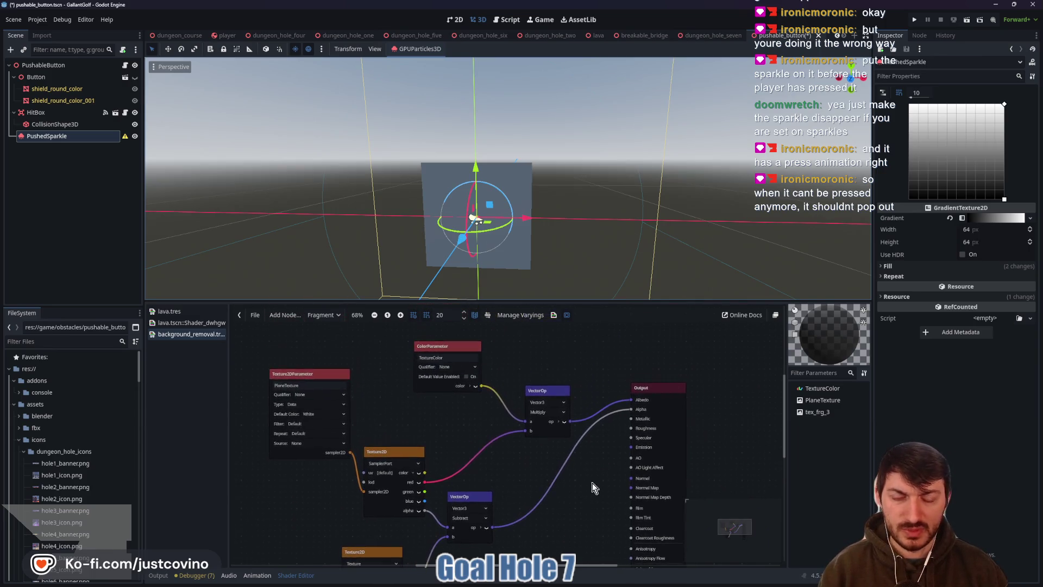
Switch the VectorOp to Add, wire the texture's colour into input b, and unhide shield_round_color.
left_click(554, 414)
left_click(548, 421)
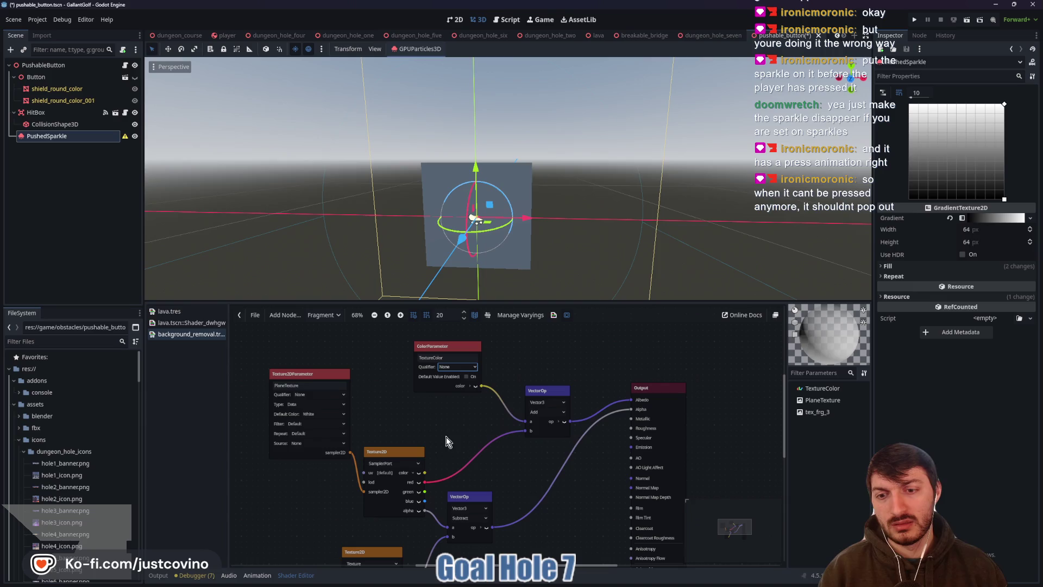
left_click_drag(426, 482, 453, 478)
type("colorpar")
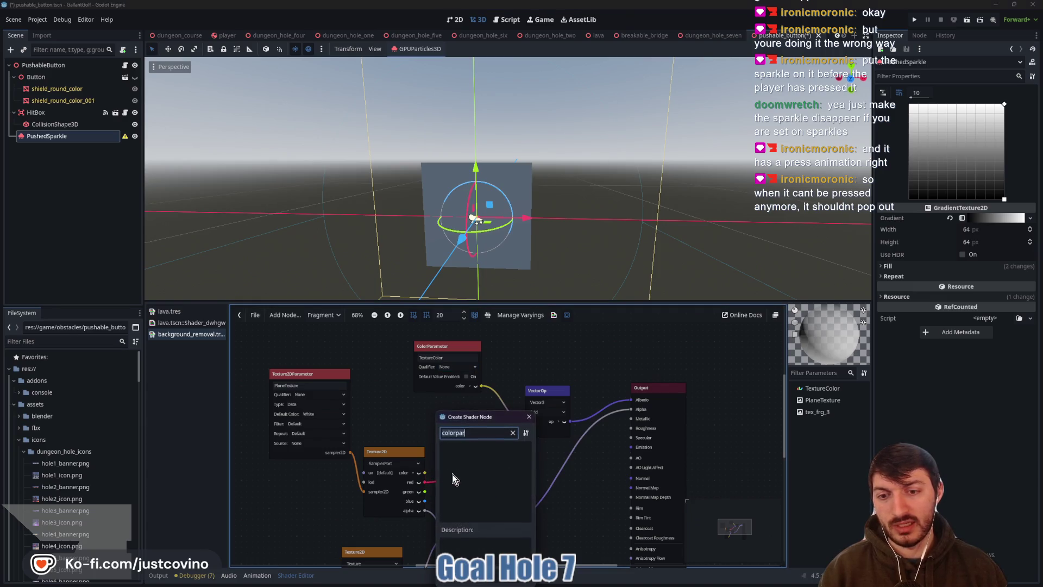
left_click(530, 417)
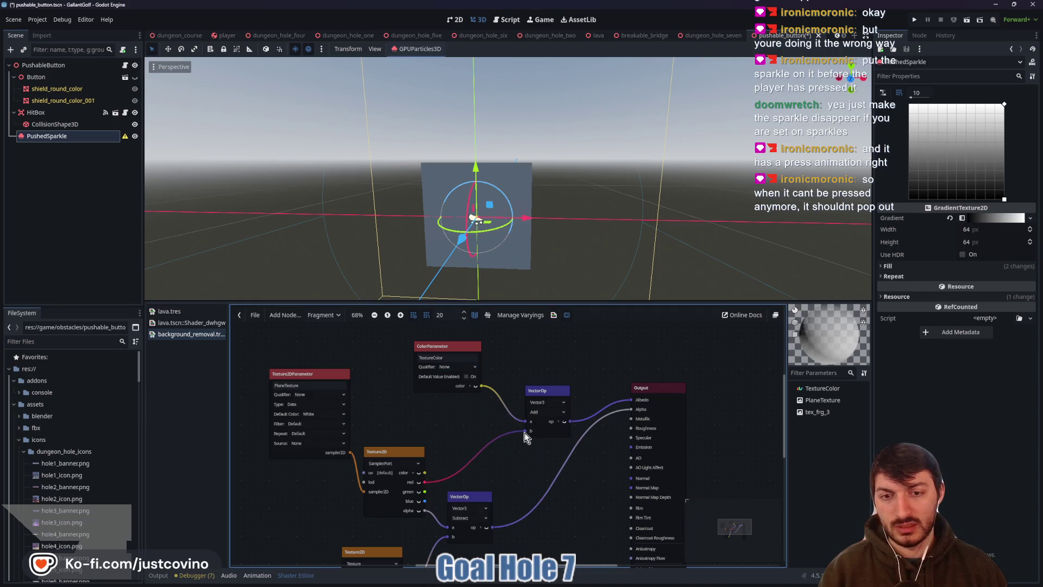
left_click_drag(525, 431, 425, 473)
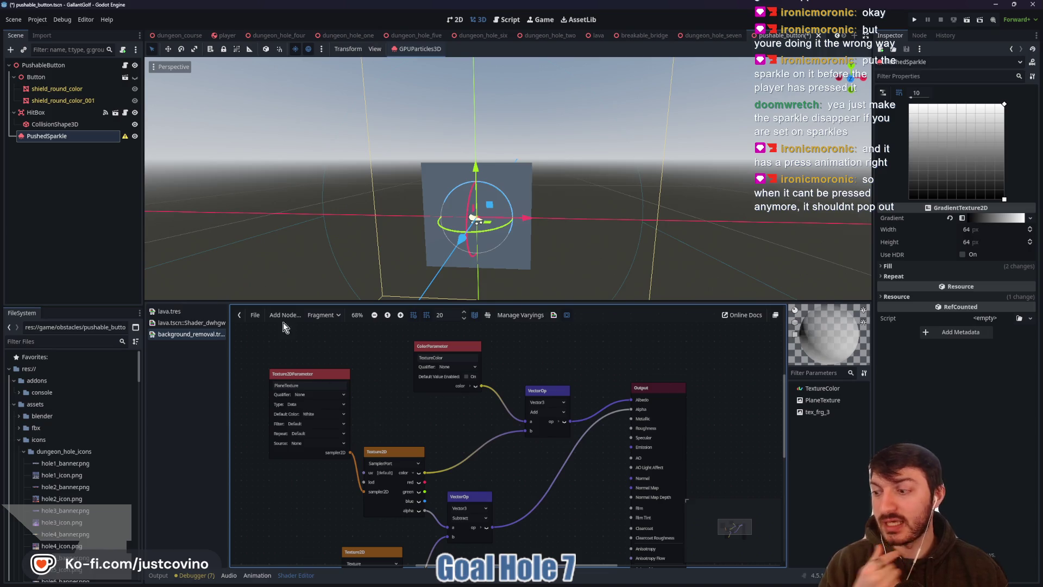
left_click(136, 89)
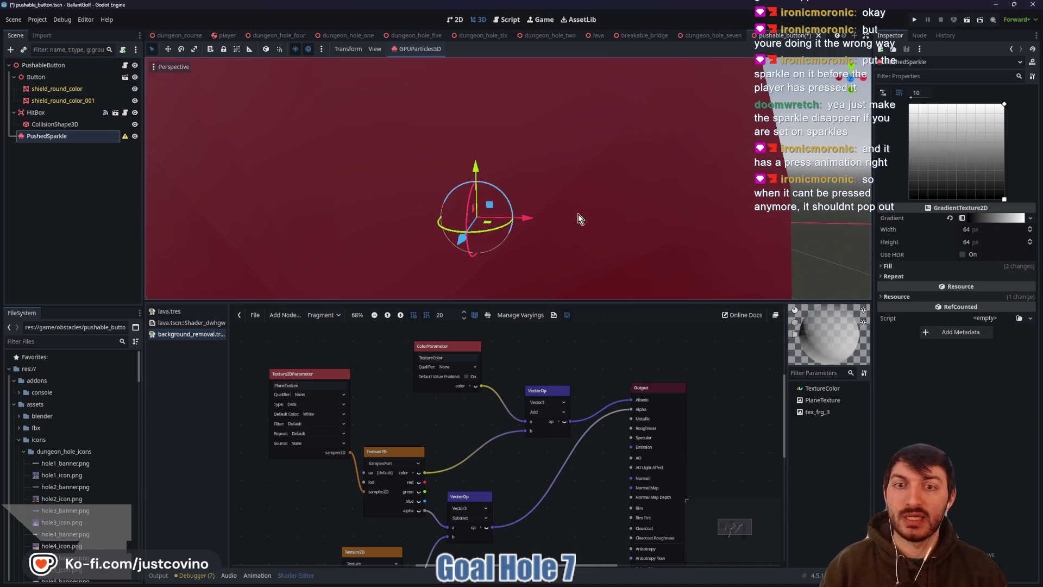
scroll(578, 214, "down", 5)
left_click_drag(610, 214, 522, 220)
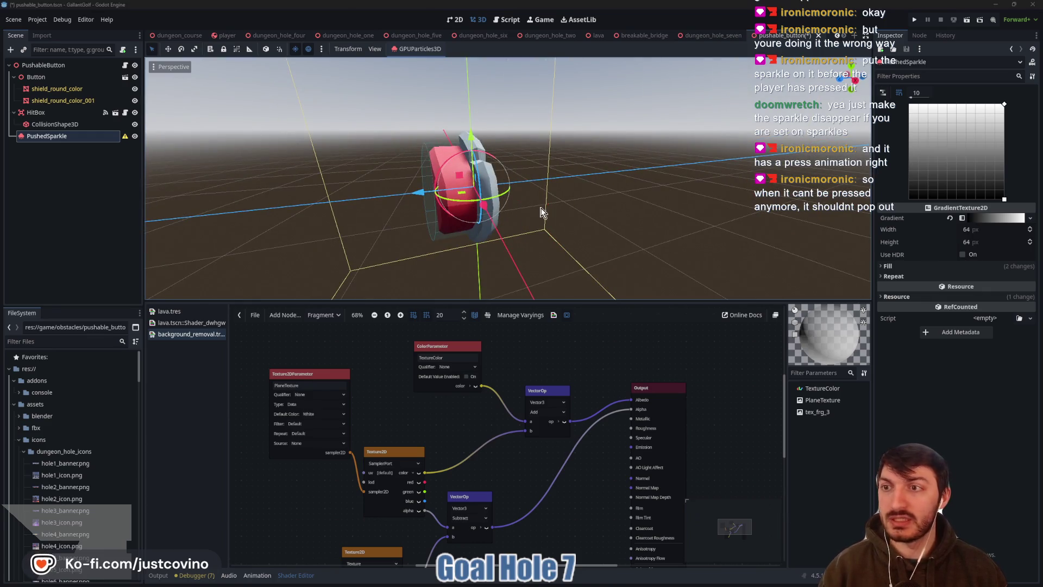
left_click(125, 66)
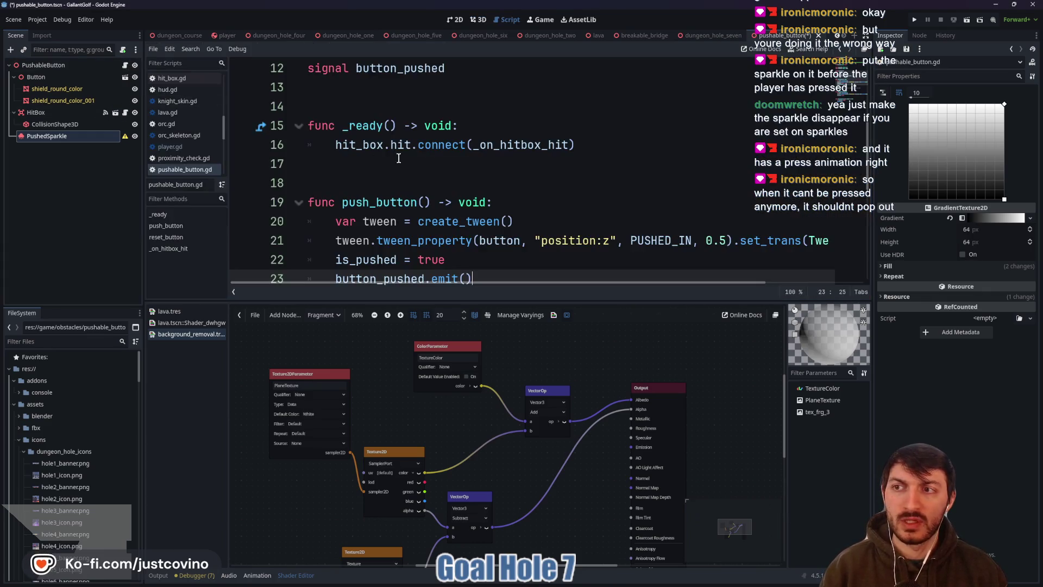
scroll(497, 221, "down", 5)
scroll(497, 221, "up", 5)
scroll(497, 221, "down", 2)
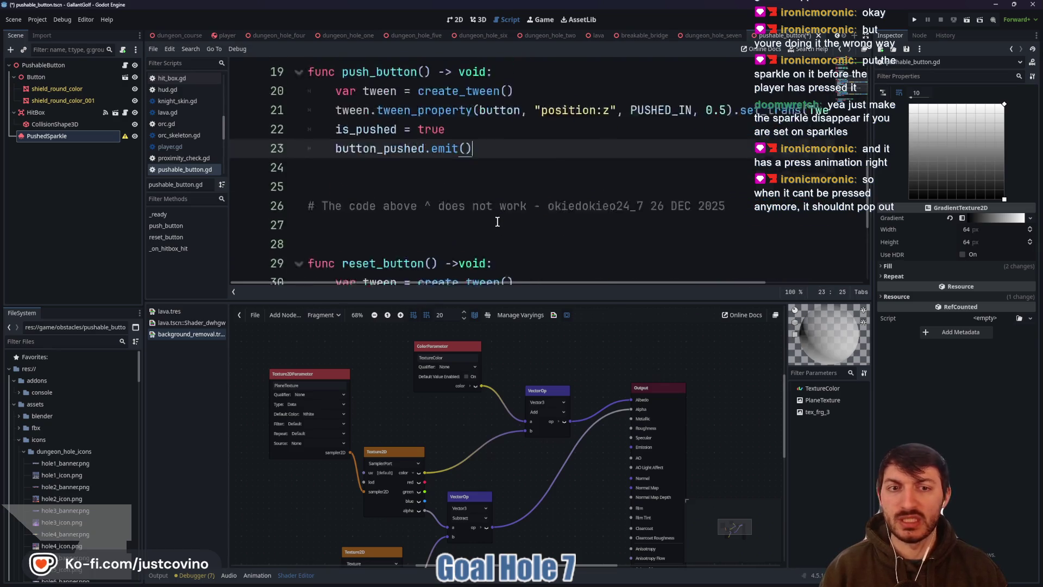
scroll(497, 221, "up", 2)
left_click(687, 164)
scroll(578, 211, "up", 4)
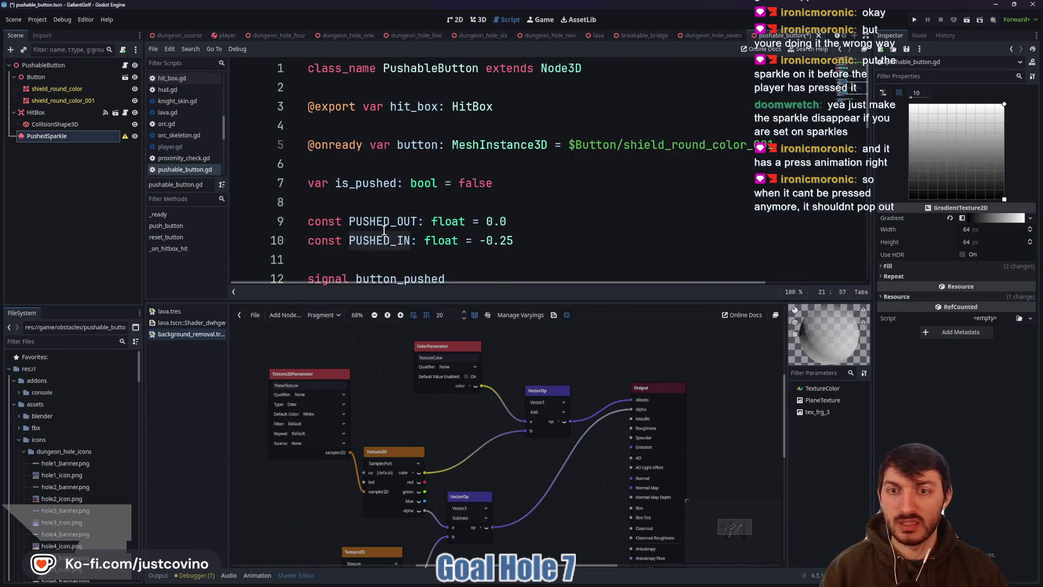
scroll(404, 228, "down", 7)
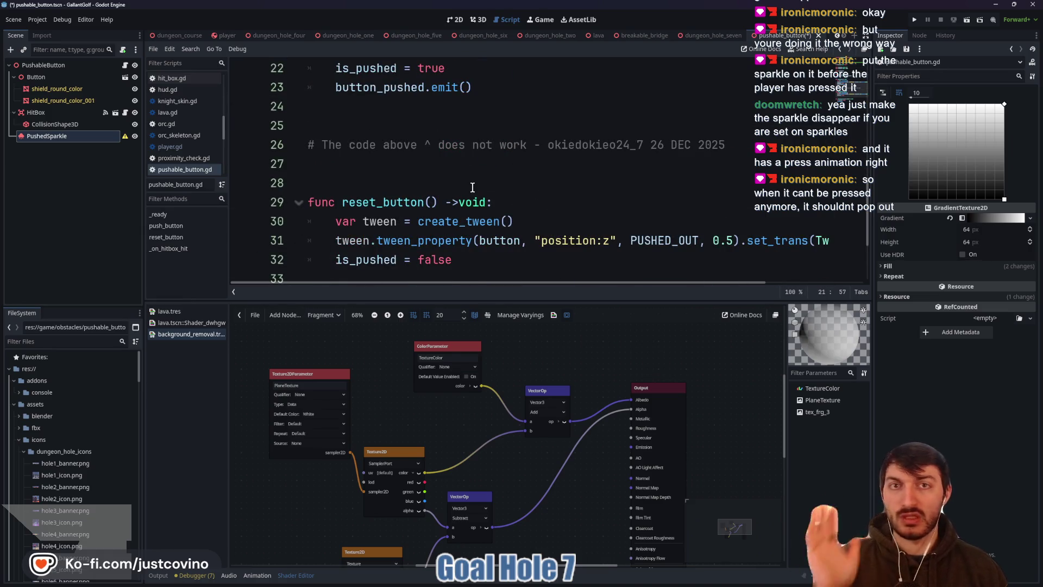
scroll(458, 175, "down", 1)
scroll(458, 175, "down", 1)
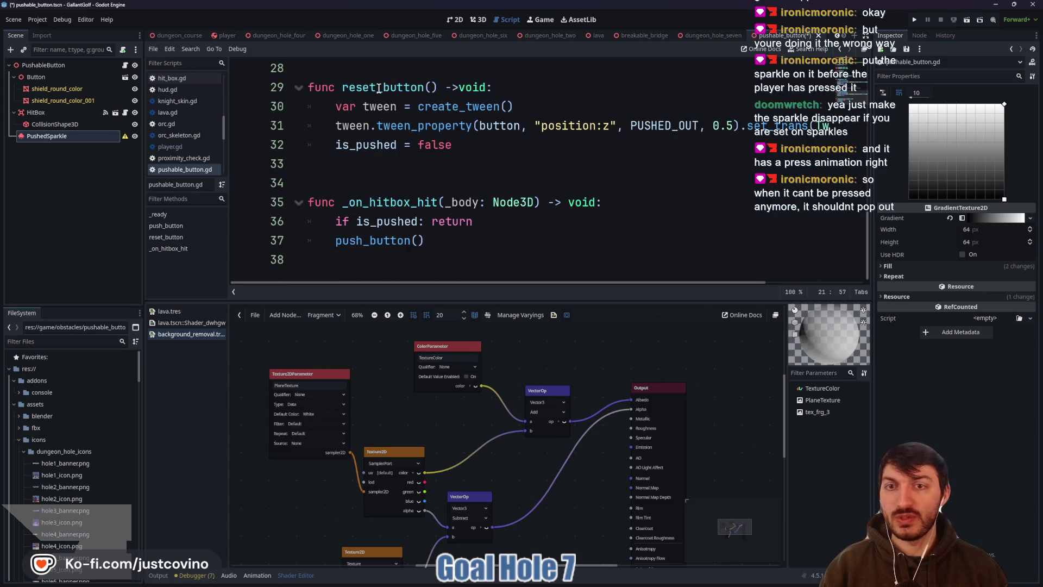
double_click(368, 88)
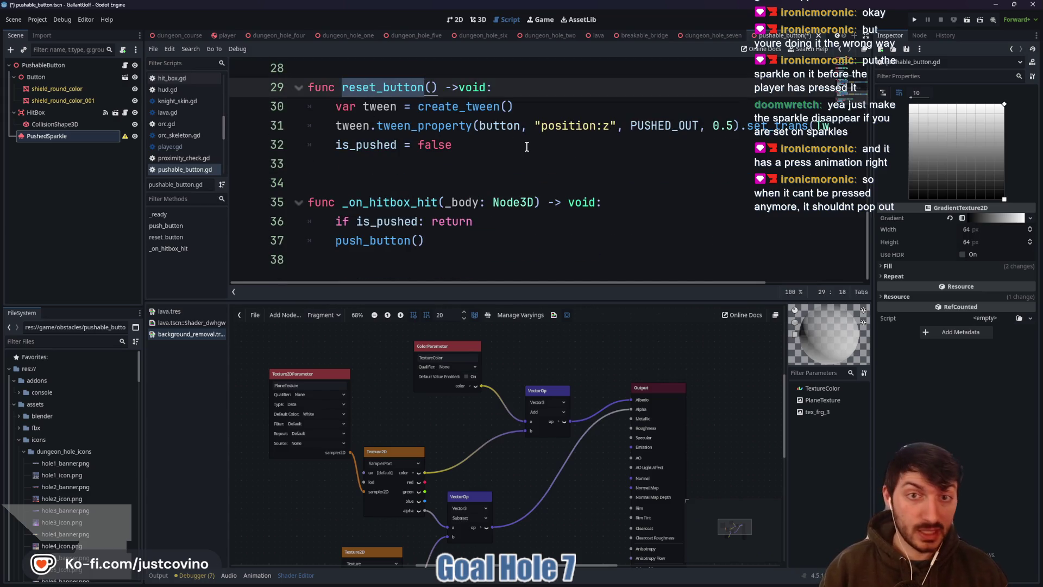
left_click(504, 146)
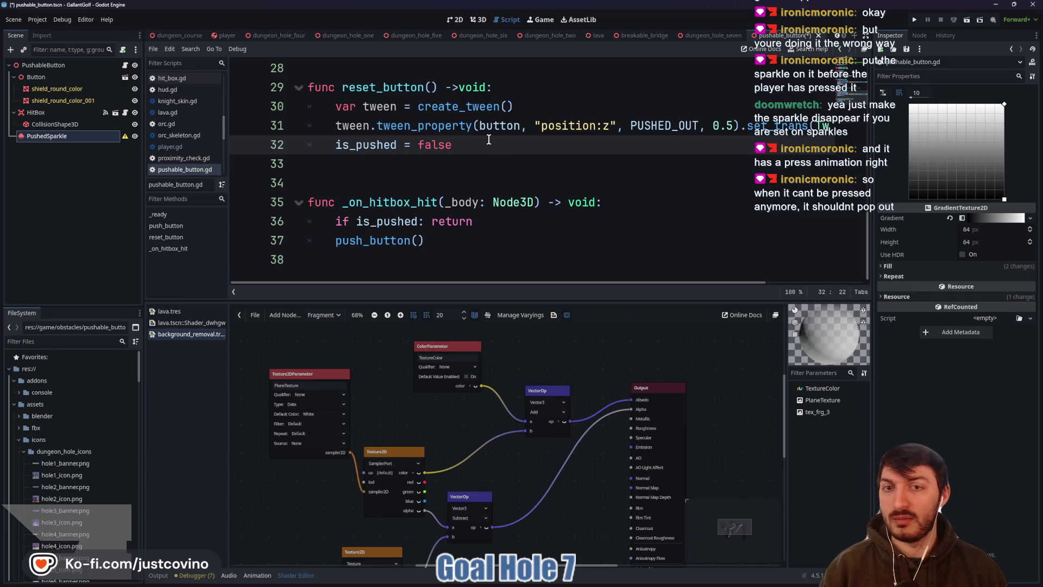
scroll(472, 169, "up", 2)
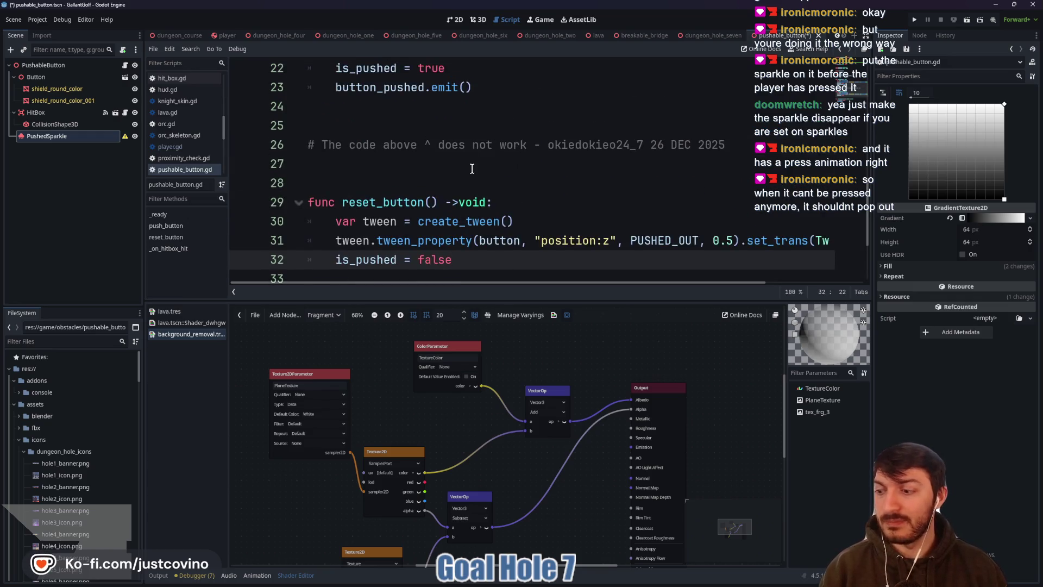
left_click(477, 19)
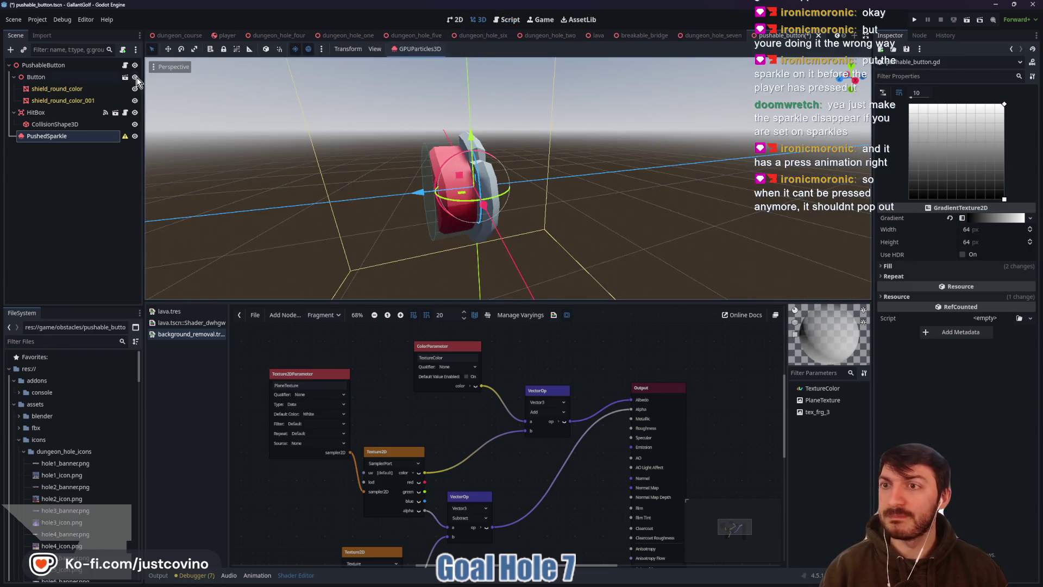
Hide the Button and its shield meshes, then orbit the viewport toward the particle emitter.
left_click(134, 77)
mouse_move(642, 235)
left_mouse_down()
mouse_move(701, 226)
mouse_move(593, 252)
mouse_move(622, 254)
left_mouse_up()
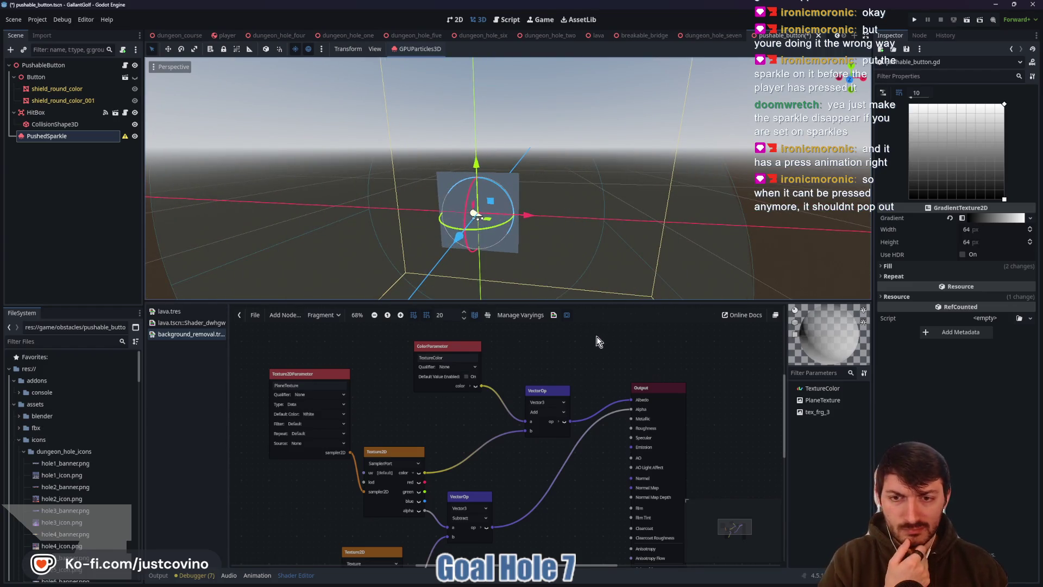
scroll(597, 370, "down", 2)
scroll(595, 389, "up", 2)
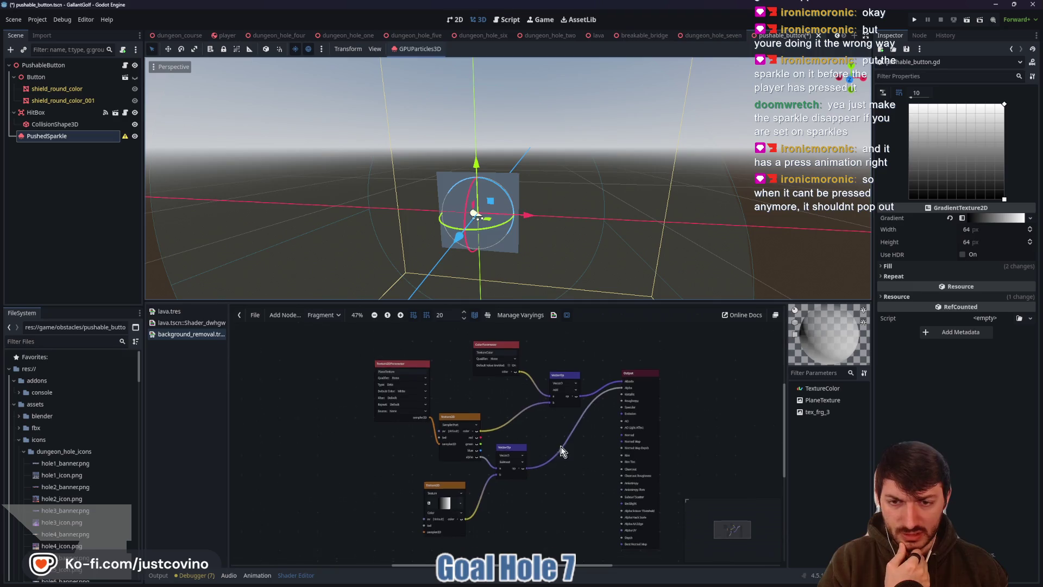
scroll(569, 417, "down", 3)
Enlarge the shader graph panel, recentre the nodes, and select the vector subtract node.
left_click_drag(625, 300, 626, 187)
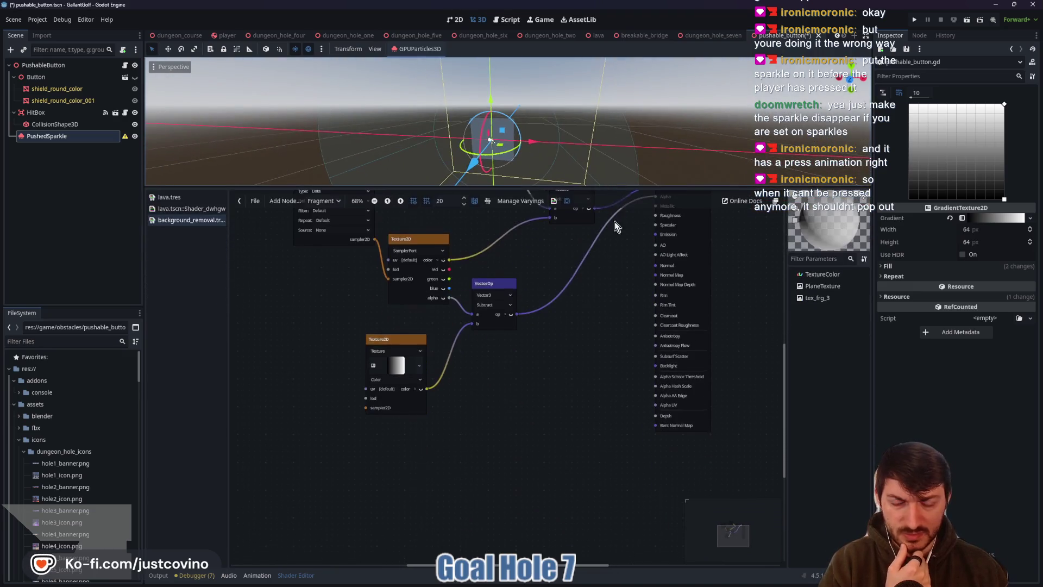
scroll(587, 428, "up", 3)
left_click_drag(555, 378, 586, 403)
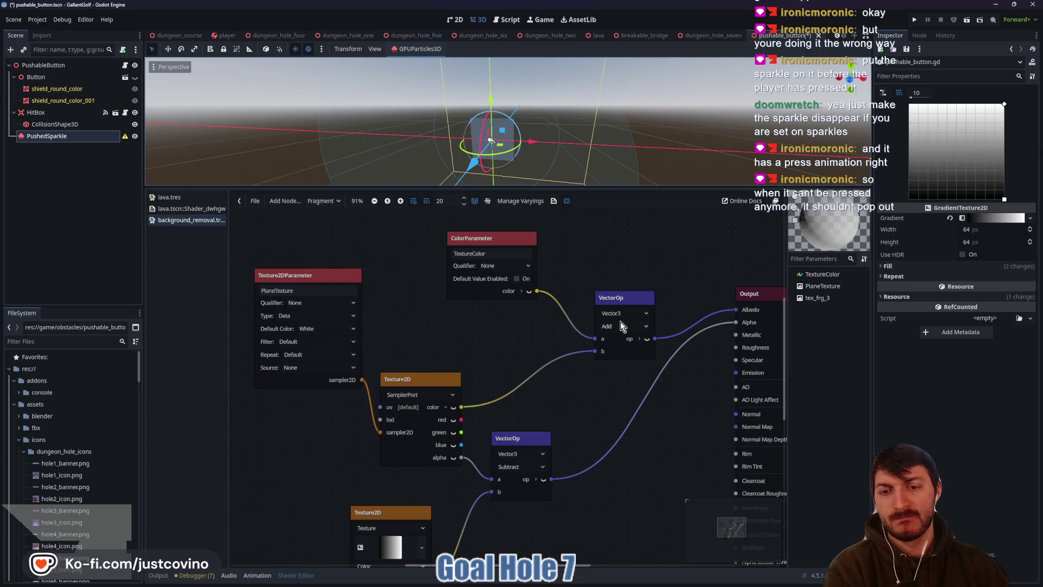
scroll(568, 299, "down", 5)
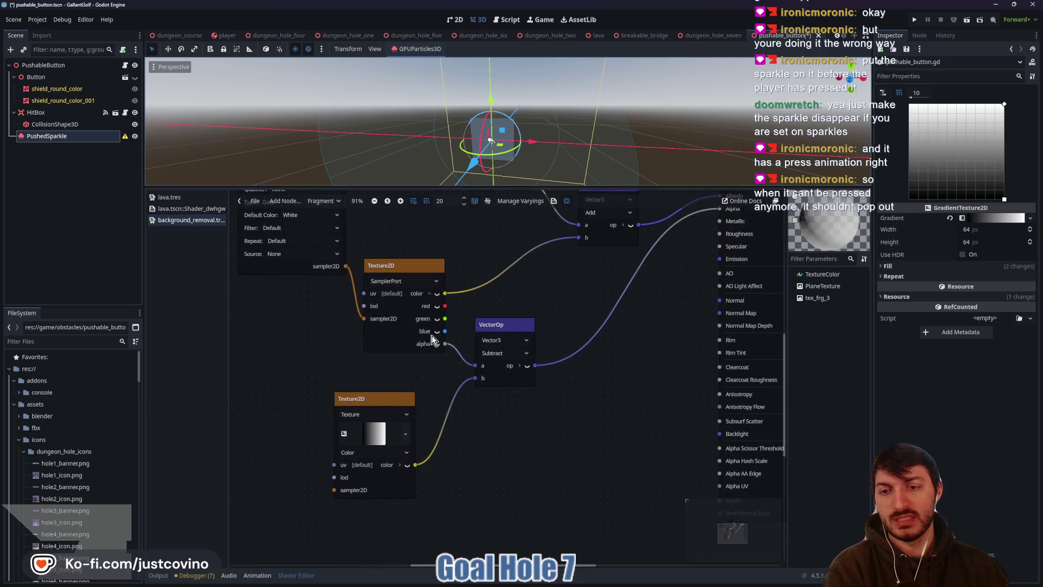
left_click(507, 328)
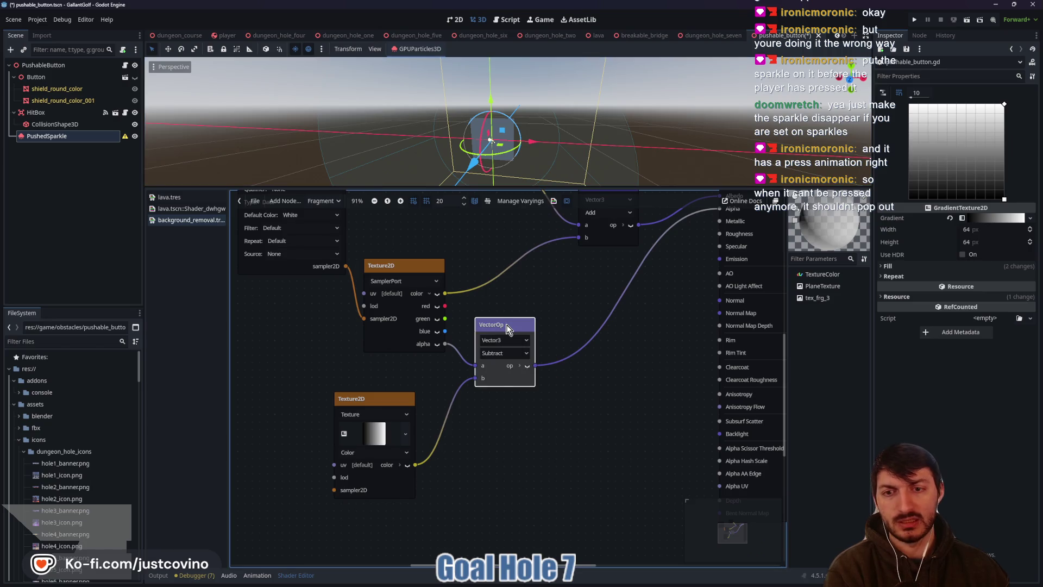
Delete the vector subtract node and add a FloatOp node in its place.
right_click(514, 326)
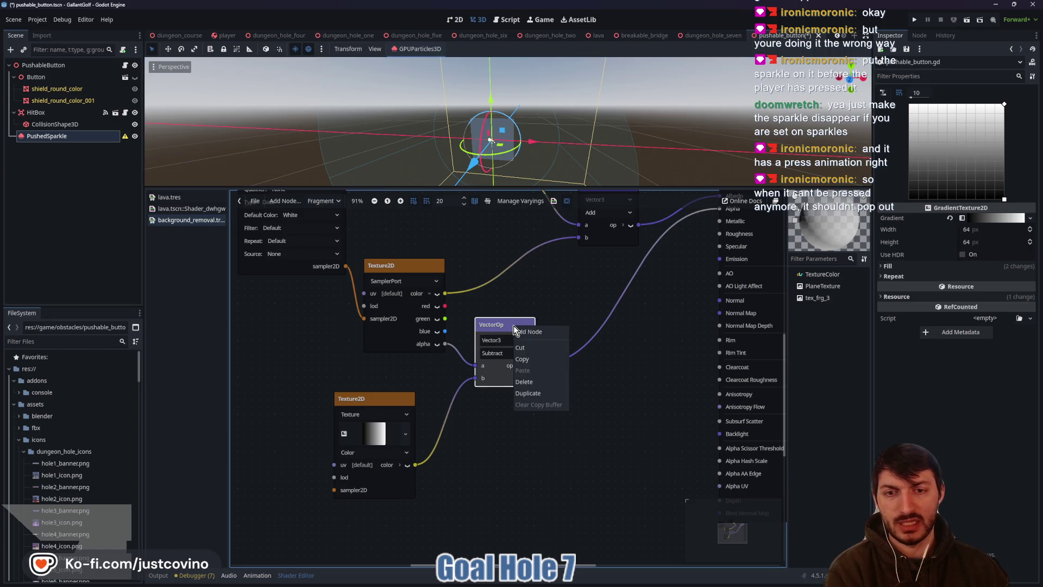
left_click(524, 382)
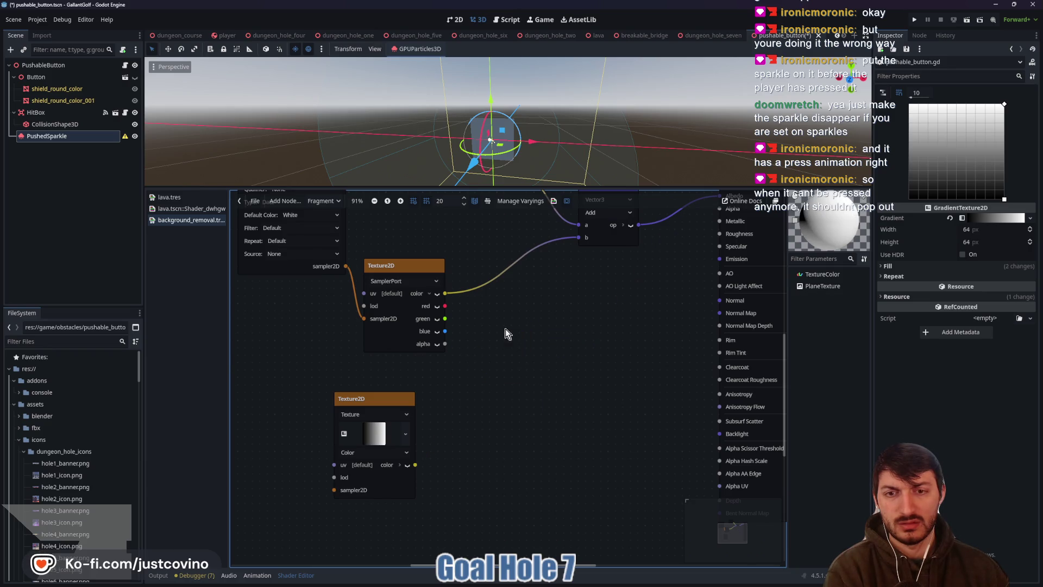
key("space")
key("ctrl+a")
type("floatop")
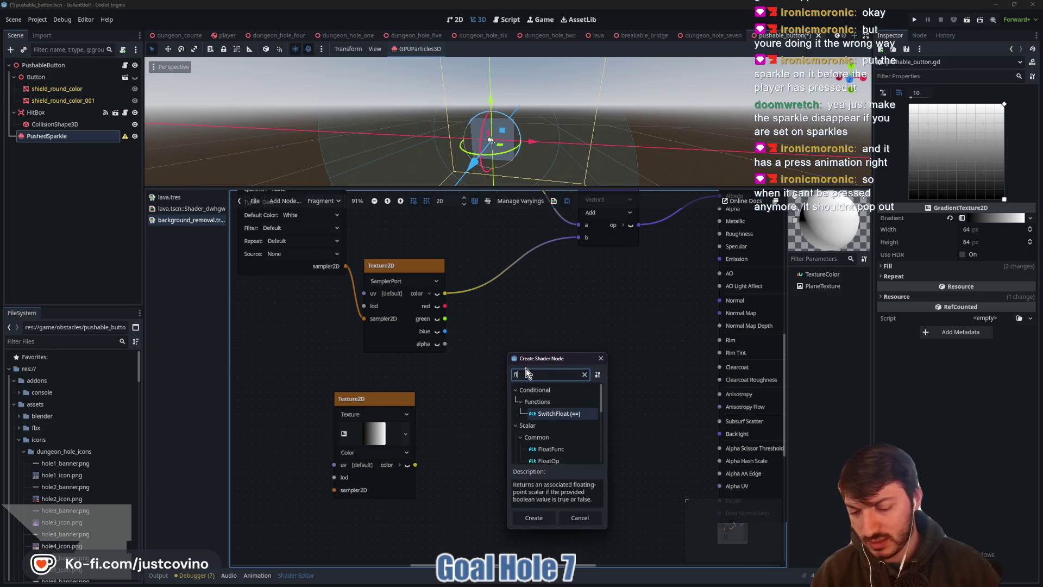
key("Return")
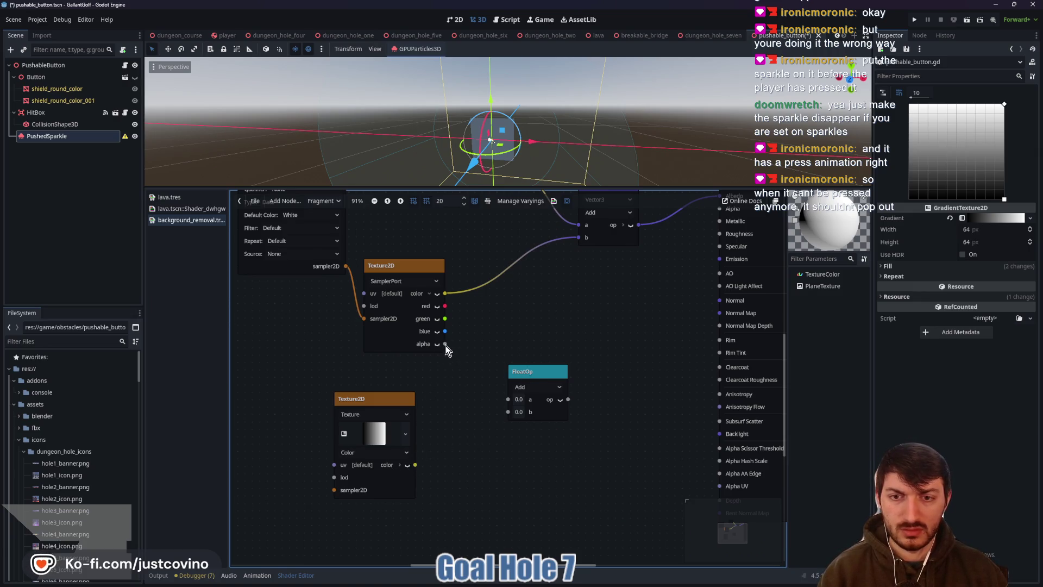
Connect the texture's alpha to FloatOp a and the gradient to b, and set it to Subtract.
left_click_drag(500, 399, 507, 399)
mouse_move(414, 464)
left_mouse_down()
mouse_move(614, 358)
mouse_move(717, 217)
left_mouse_up()
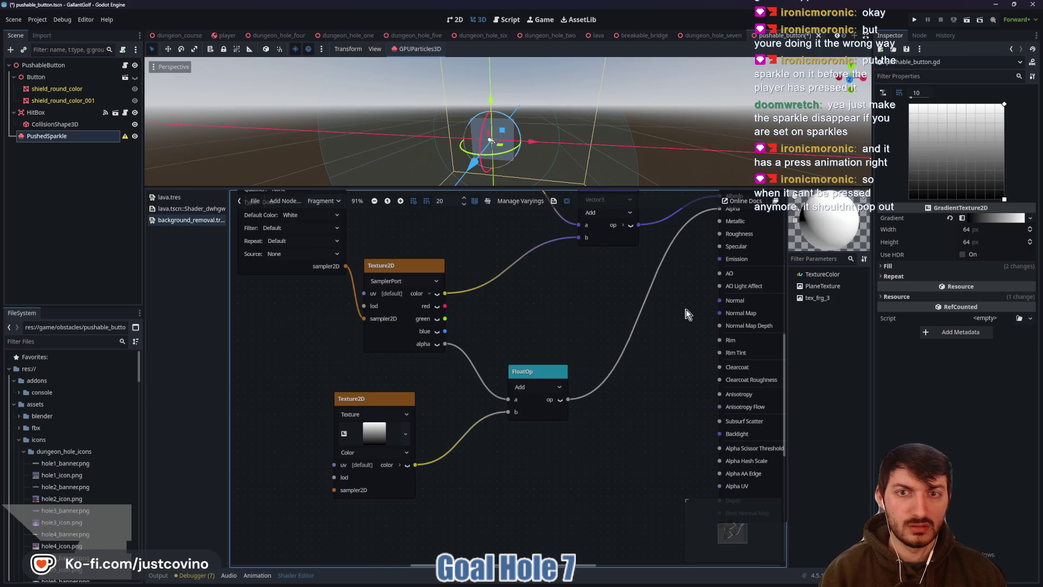
left_click(538, 388)
left_click(552, 420)
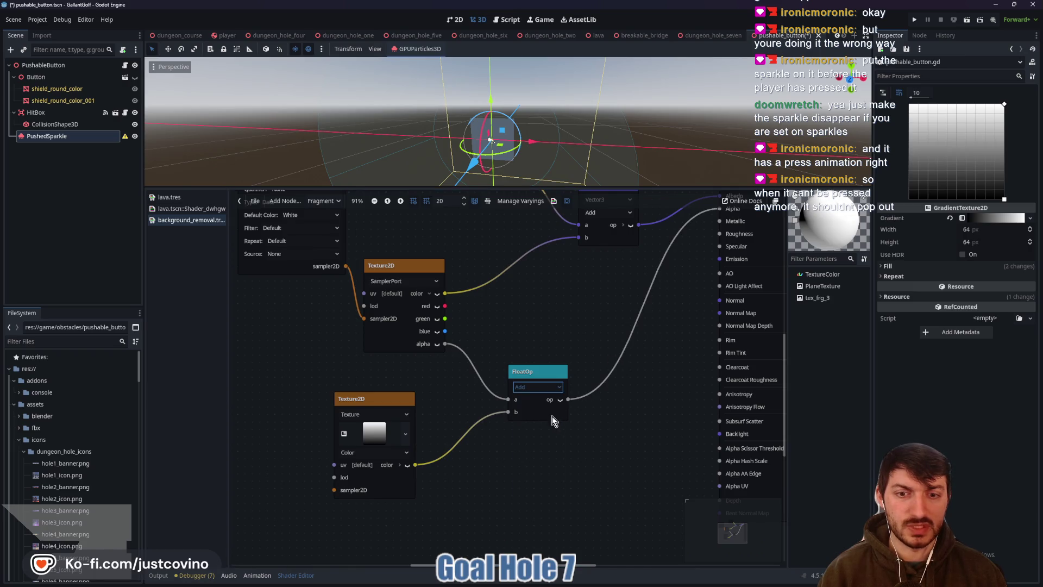
left_click(560, 400)
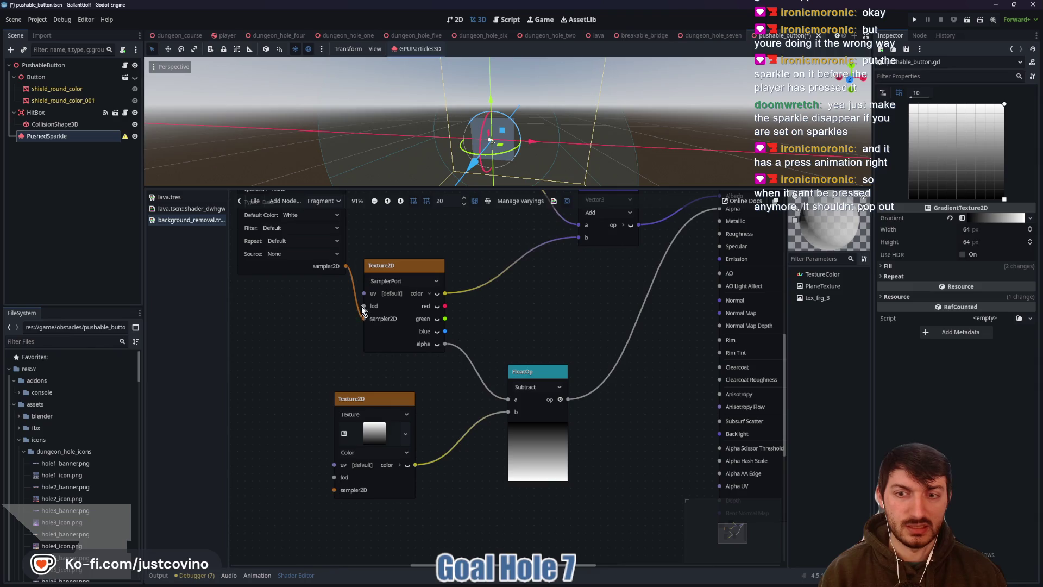
scroll(350, 325, "up", 2)
scroll(350, 325, "left", 4)
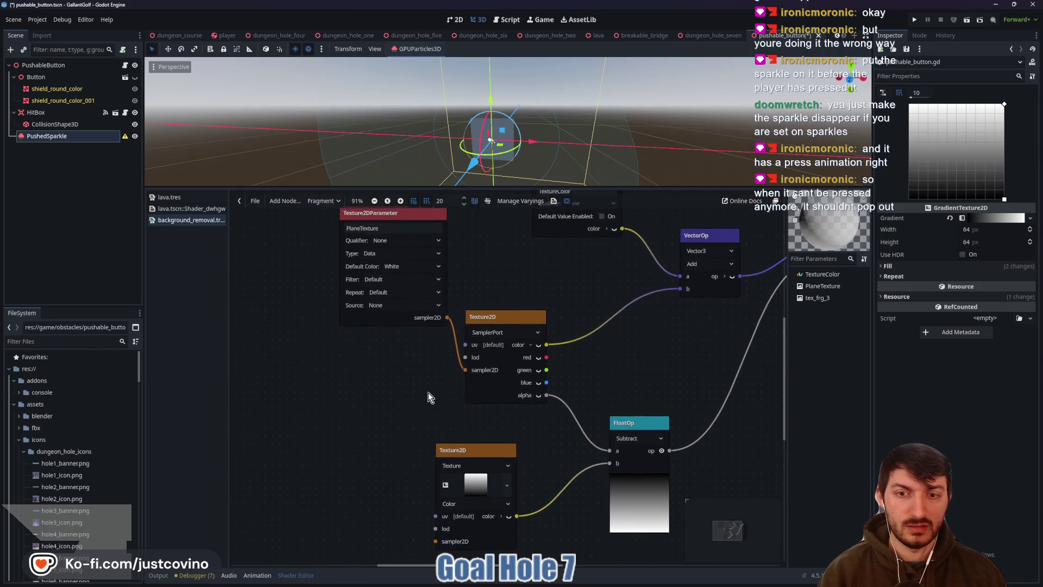
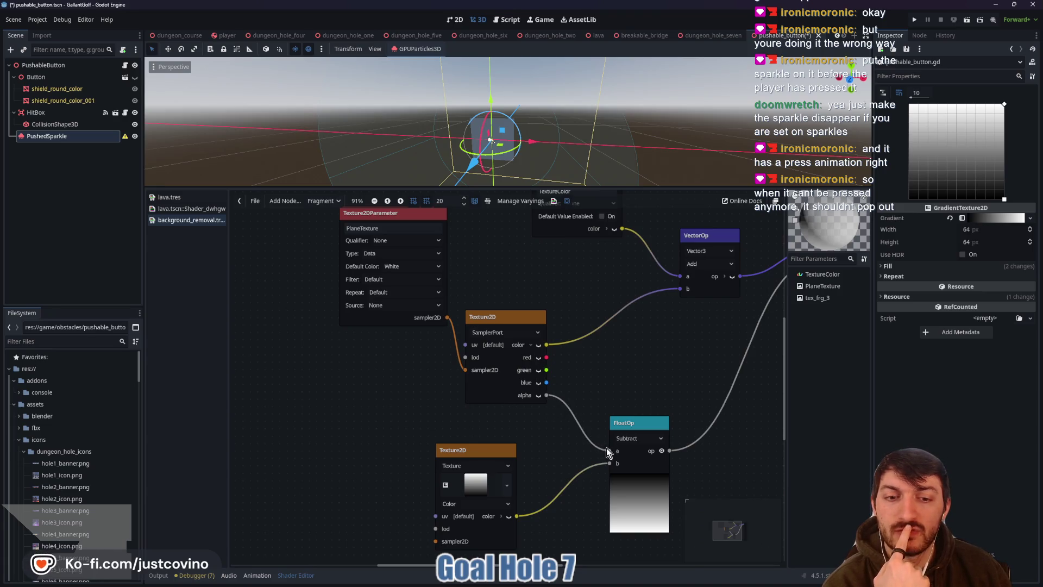
Connect the Texture2D color to the Subtract node's a input, then view the lava shader's code.
left_click_drag(607, 451, 547, 344)
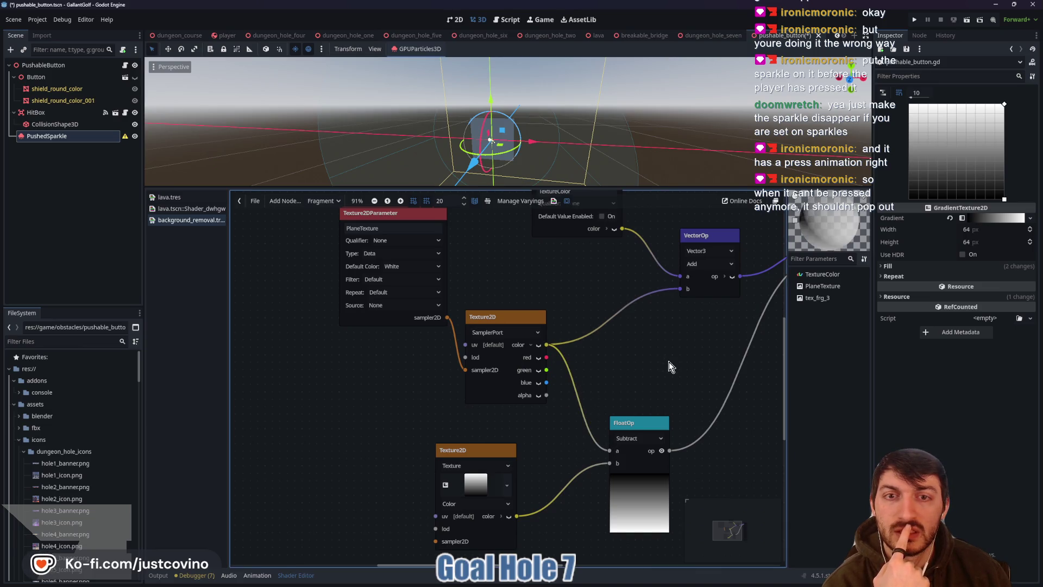
left_click_drag(669, 362, 593, 344)
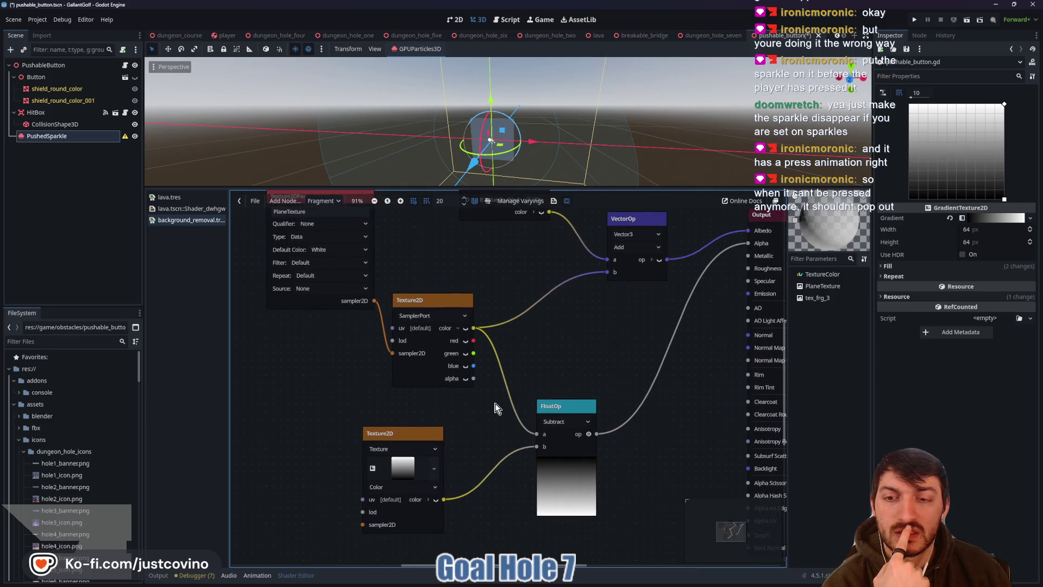
mouse_move(497, 412)
left_mouse_down()
mouse_move(619, 439)
mouse_move(575, 396)
left_mouse_up()
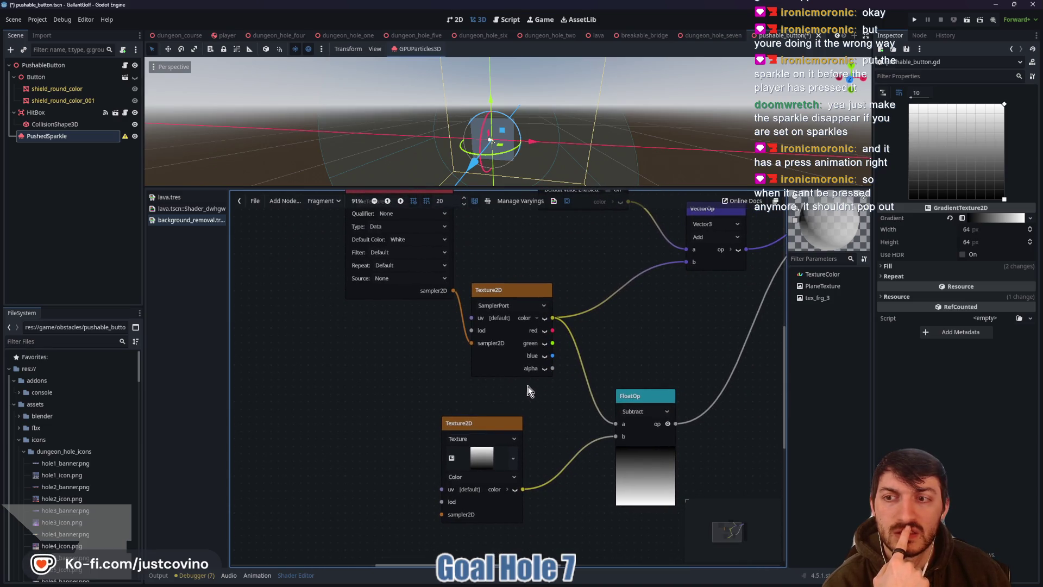
left_click(199, 210)
scroll(239, 271, "down", 6)
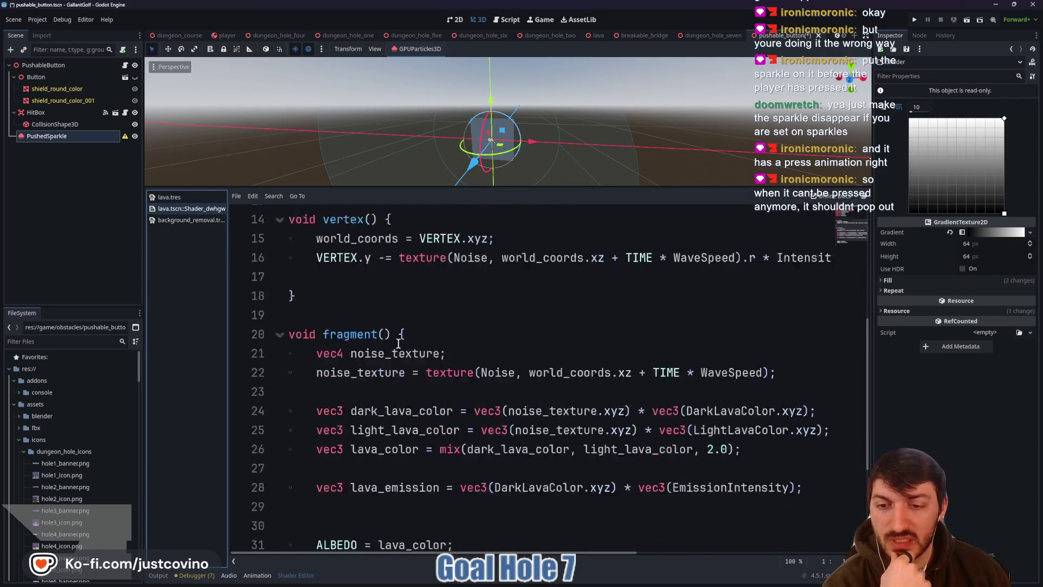
scroll(239, 270, "up", 4)
left_click(179, 199)
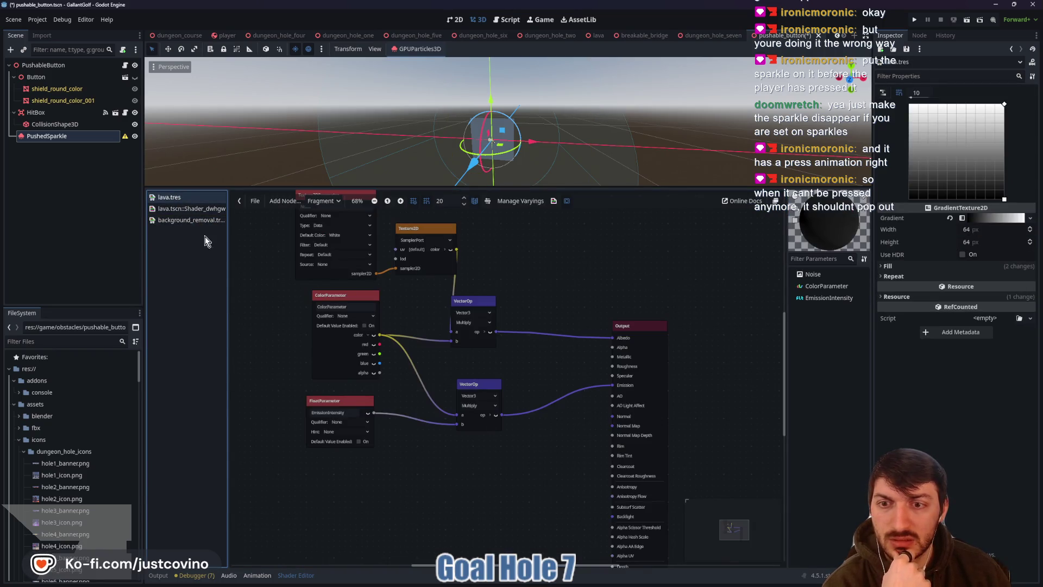
left_click_drag(561, 266, 573, 298)
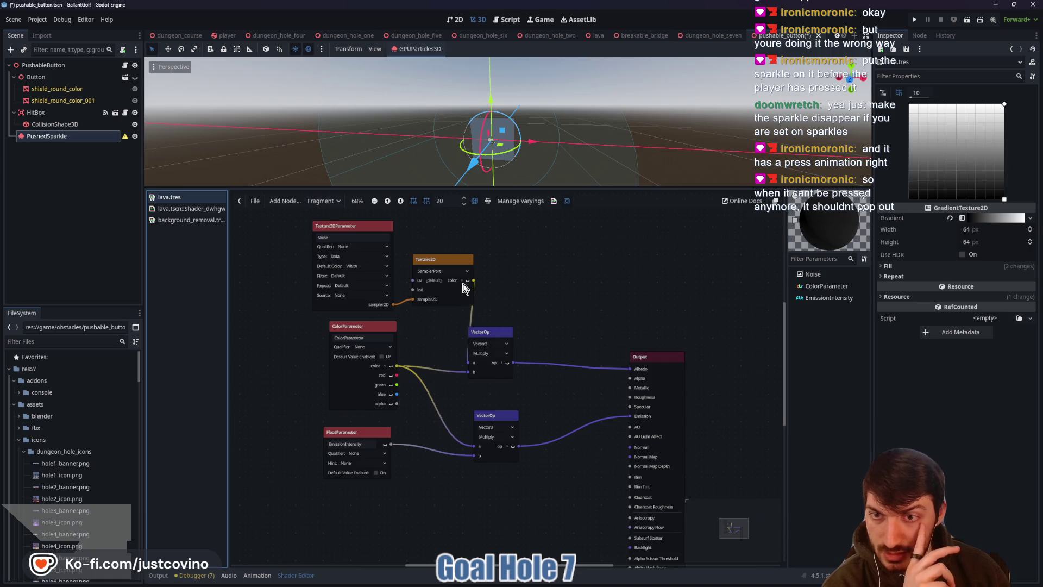
left_click(189, 220)
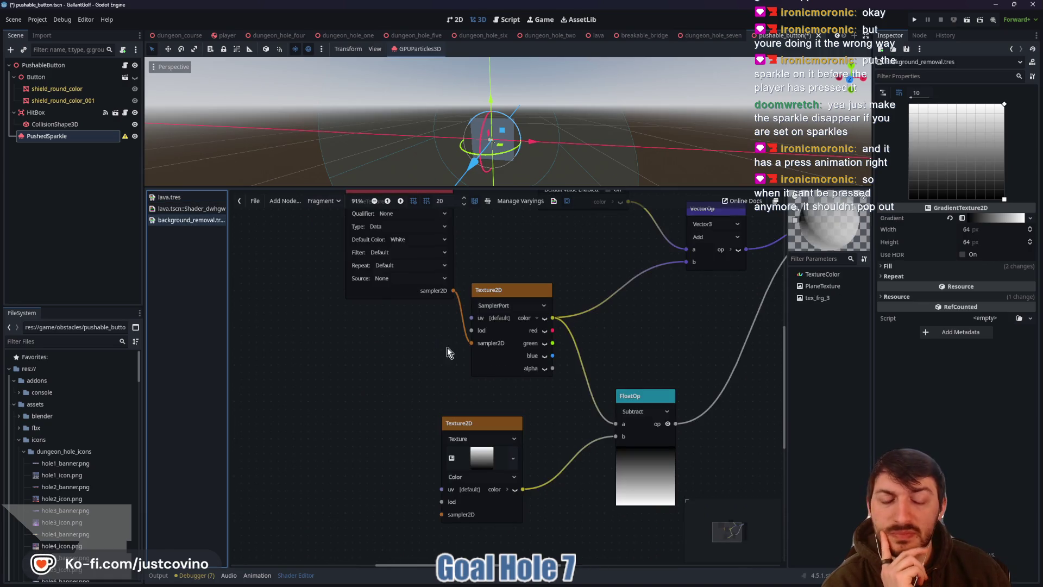
Recenter the shader graph and browse the FileSystem, collapsing the player folder and expanding the materials folder.
left_click_drag(429, 360, 379, 376)
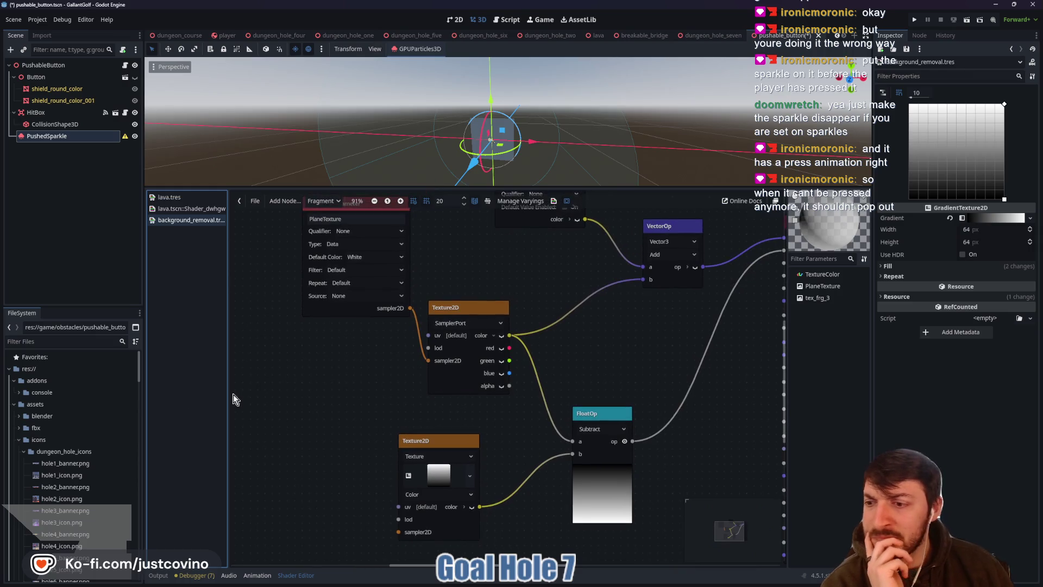
scroll(70, 421, "down", 10)
scroll(69, 420, "down", 10)
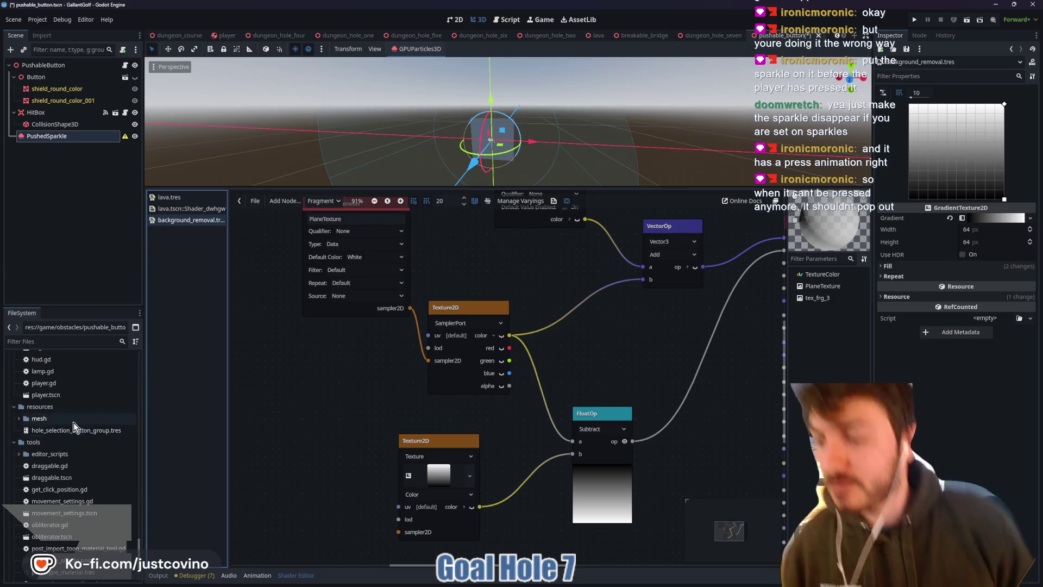
scroll(81, 435, "down", 3)
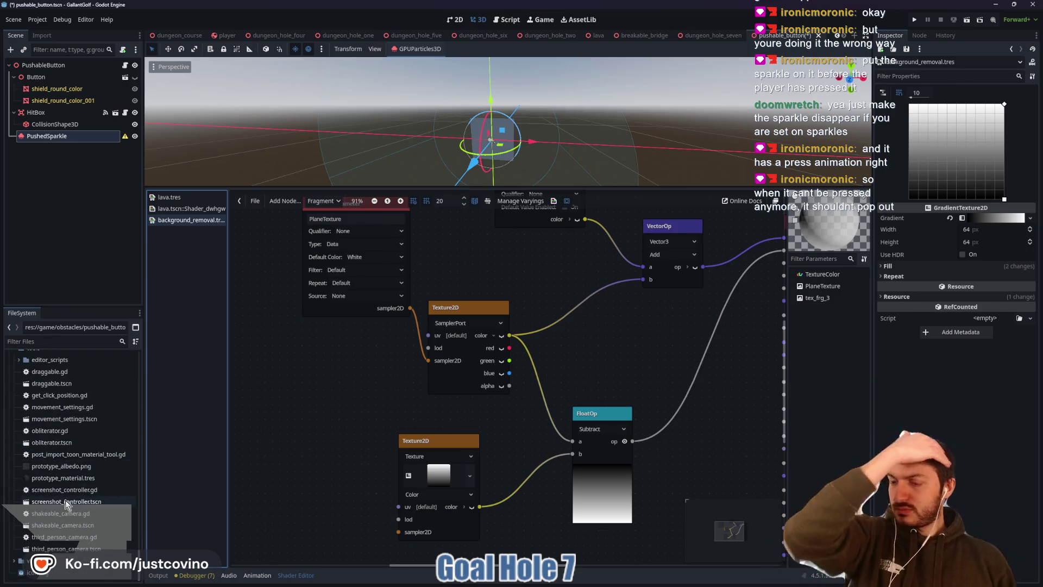
scroll(63, 497, "up", 4)
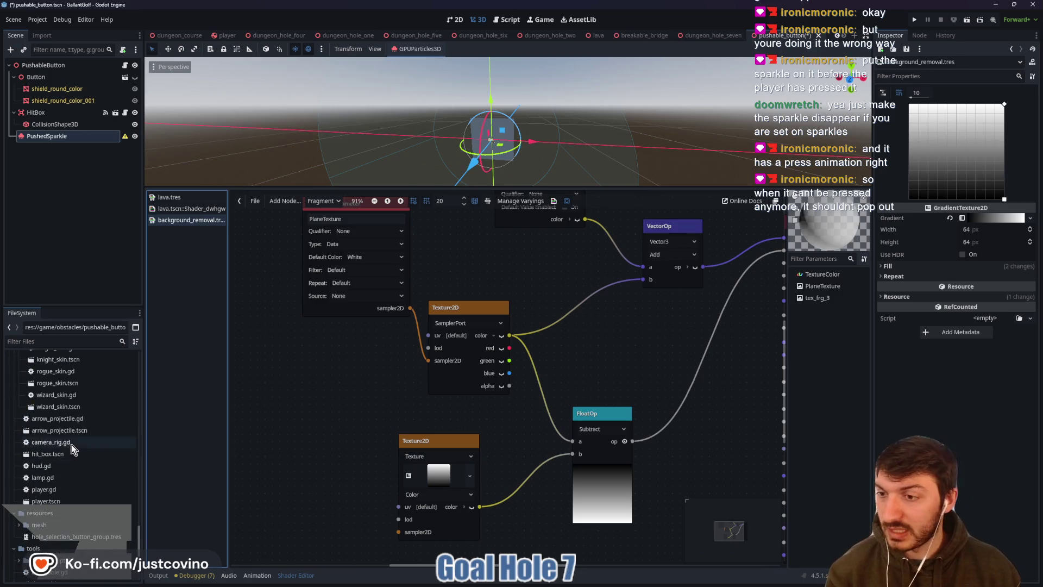
scroll(57, 495, "down", 1)
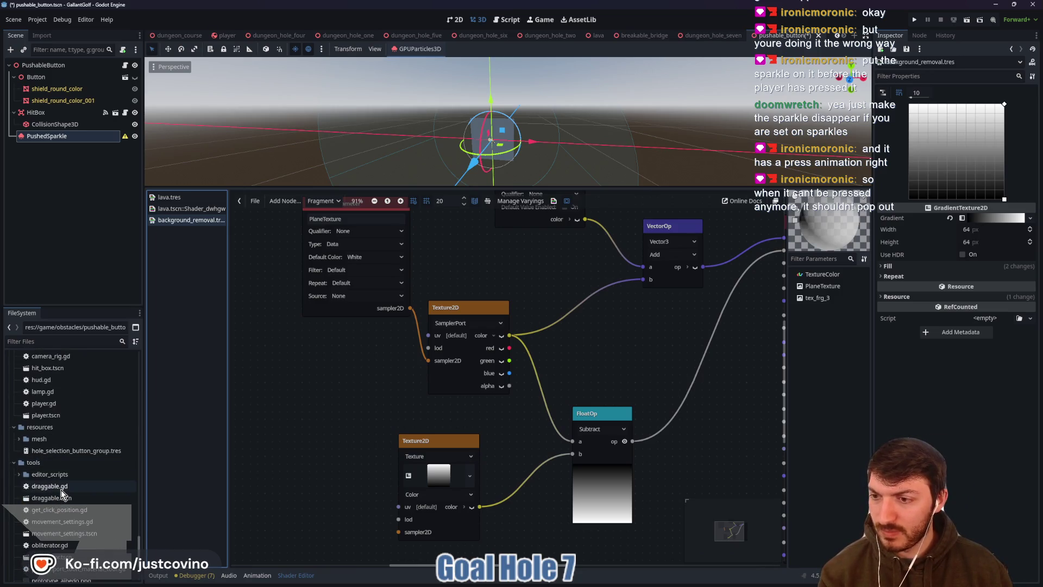
scroll(38, 435, "up", 3)
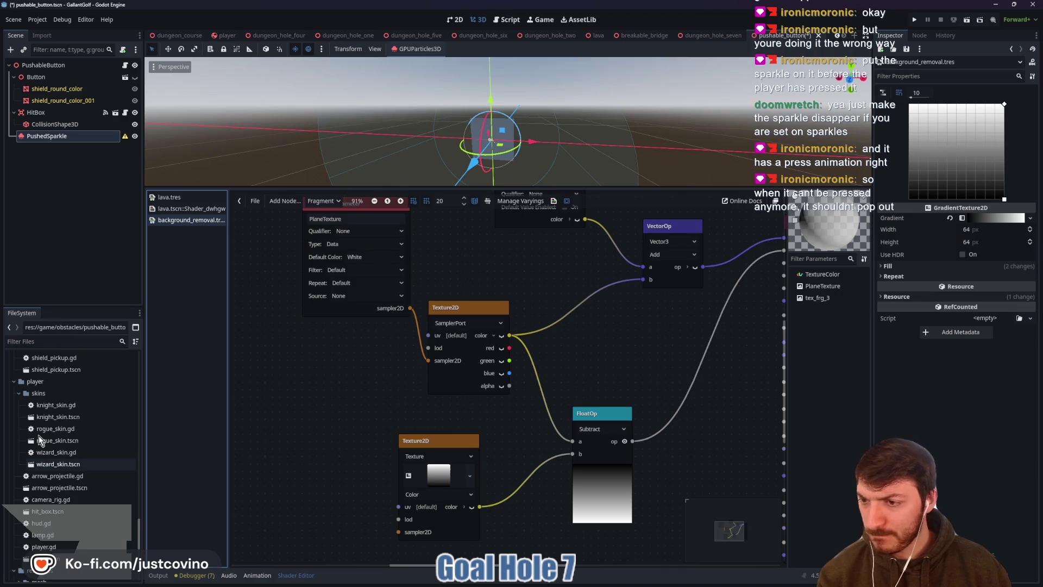
left_click(34, 411)
scroll(58, 443, "down", 3)
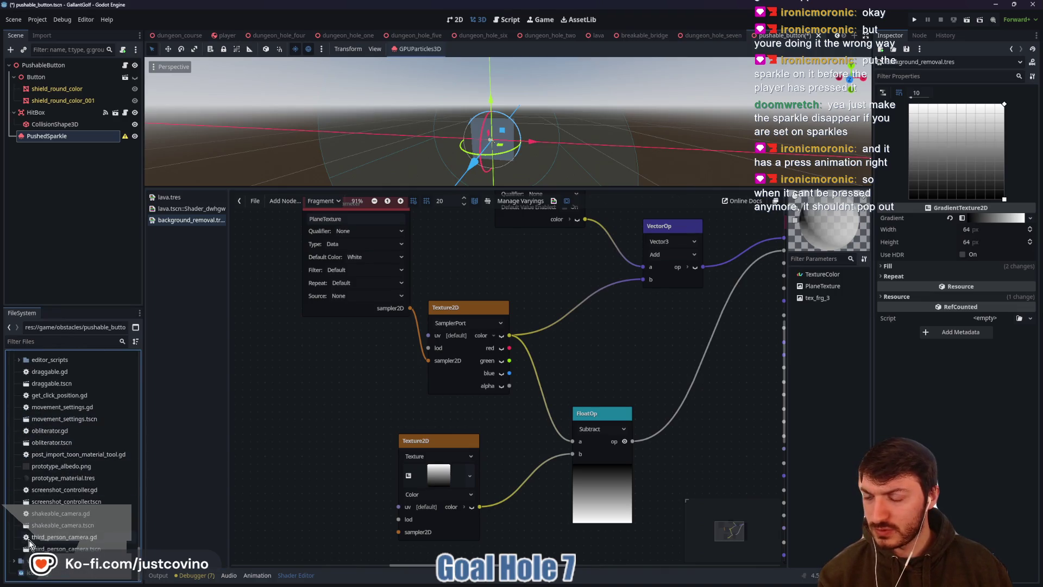
left_click(15, 560)
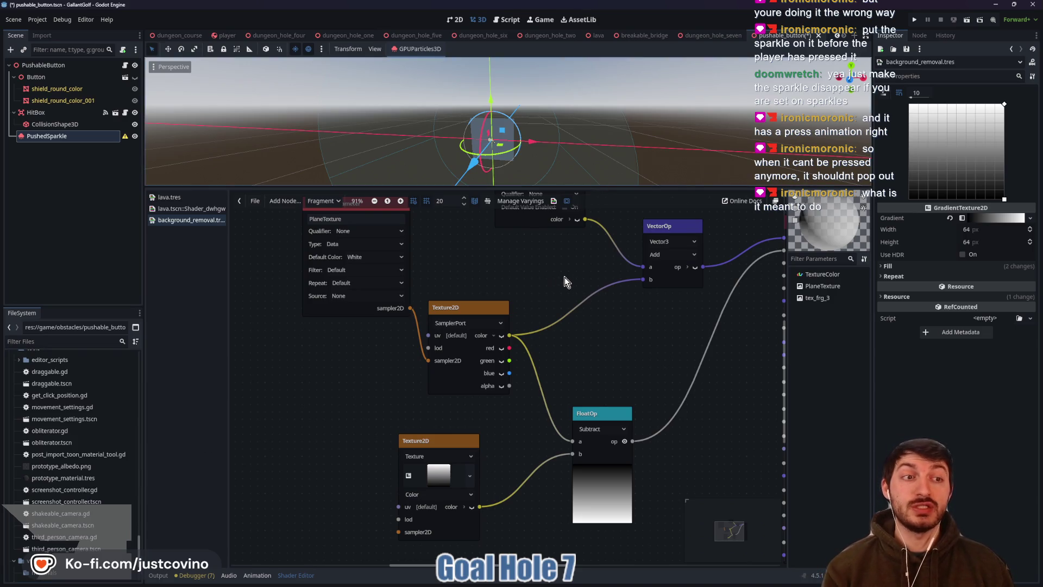
Level the 3D view on the sparkle and select PushedSparkle to show its shader parameters.
scroll(589, 163, "up", 5)
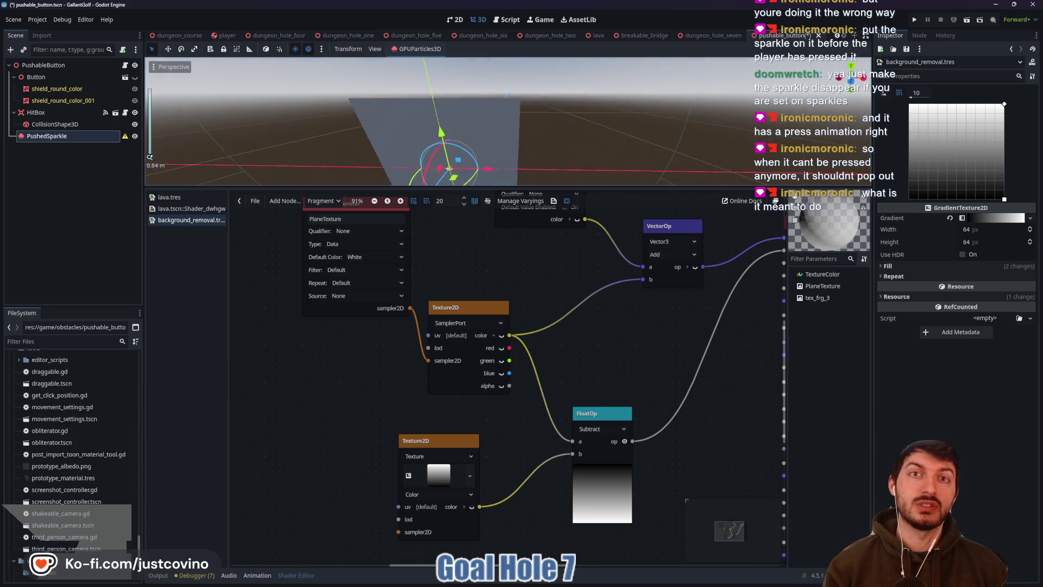
left_click_drag(405, 172, 405, 171)
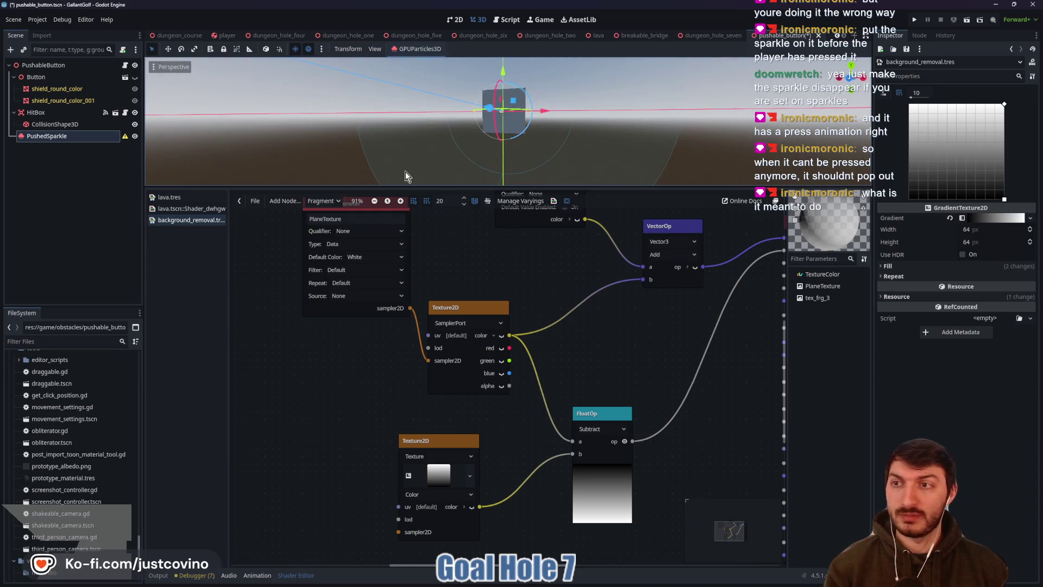
left_click(47, 136)
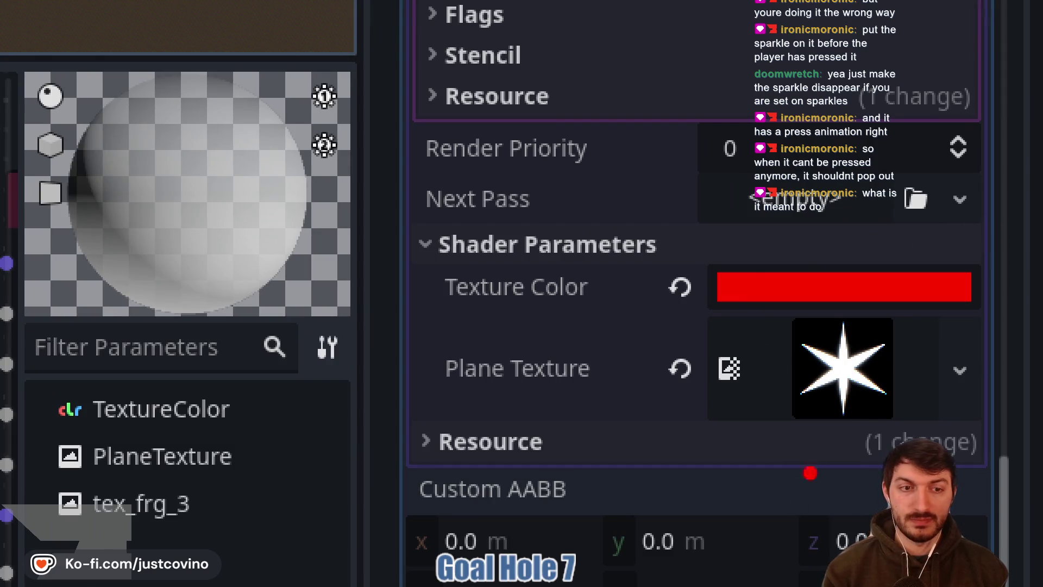
left_click_drag(863, 413, 999, 440)
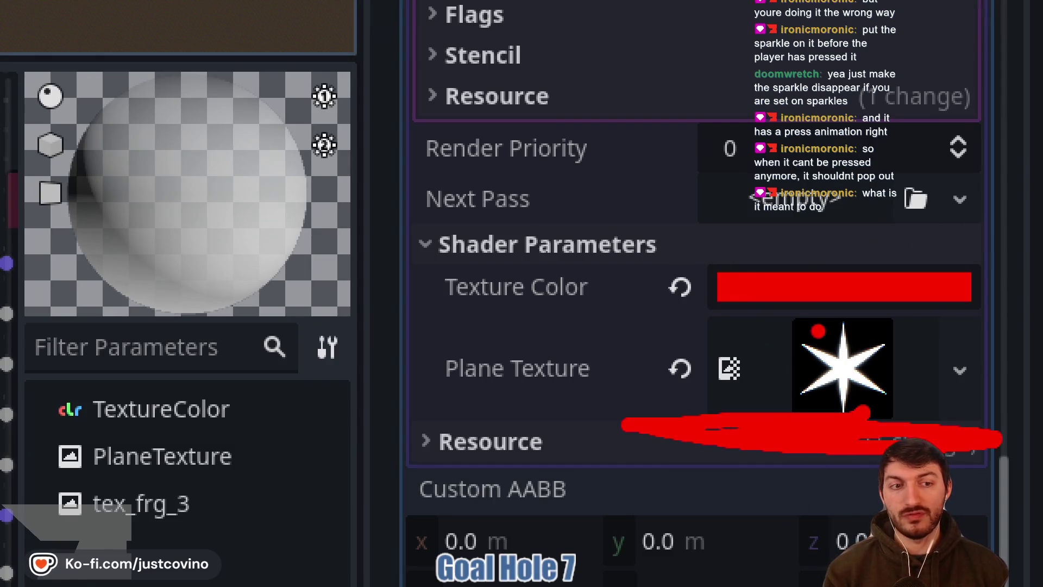
left_click_drag(818, 330, 793, 324)
left_click_drag(864, 326, 886, 325)
left_click_drag(879, 367, 899, 371)
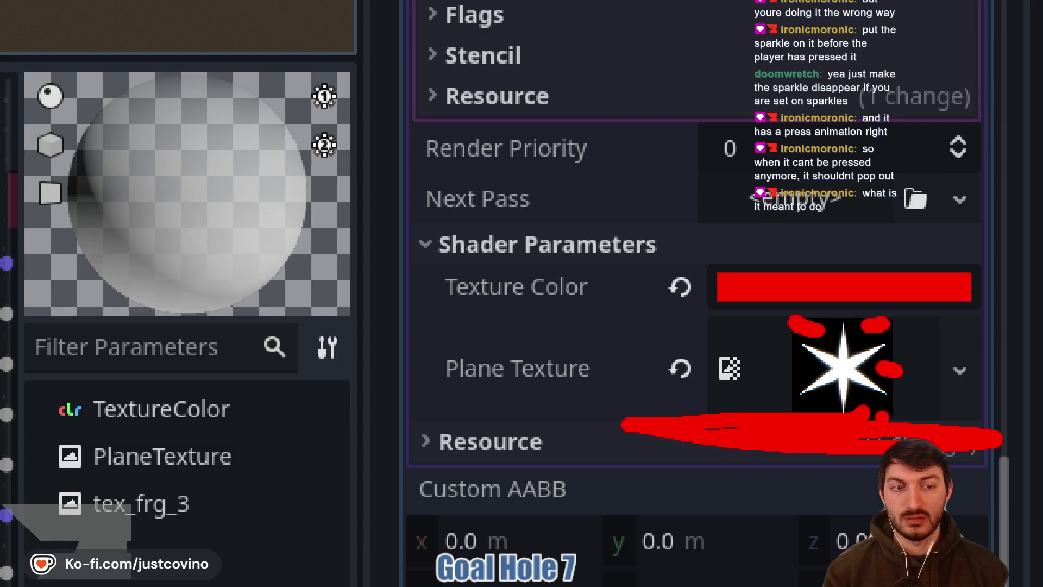
left_click(846, 372)
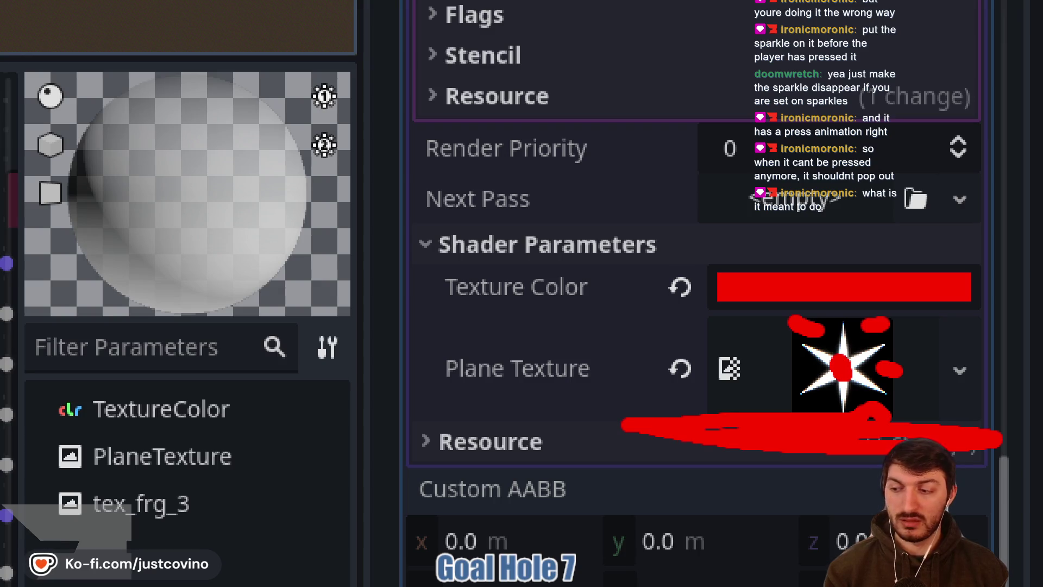
key("Escape")
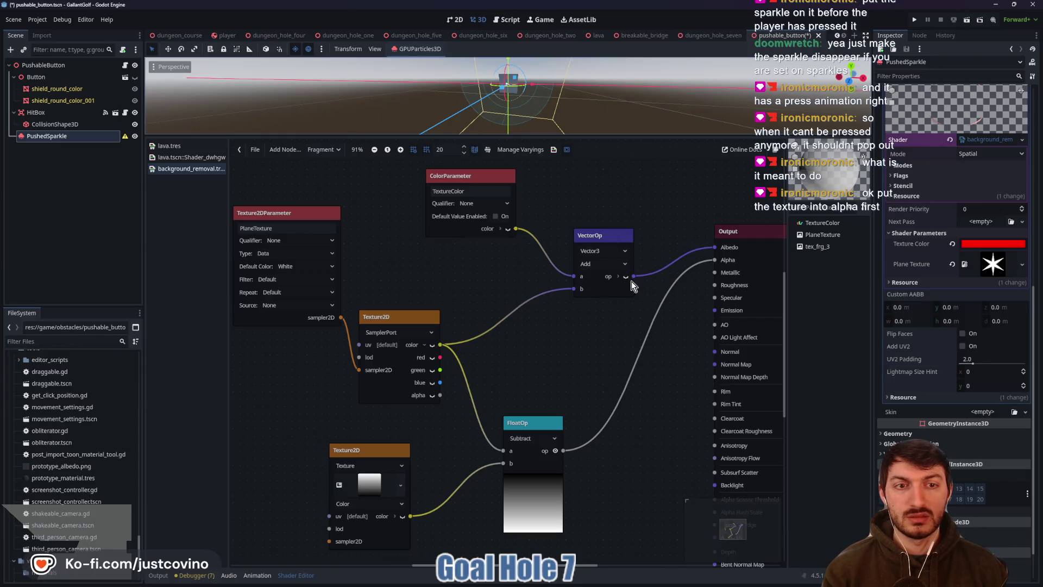
Unhook the Subtract result from Alpha and connect the Texture2D color to Output's Alpha.
left_click_drag(703, 262, 713, 261)
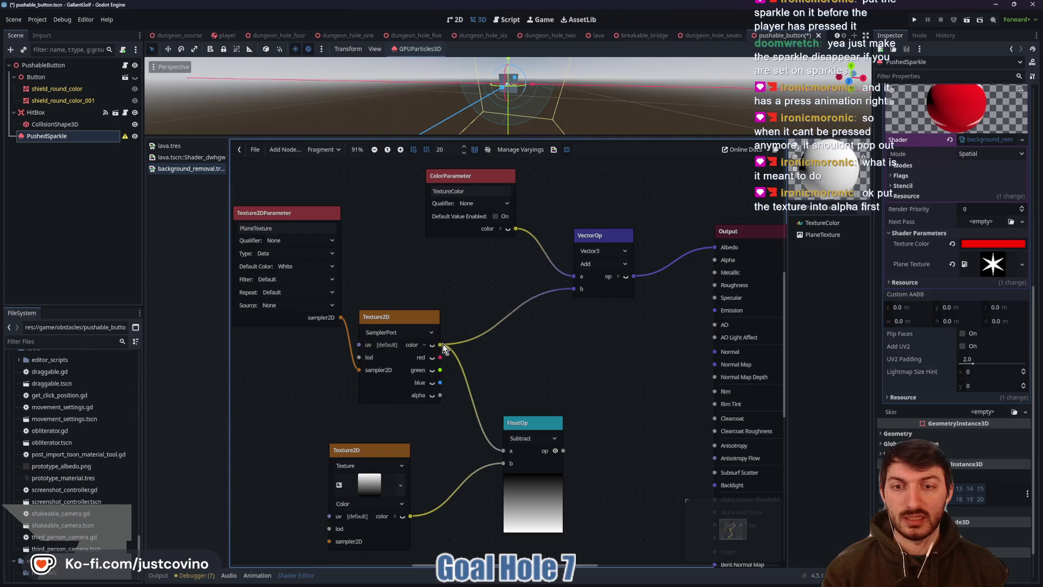
mouse_move(440, 344)
left_mouse_down()
mouse_move(674, 308)
mouse_move(706, 259)
left_mouse_up()
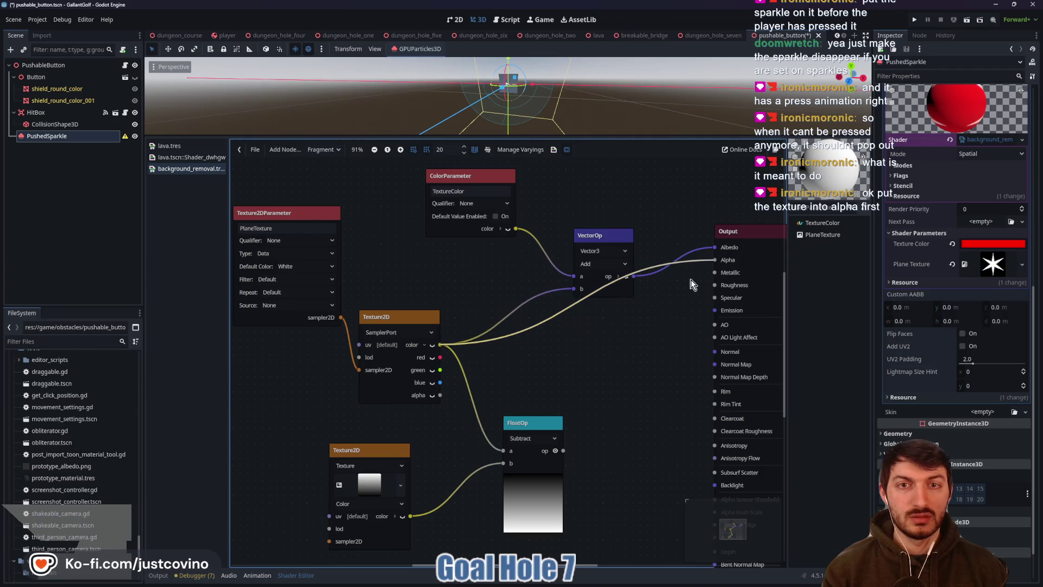
mouse_move(605, 96)
left_mouse_down()
mouse_move(554, 98)
mouse_move(687, 195)
left_mouse_up()
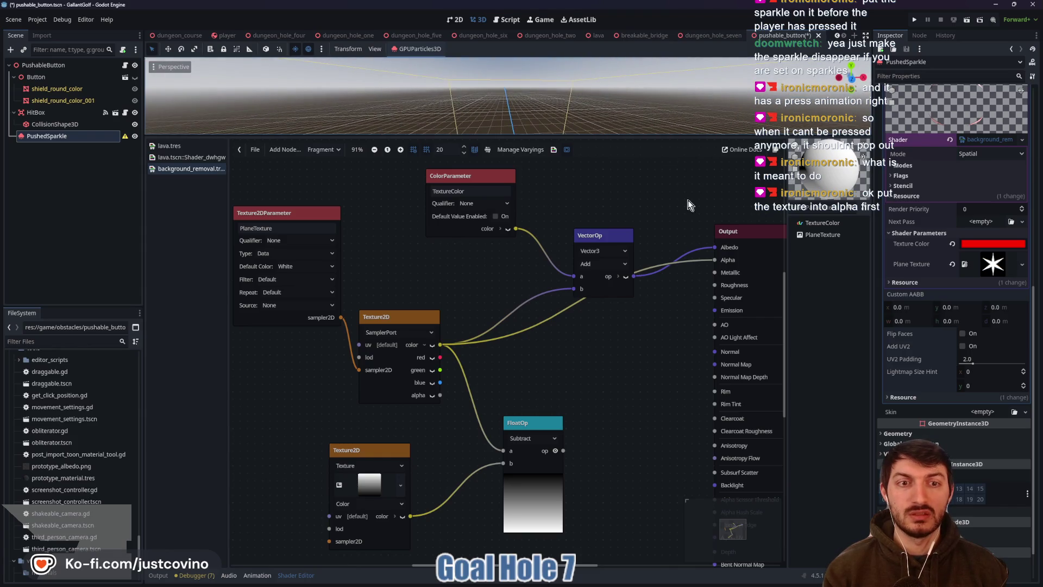
left_click_drag(623, 98, 581, 85)
Enlarge the 3D viewport and orbit around the sparkle to check the result.
left_click_drag(611, 135, 613, 319)
scroll(686, 227, "up", 5)
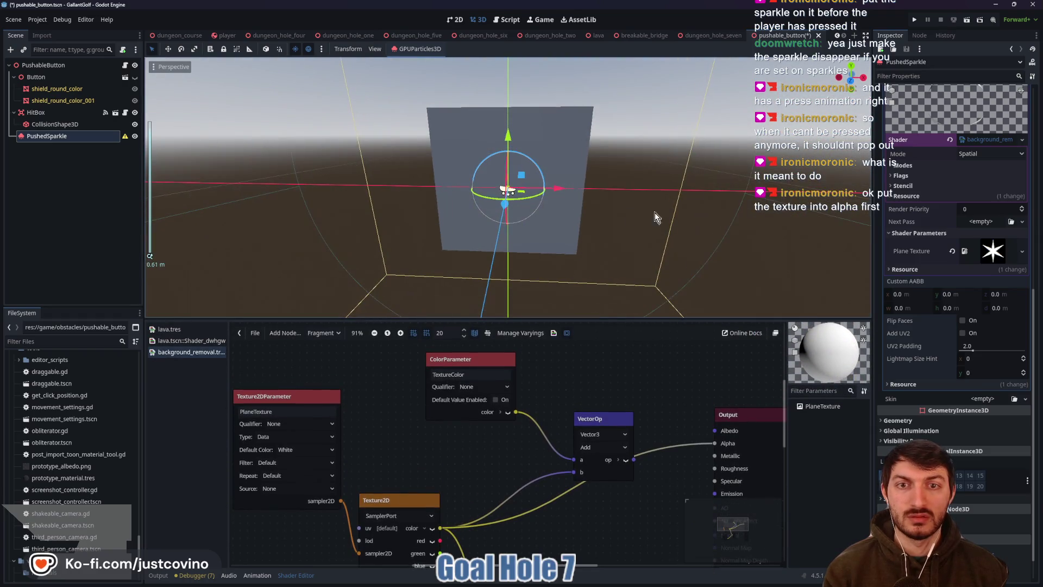
scroll(659, 510, "down", 5)
scroll(660, 538, "up", 1)
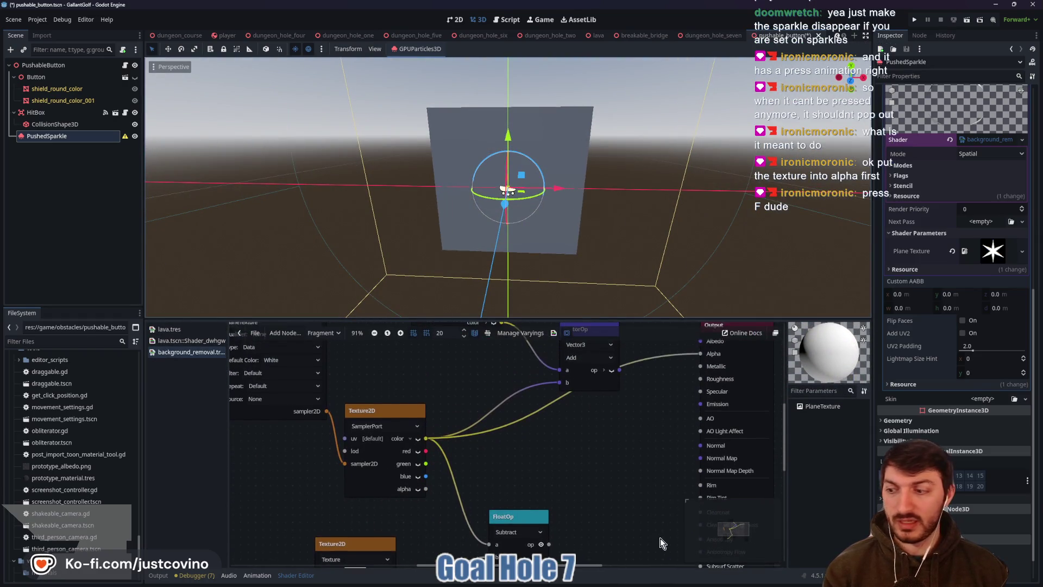
mouse_move(665, 228)
left_mouse_down()
mouse_move(451, 213)
mouse_move(673, 213)
mouse_move(657, 217)
left_mouse_up()
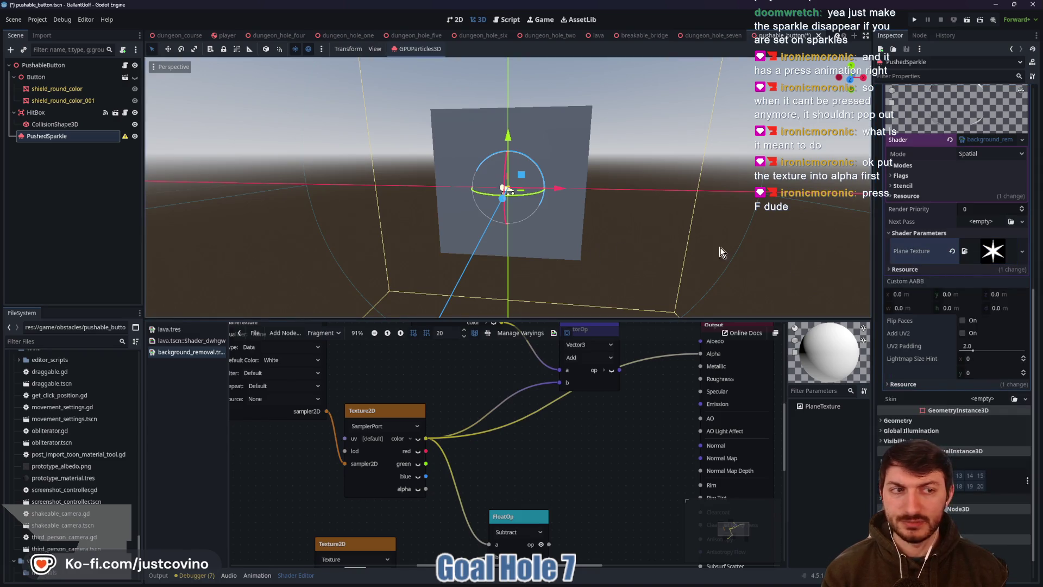
scroll(614, 371, "down", 4)
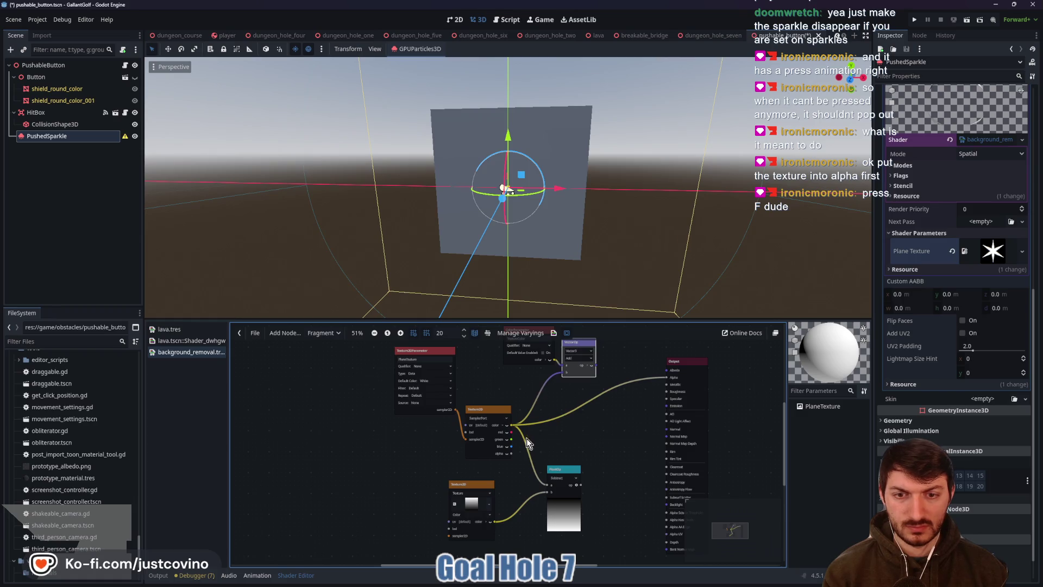
Disconnect the Texture2D color from the Subtract and Add nodes.
mouse_move(547, 484)
left_mouse_down()
mouse_move(540, 490)
mouse_move(532, 469)
left_mouse_up()
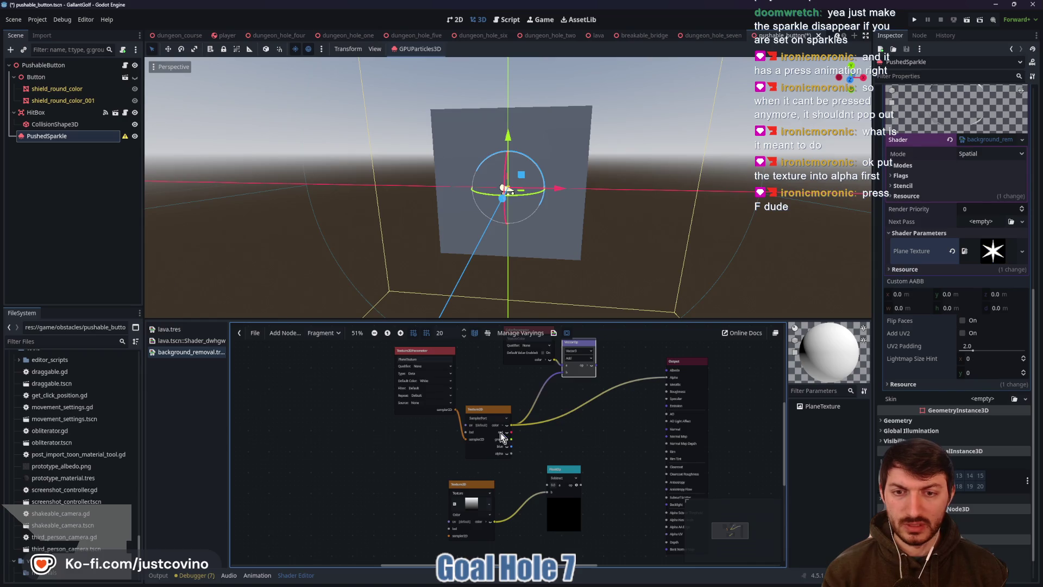
scroll(504, 433, "up", 3)
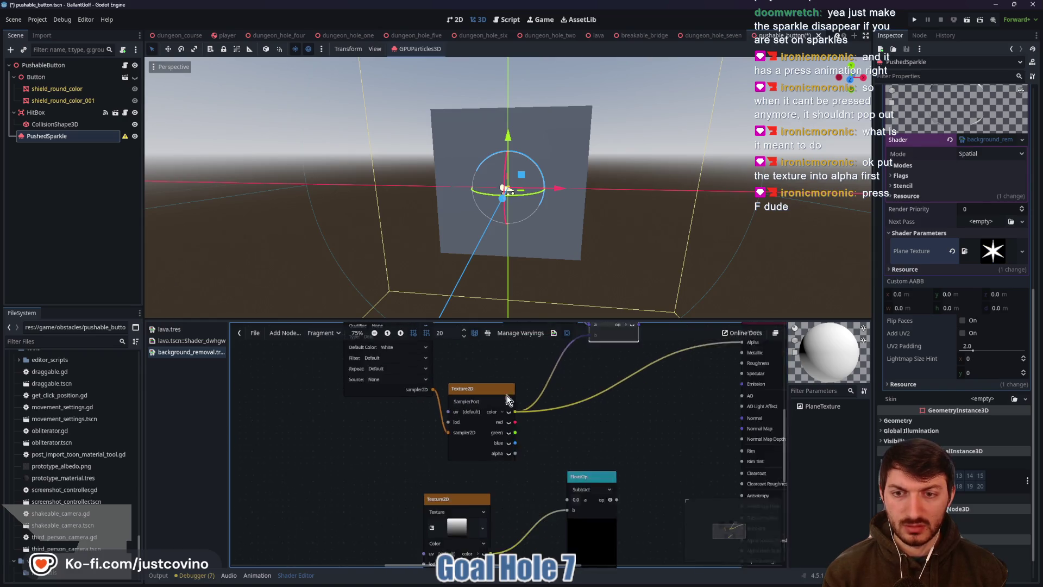
left_click(505, 410)
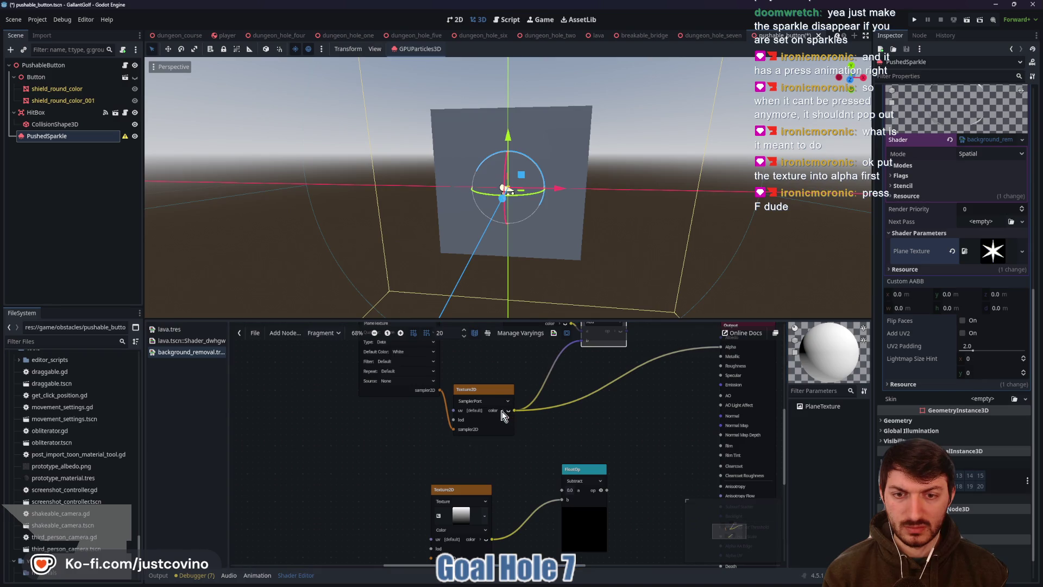
left_click_drag(570, 380, 522, 463)
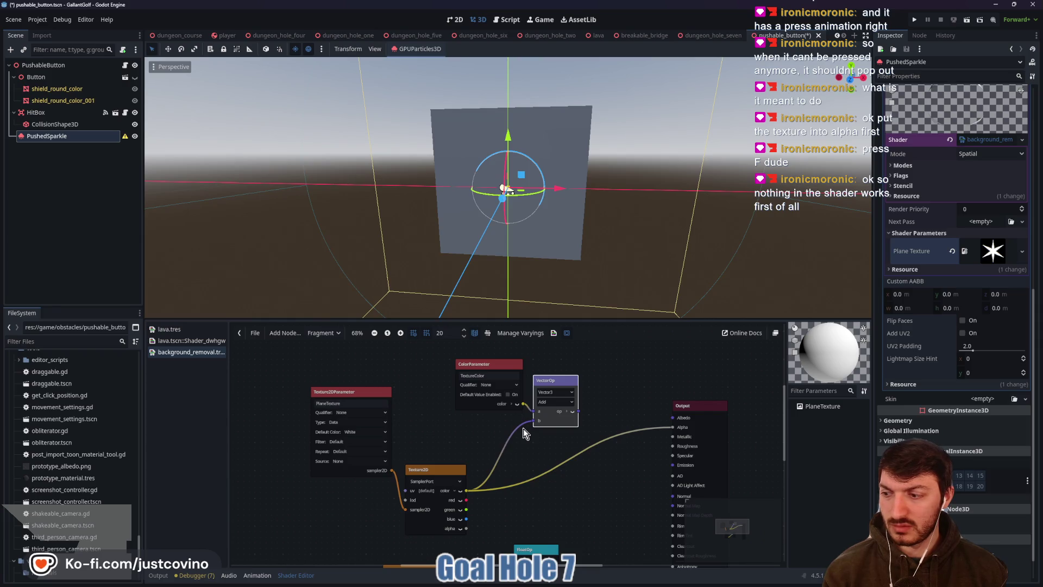
left_click_drag(532, 420, 511, 432)
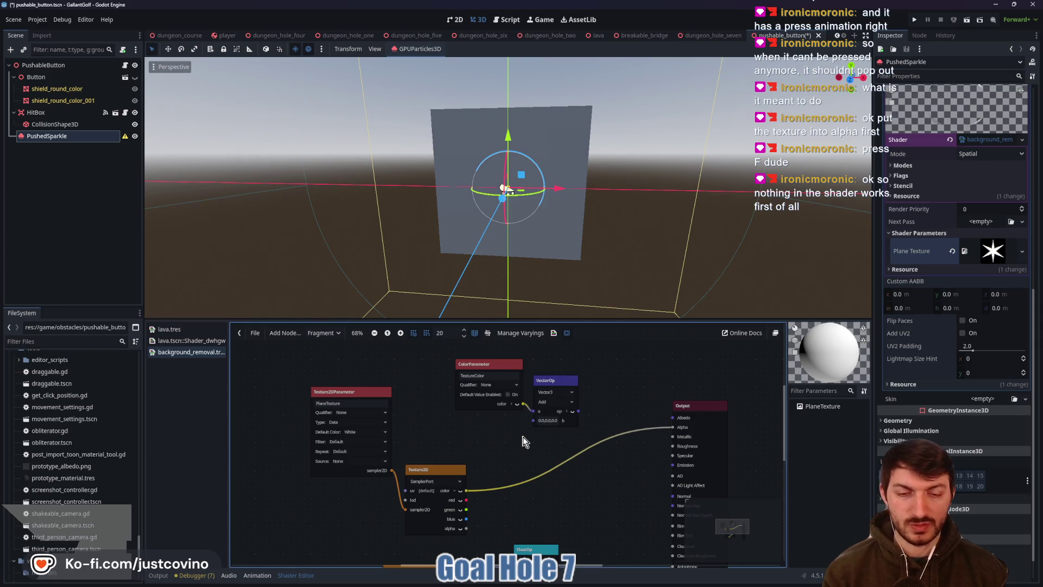
Keep the Texture2D source as SamplerPort, wire its color into Output Albedo, and save.
left_click(455, 497)
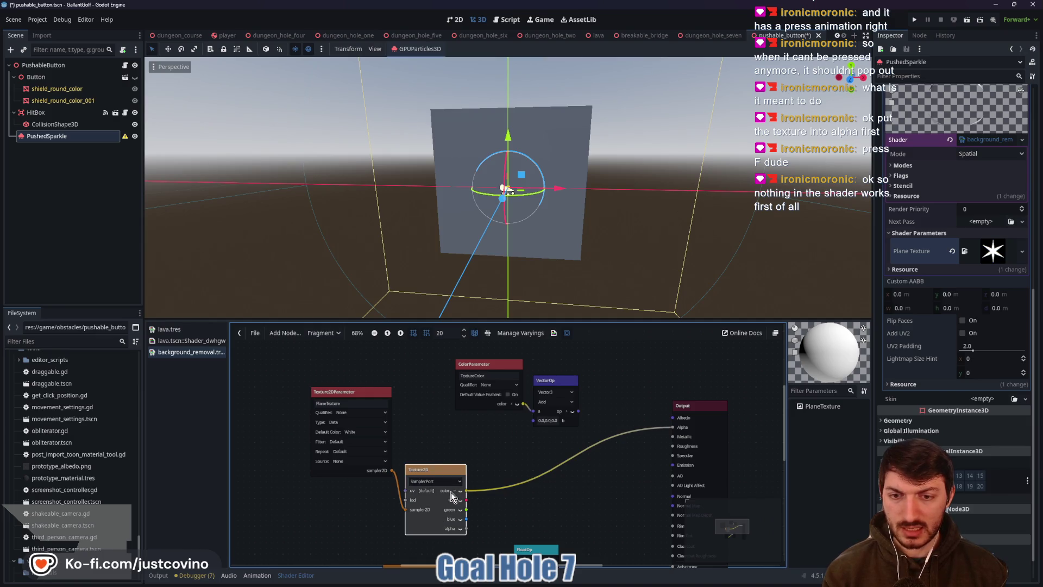
left_click(452, 492)
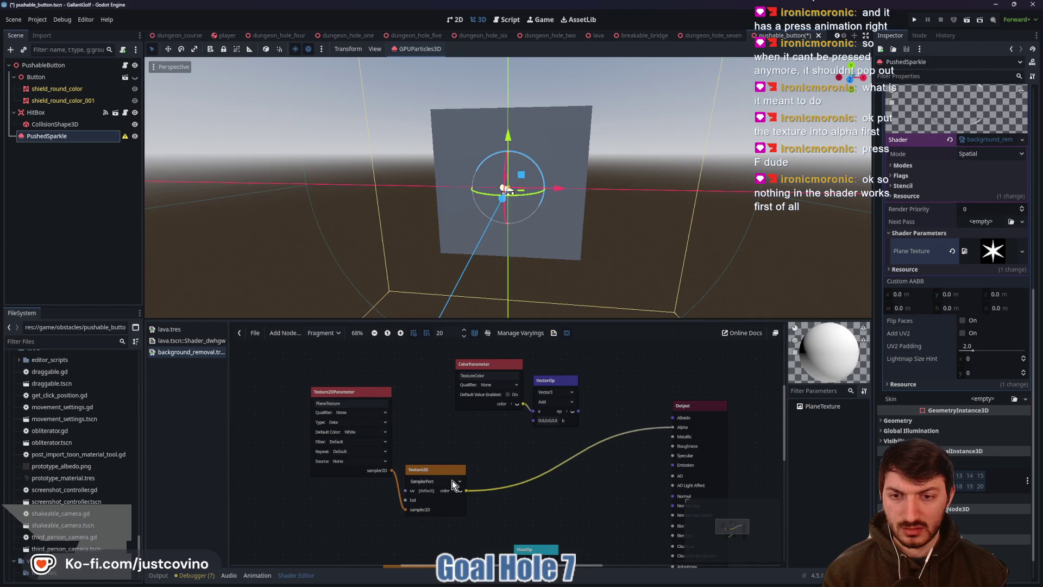
left_click(452, 482)
left_click(441, 529)
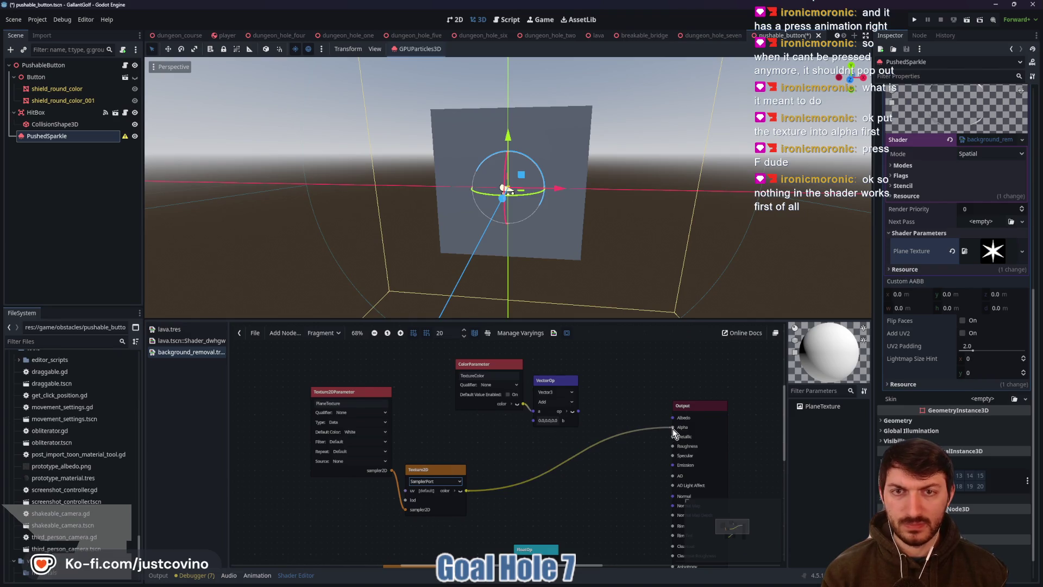
left_click_drag(673, 428, 668, 419)
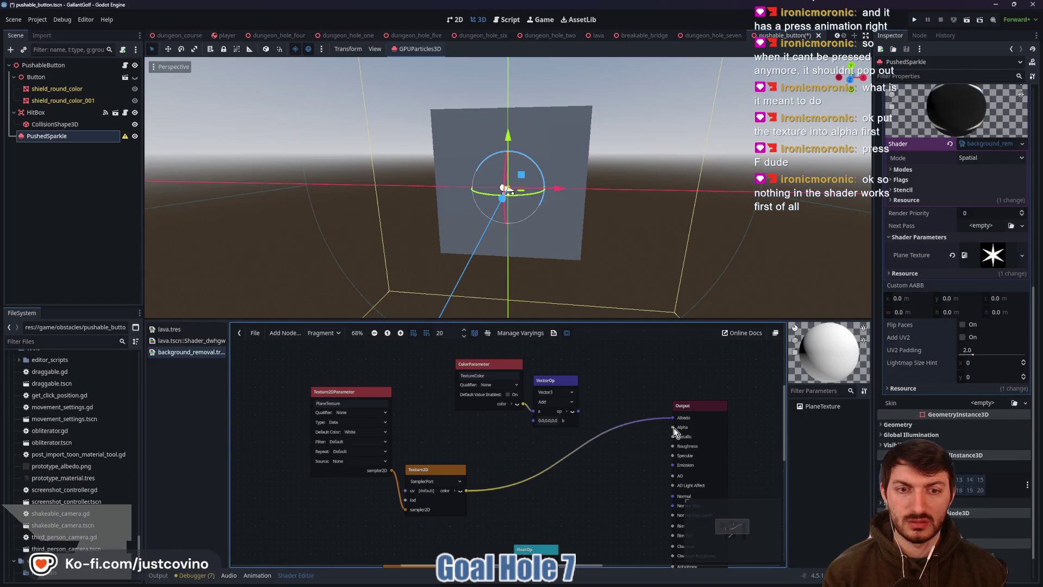
key("ctrl+s")
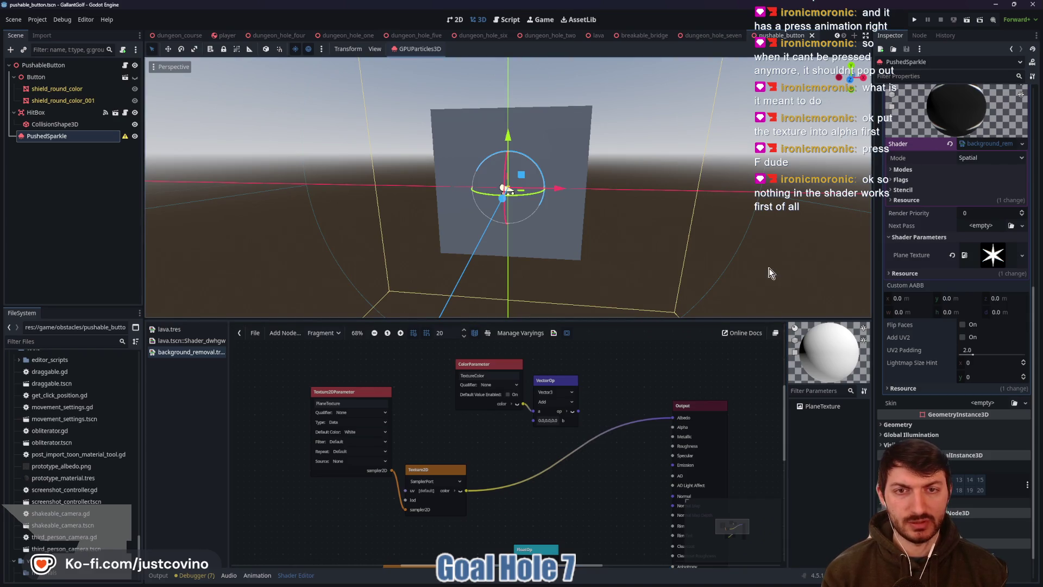
Move the Texture2D color connection from Albedo to Output Alpha and save the scene.
left_click(912, 171)
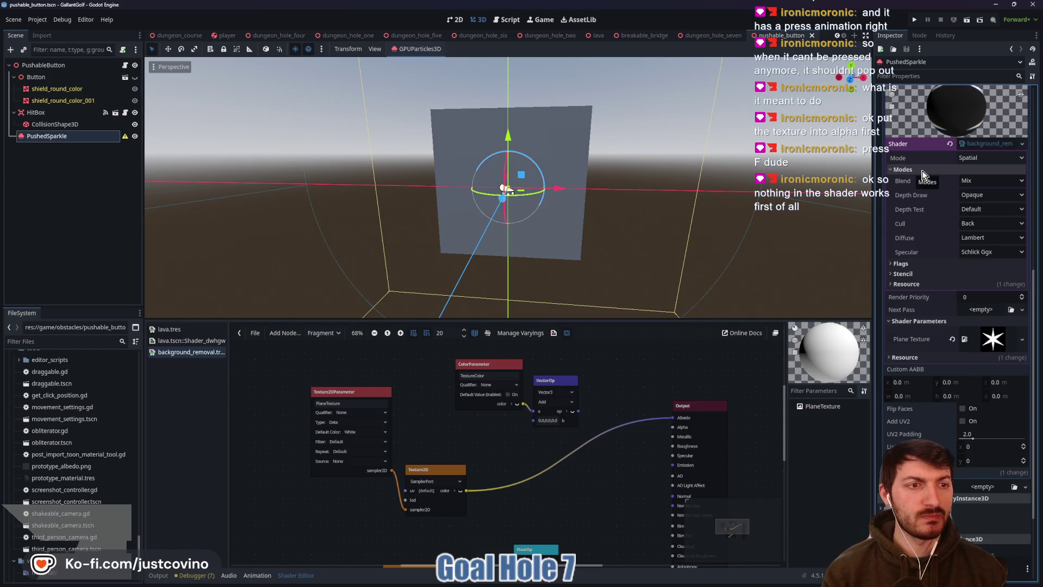
left_click(923, 169)
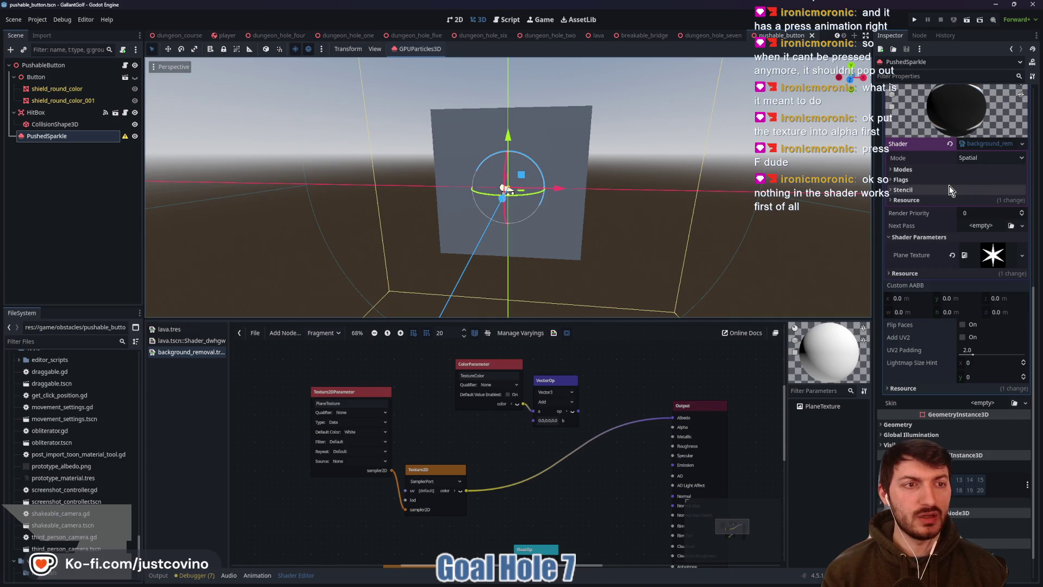
left_click_drag(671, 417, 671, 427)
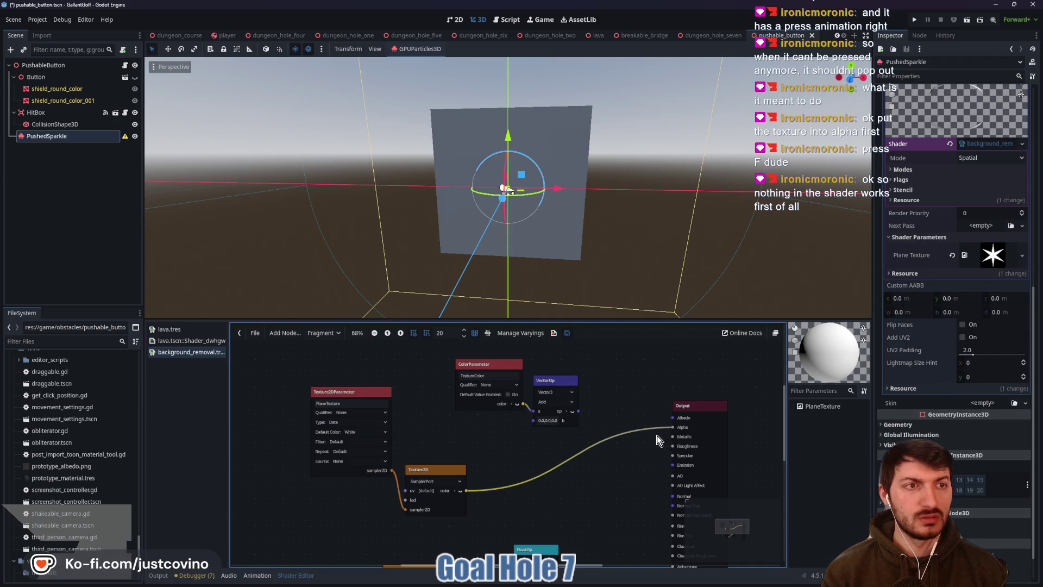
left_click(897, 170)
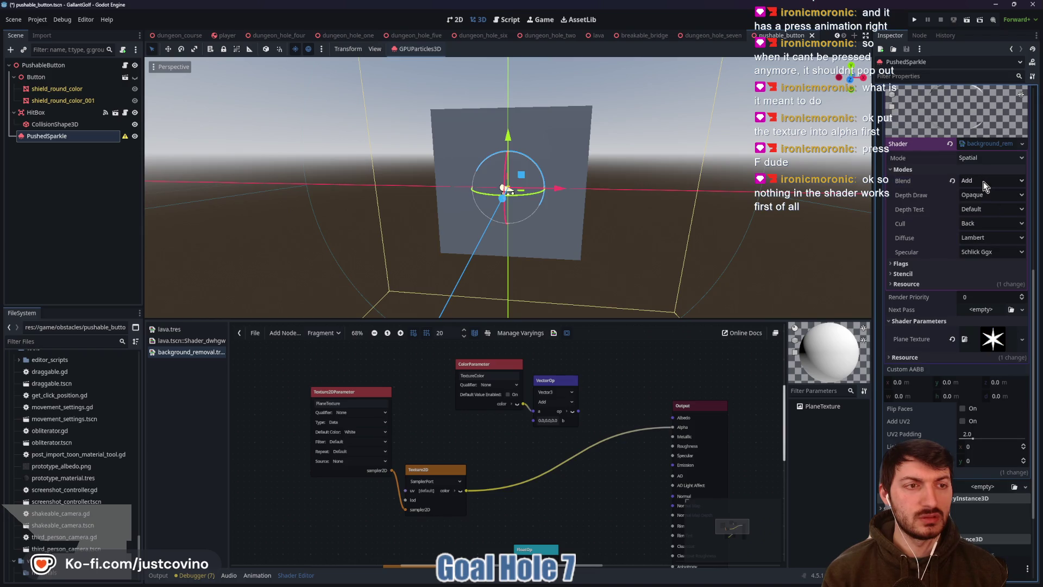
mouse_move(744, 239)
left_mouse_down()
mouse_move(594, 250)
mouse_move(726, 246)
left_mouse_up()
key("ctrl+s")
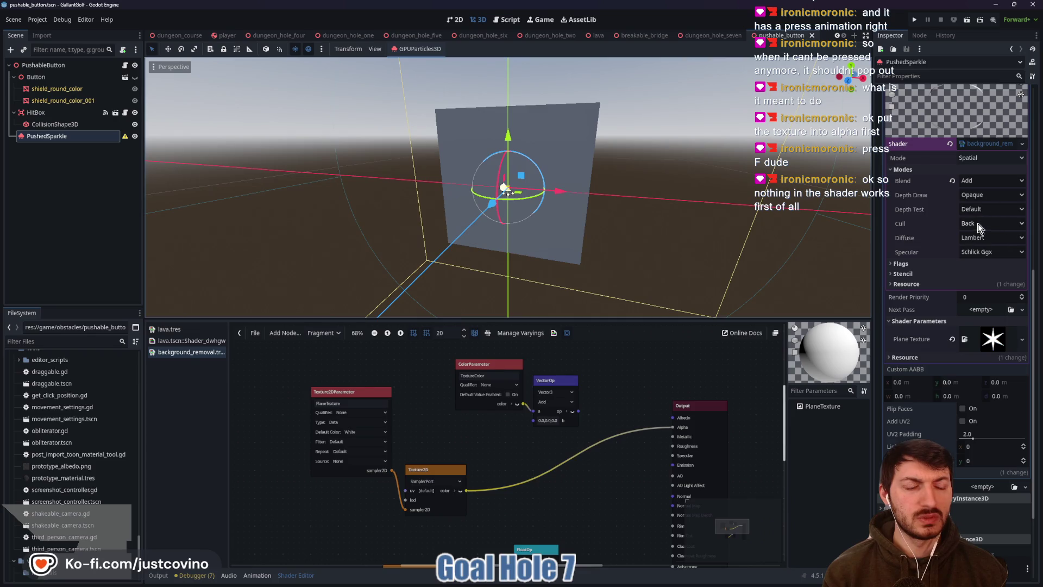
Try Cull Disabled, then reset cull mode to Back and blend mode to Mix, and save.
left_click(977, 224)
left_click(988, 263)
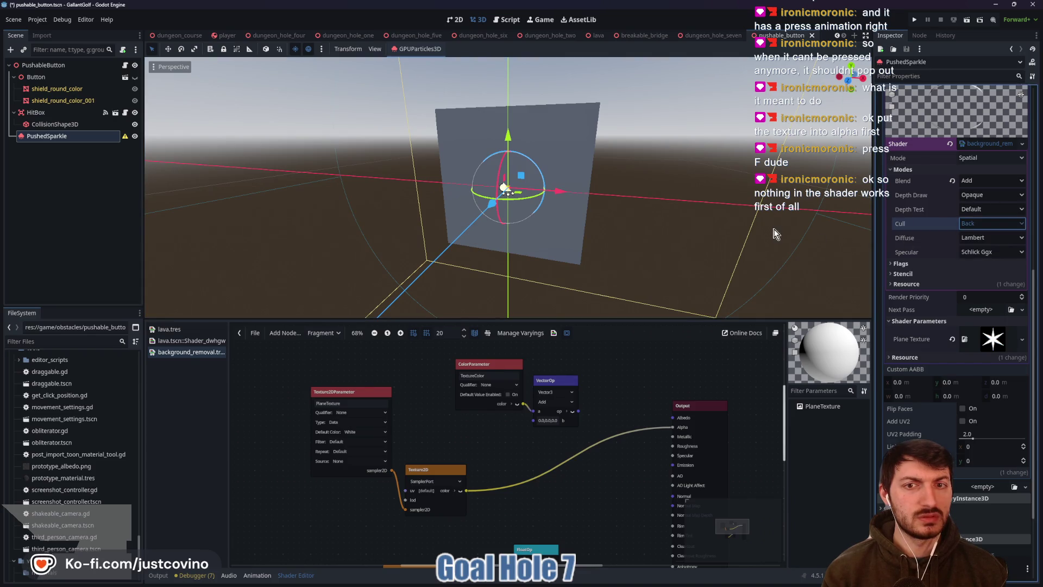
mouse_move(628, 240)
left_mouse_down()
mouse_move(675, 230)
mouse_move(621, 228)
mouse_move(834, 206)
mouse_move(729, 228)
left_mouse_up()
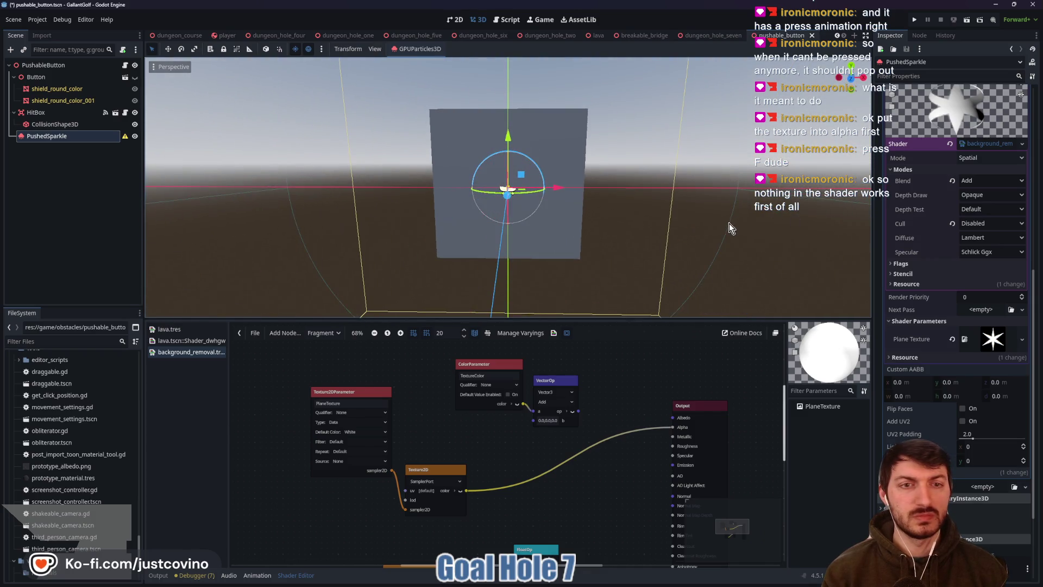
left_click(952, 224)
left_click(952, 181)
key("ctrl+s")
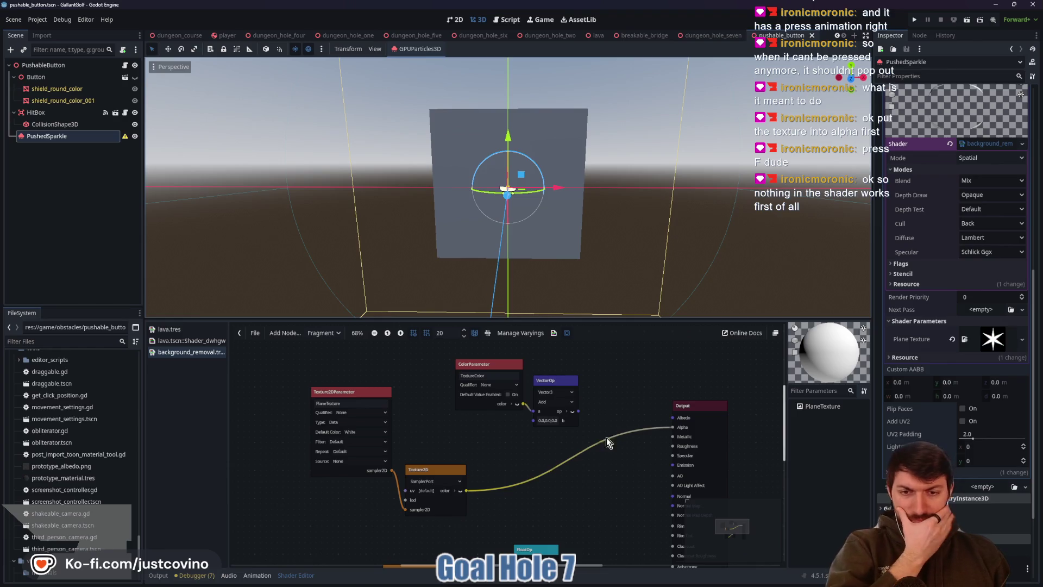
scroll(607, 460, "down", 2)
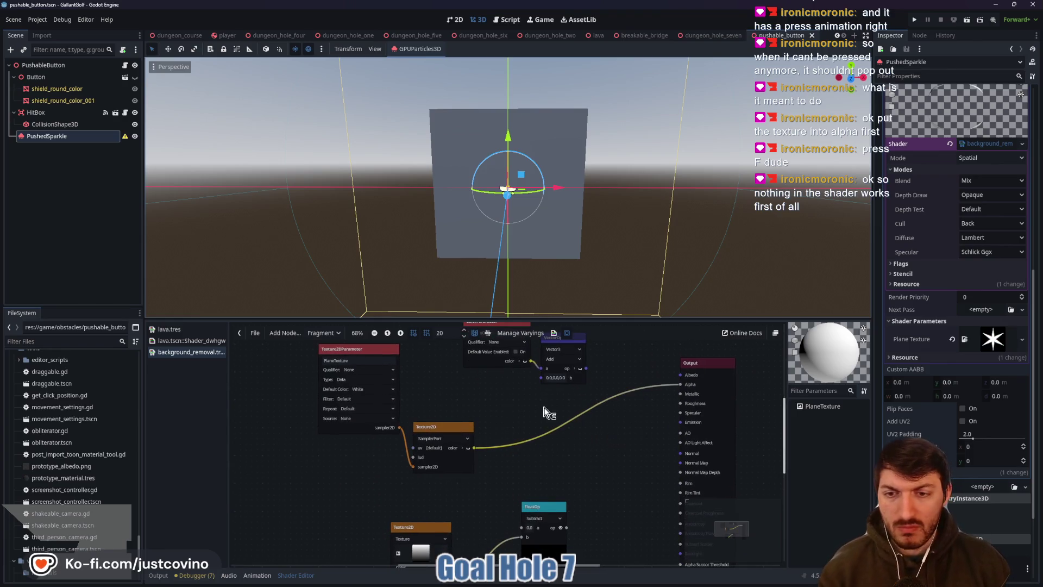
Replace the Texture2D node with a new sampler-fed Texture2D wired into Output Alpha.
left_click(448, 425)
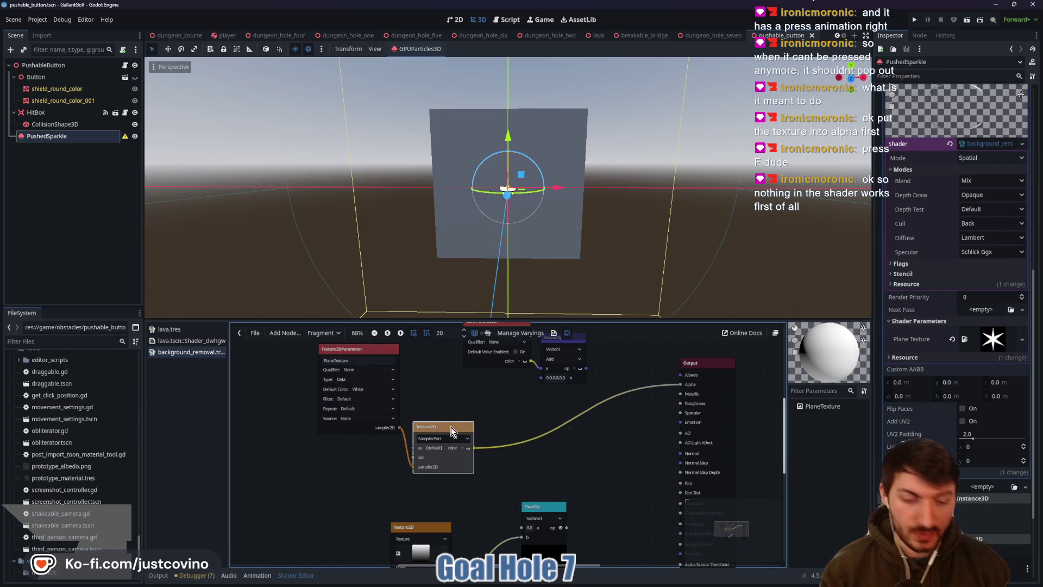
key("Delete")
left_click_drag(466, 447, 479, 444)
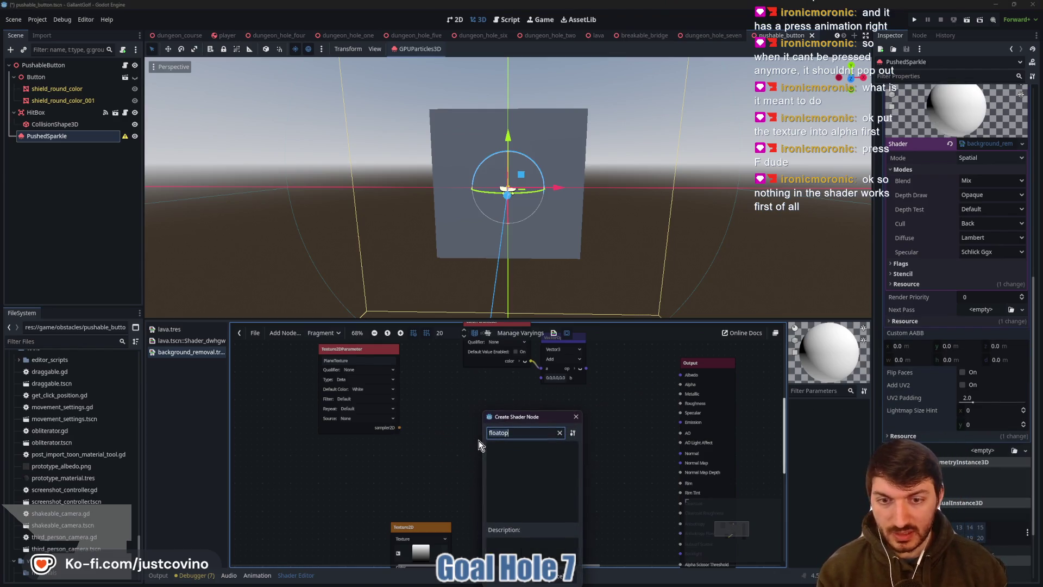
type("texture")
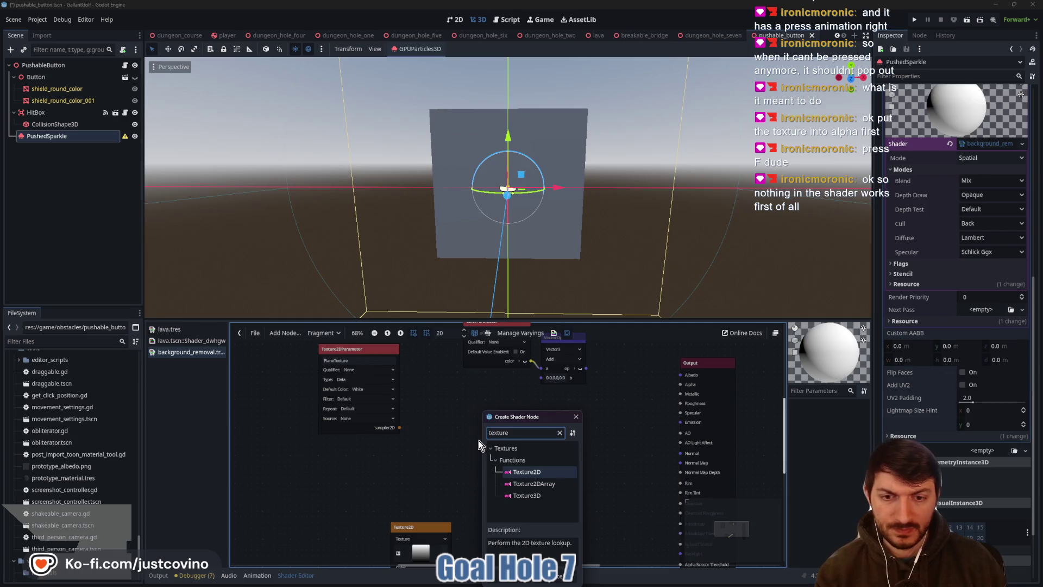
key("Return")
left_click_drag(502, 452, 481, 413)
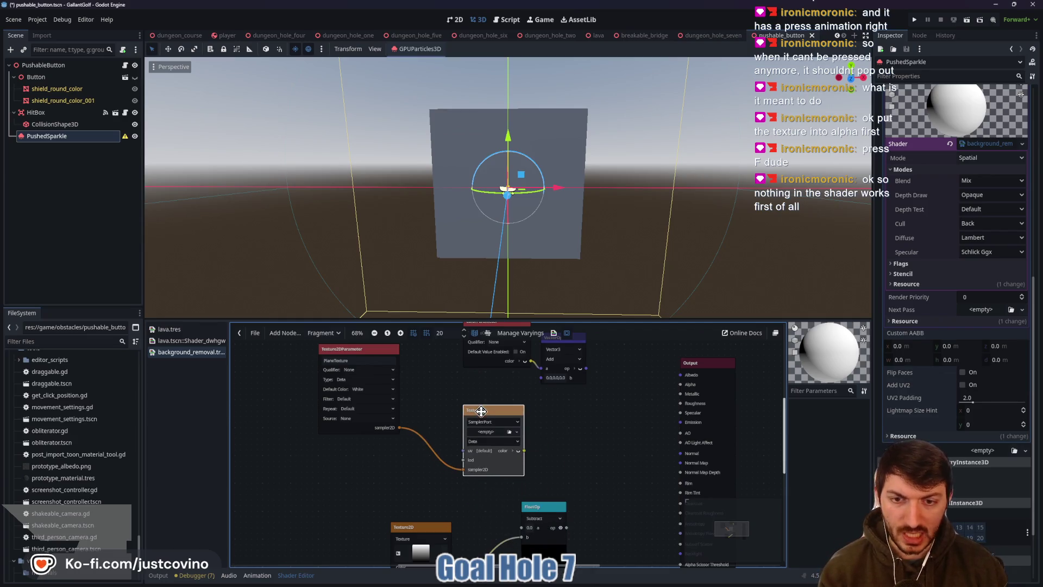
left_click_drag(524, 450, 679, 384)
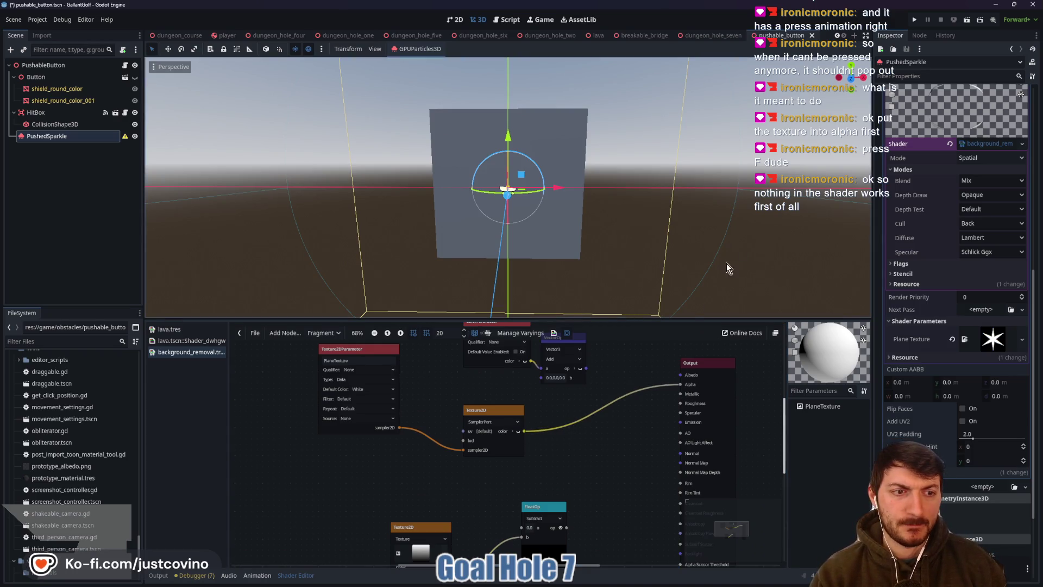
Toggle the PlaneTexture parameter's type between Color and Data.
left_click(359, 380)
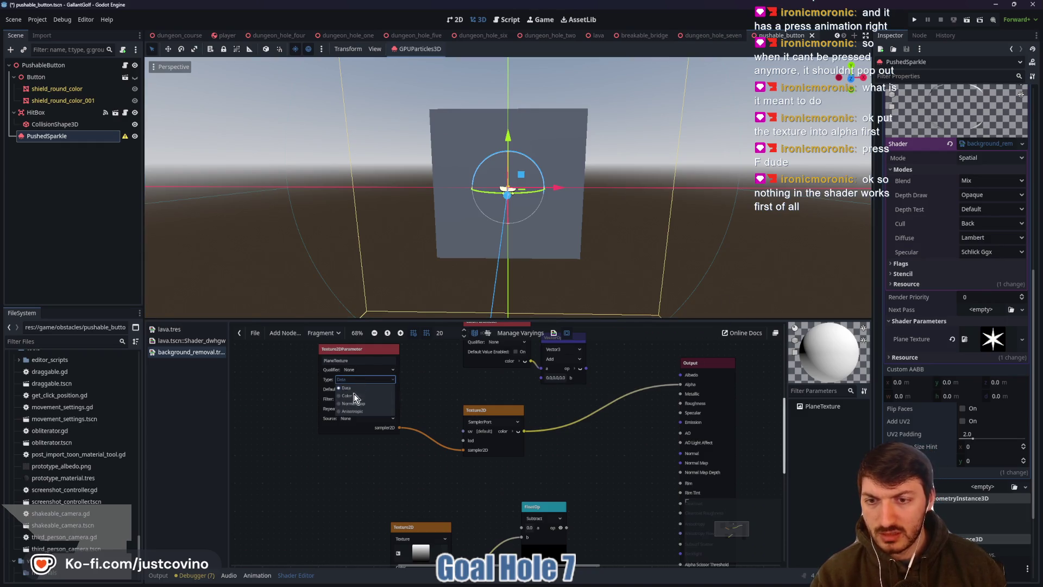
left_click(353, 398)
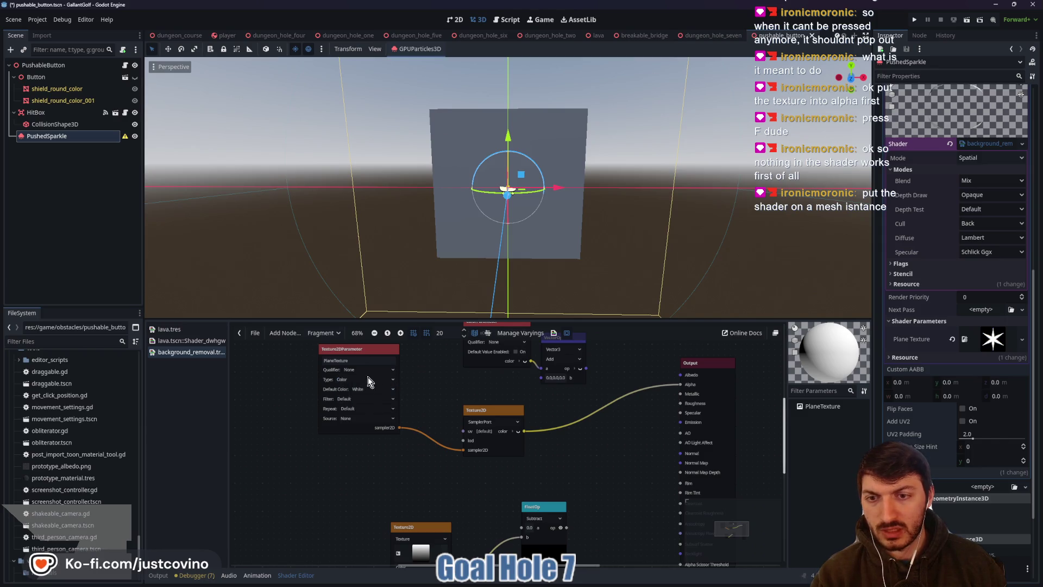
left_click(366, 378)
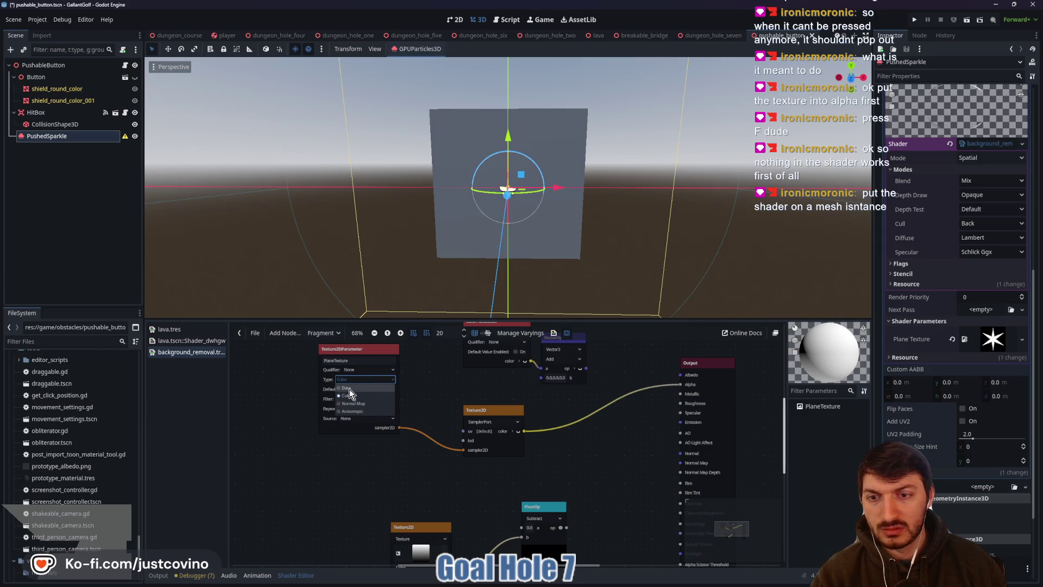
left_click(350, 388)
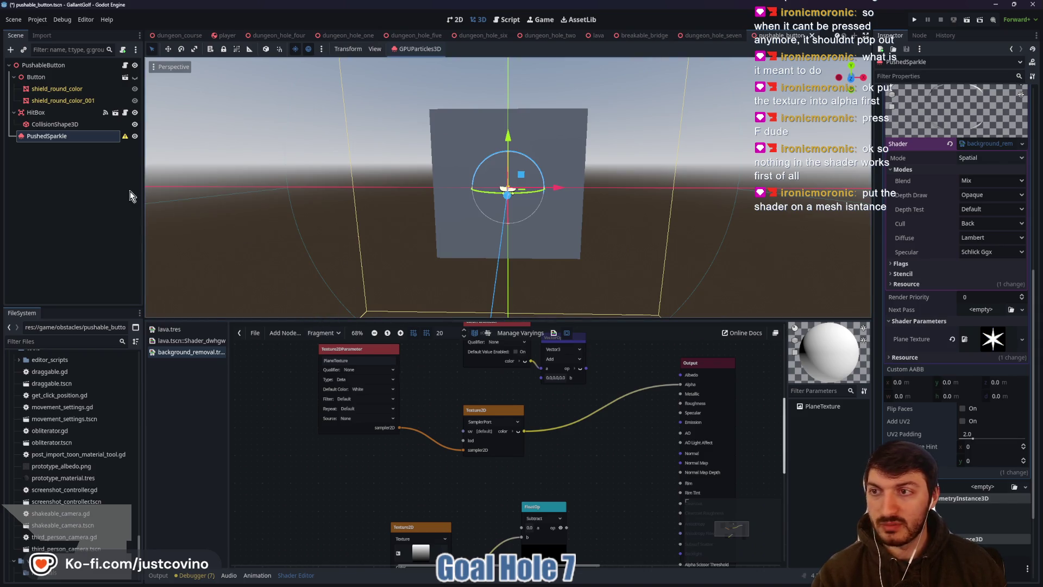
Add a MeshInstance3D child with a PlaneMesh under PushableButton.
left_click(60, 138)
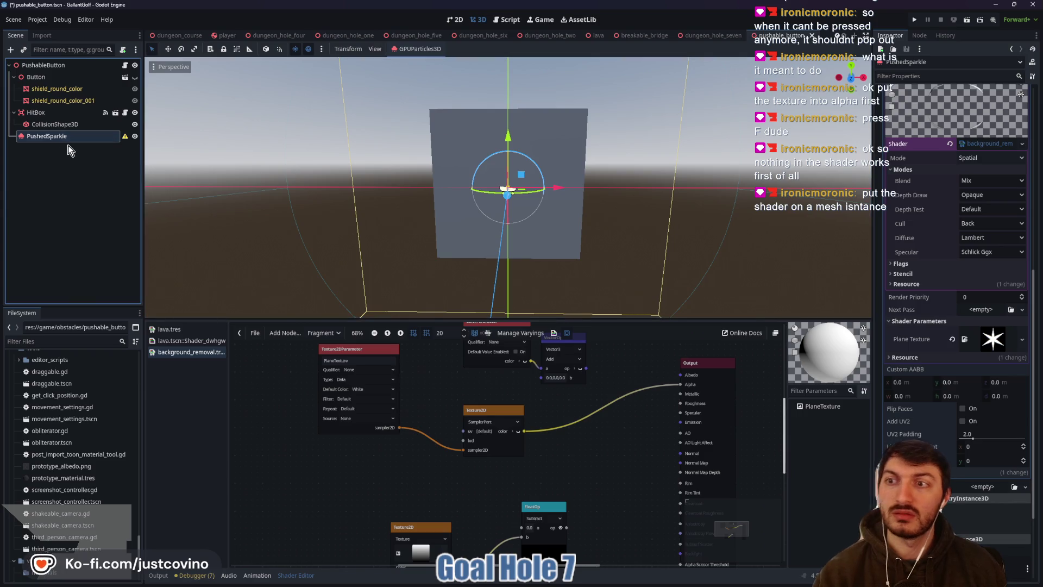
left_click(61, 70)
key("ctrl+a")
type("mes")
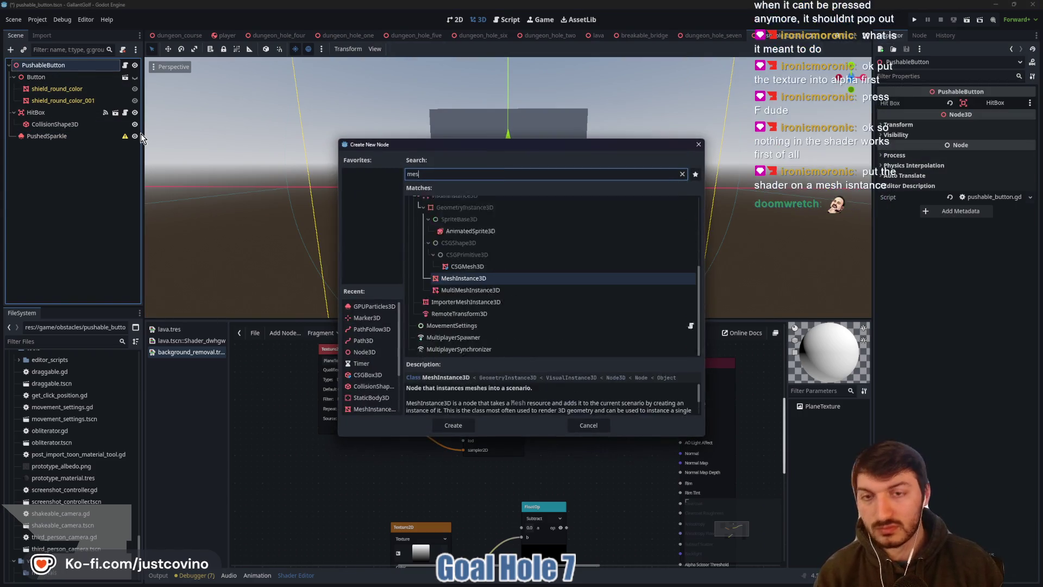
key("Return")
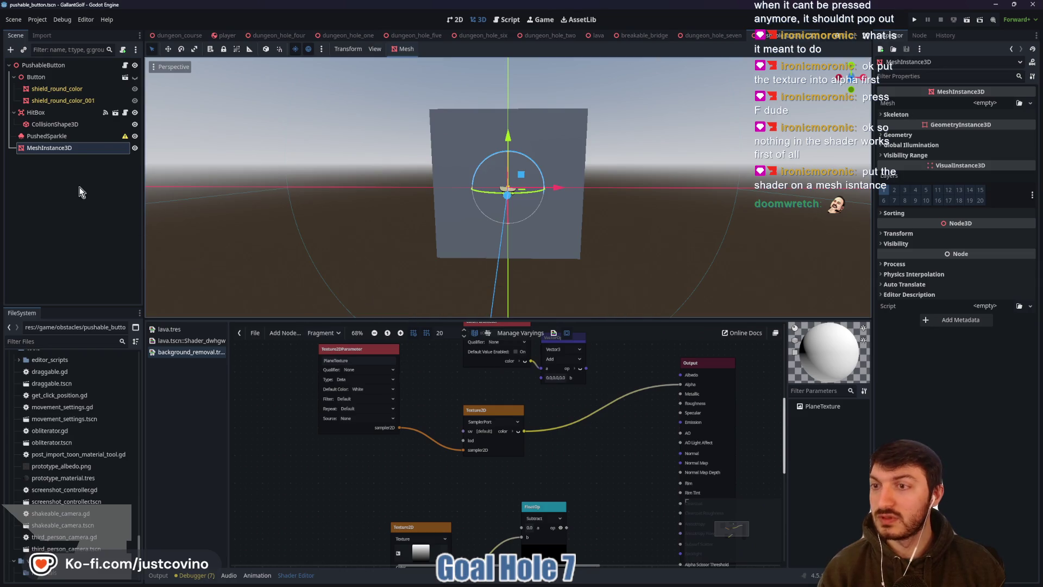
left_click(983, 102)
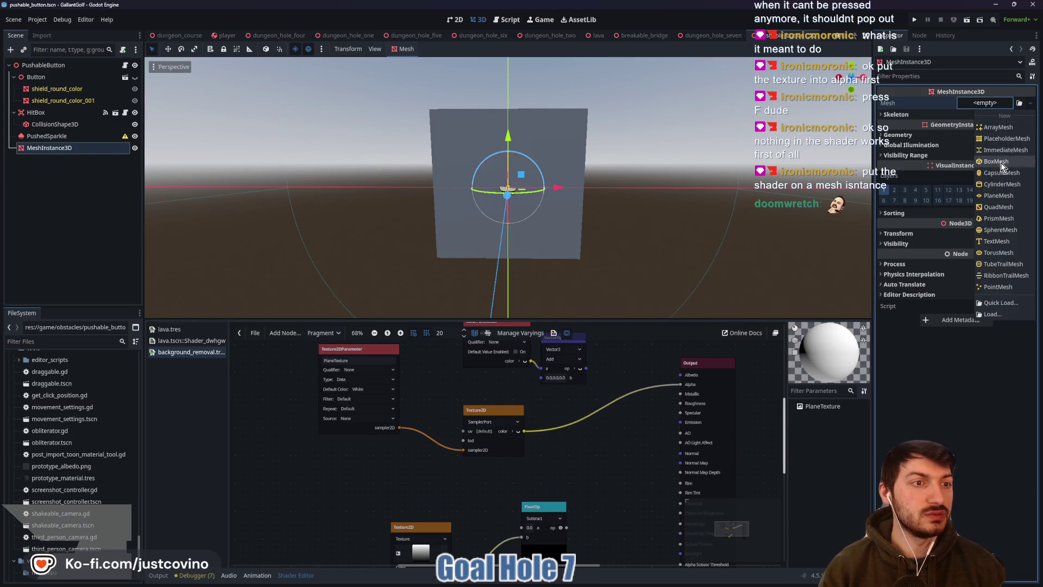
left_click(998, 195)
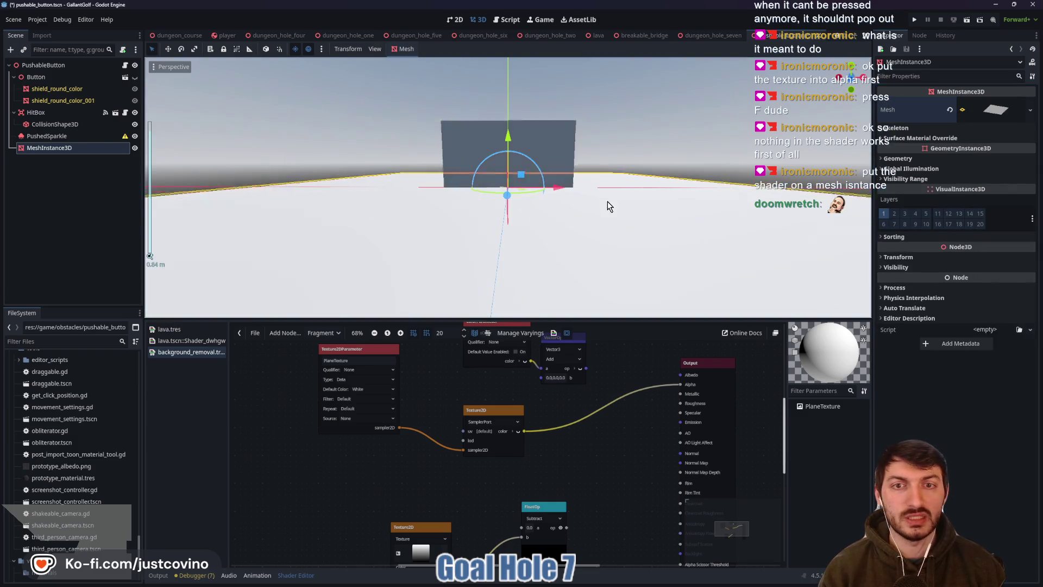
scroll(625, 212, "up", 5)
scroll(641, 244, "down", 5)
left_click_drag(631, 220, 636, 250)
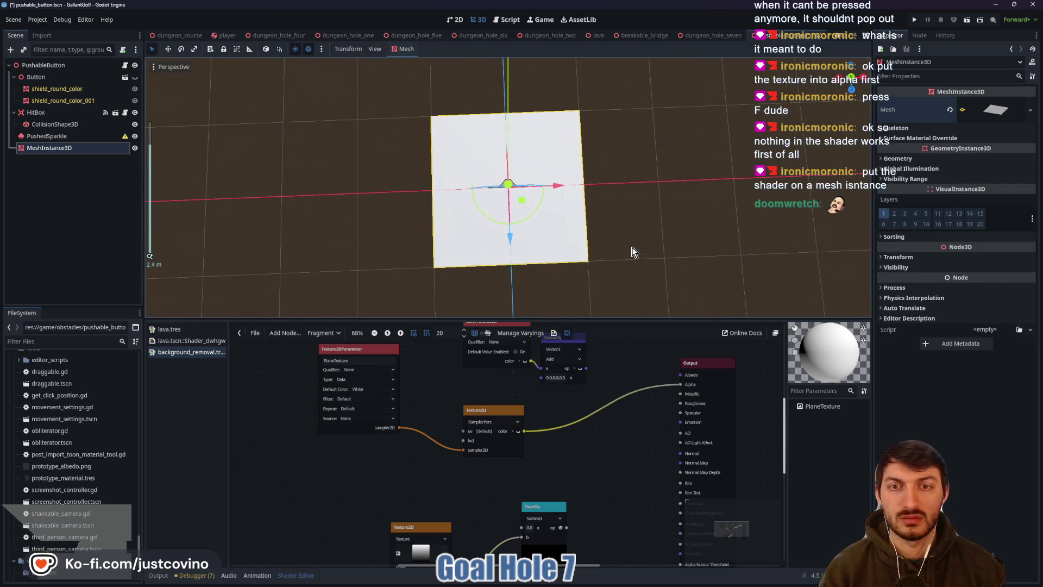
Give the plane a New ShaderMaterial override and bring up Quick Load for its shader.
left_click(930, 139)
left_click(980, 151)
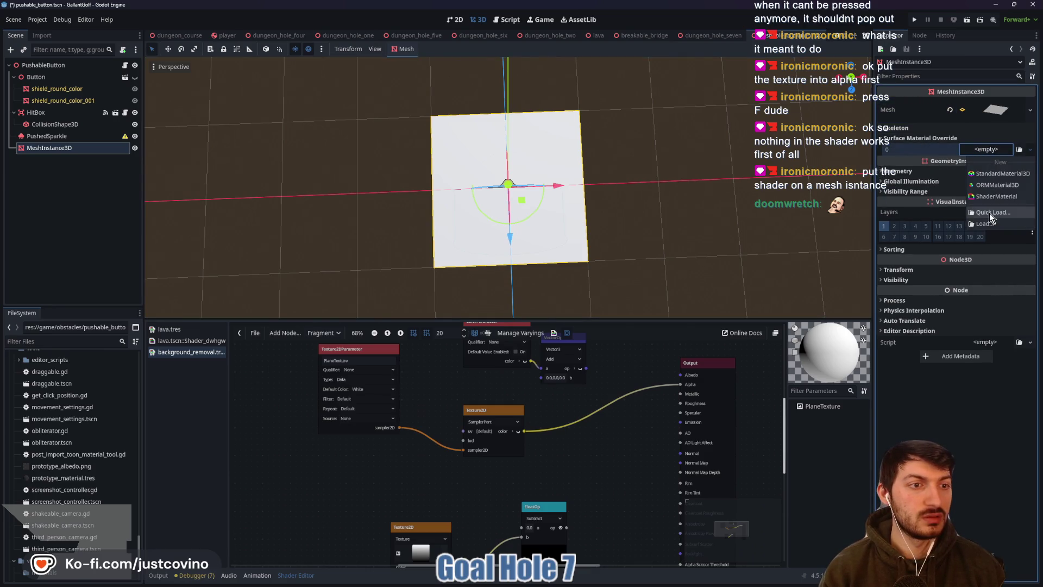
left_click(989, 213)
left_click(674, 154)
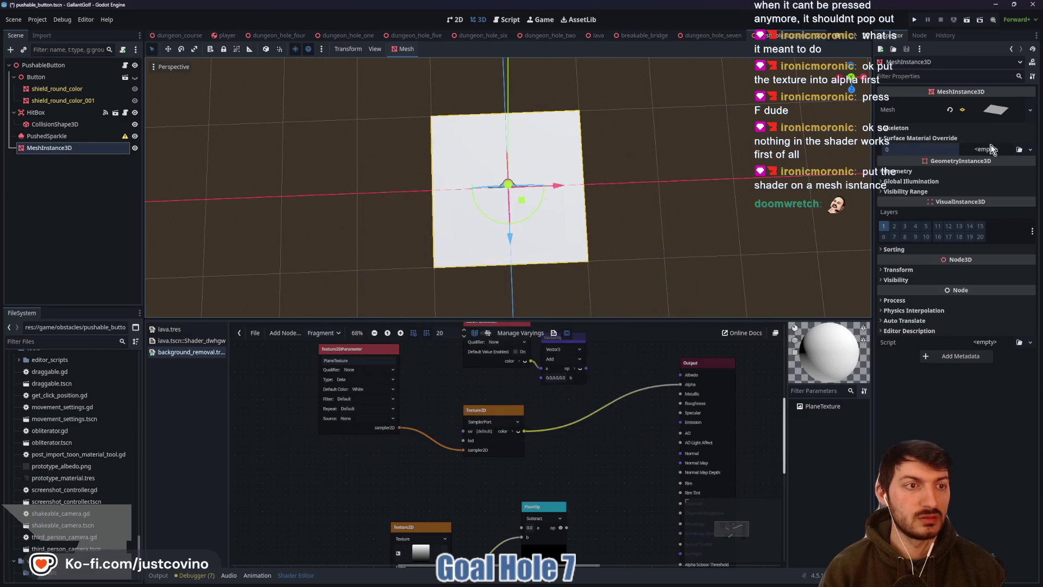
left_click(986, 149)
left_click(999, 196)
left_click(985, 238)
left_click(994, 263)
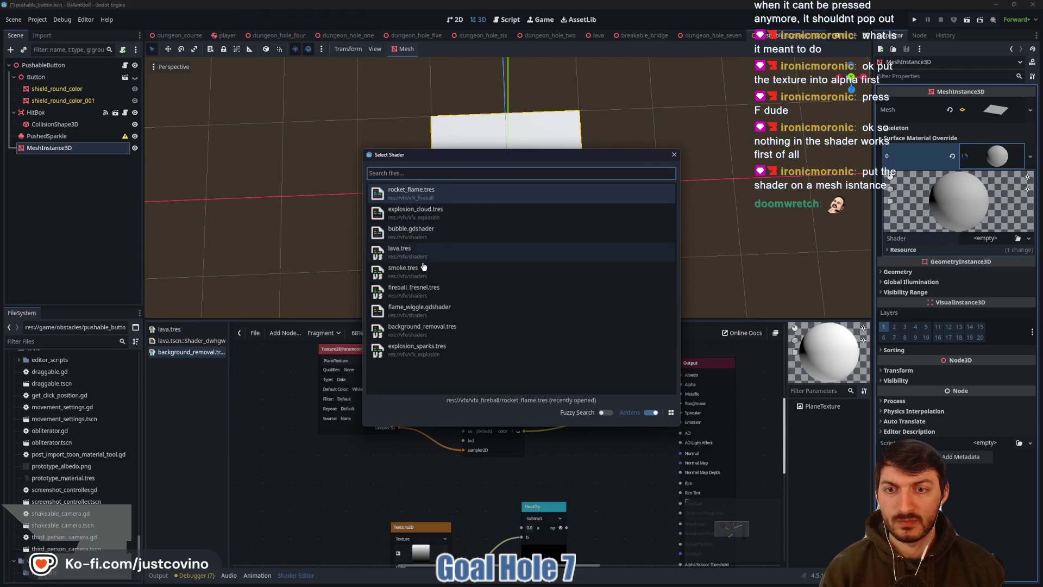
Assign background_removal.tres as the plane's shader and expand its Shader Parameters.
left_click(429, 331)
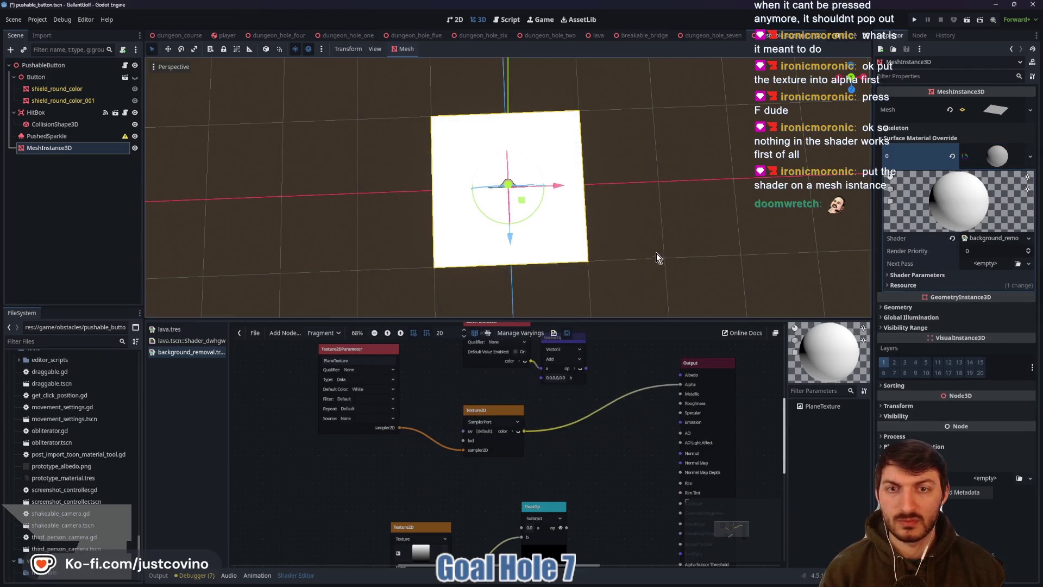
left_click(974, 263)
left_click(972, 263)
left_click(973, 275)
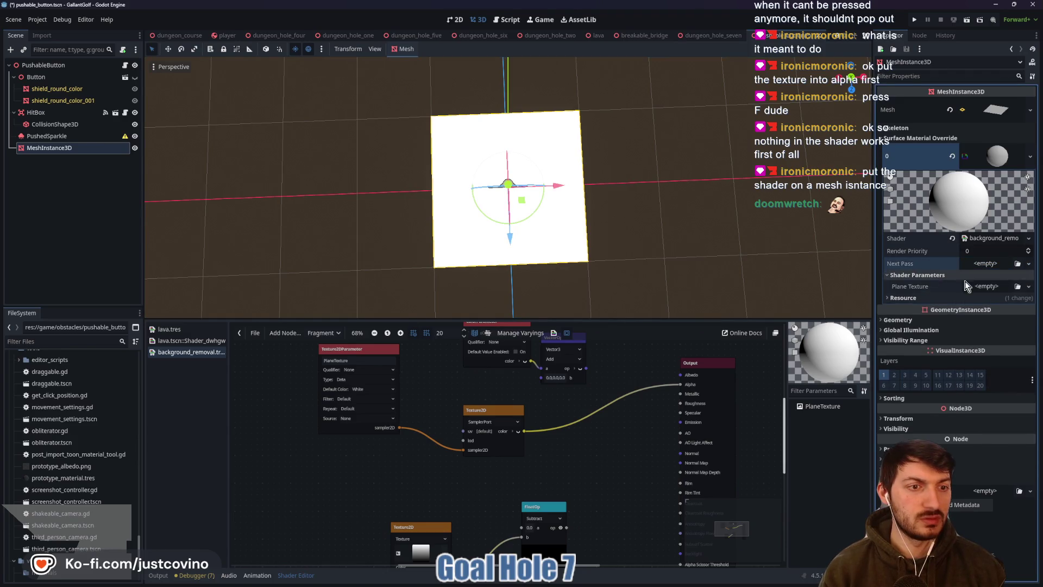
Load T_Radialflare017 into Plane Texture and orbit to view the white star.
left_click(976, 286)
left_click(959, 496)
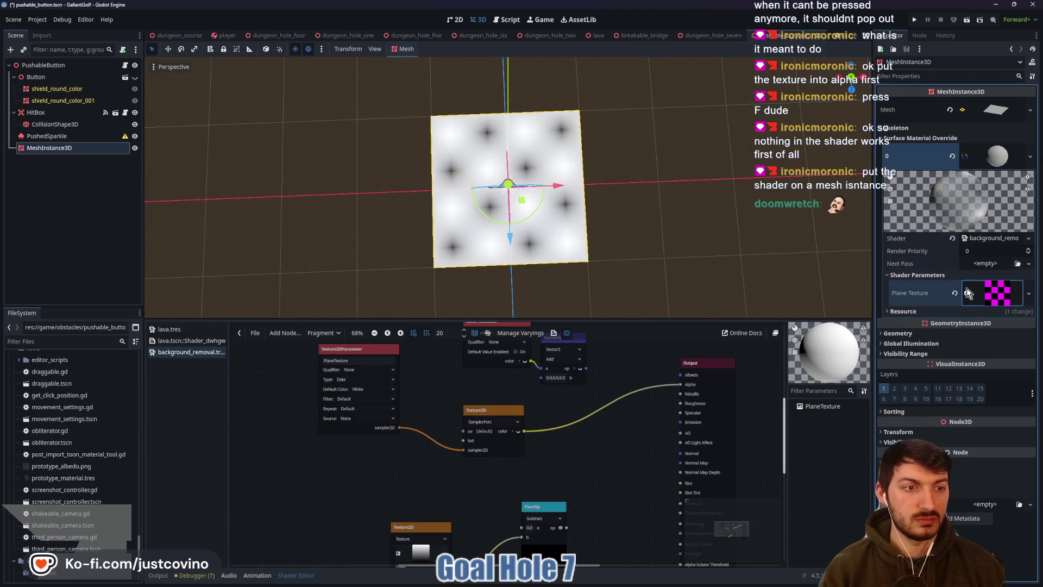
left_click(954, 293)
left_click(986, 286)
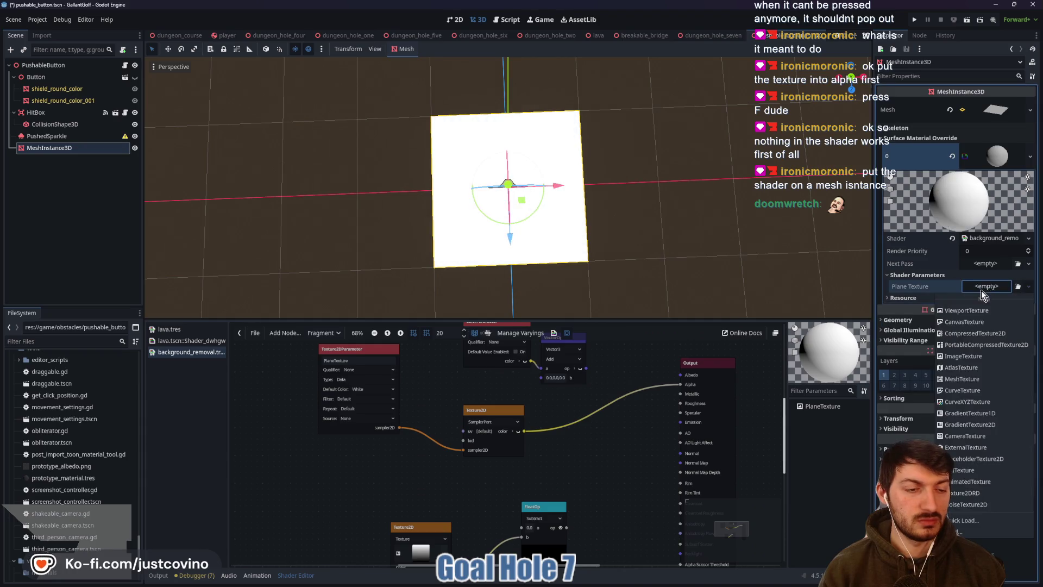
left_click(972, 520)
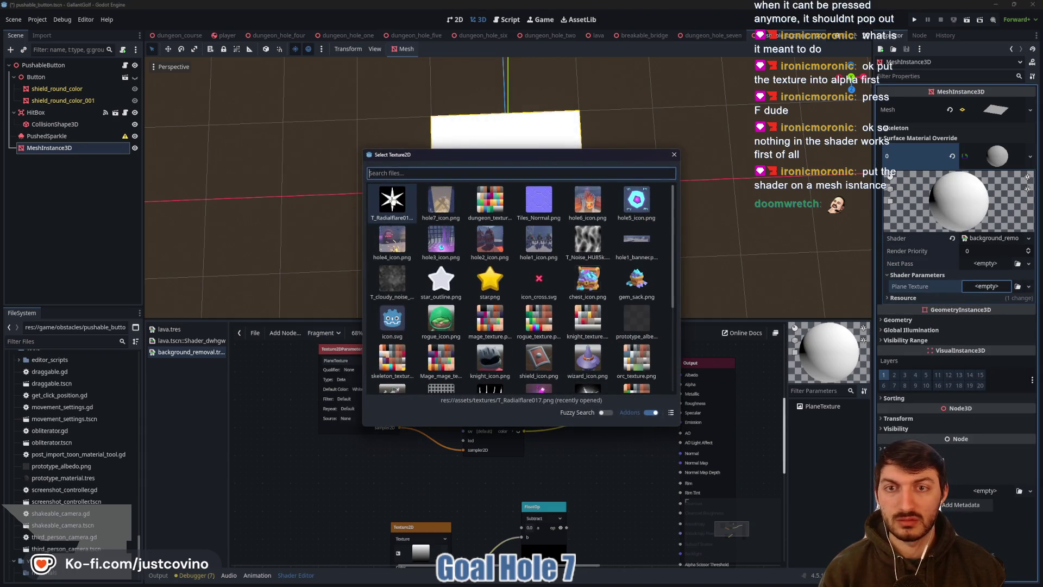
key("Return")
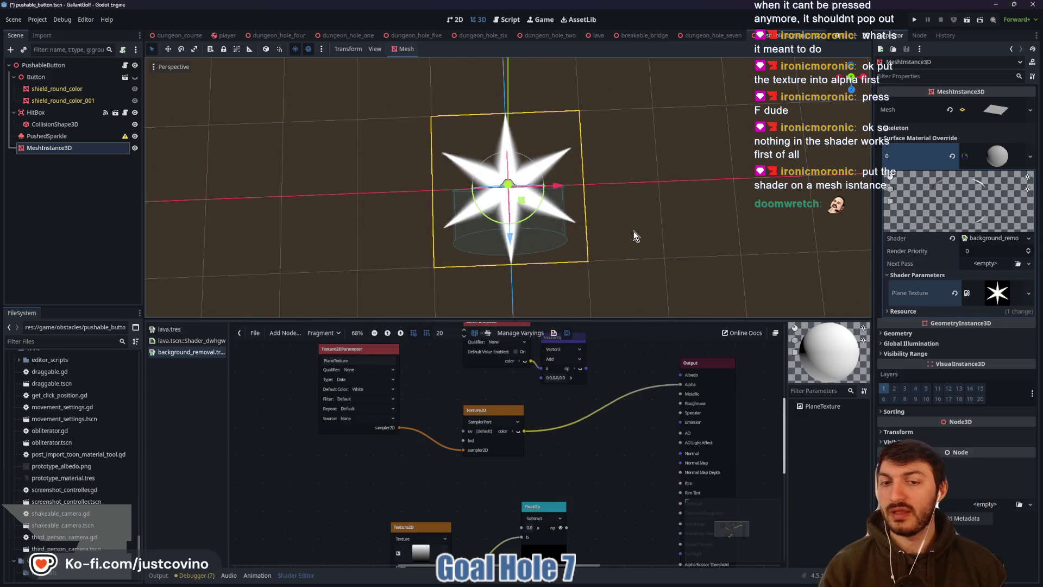
mouse_move(654, 248)
left_mouse_down()
mouse_move(625, 206)
mouse_move(610, 153)
mouse_move(663, 252)
mouse_move(638, 242)
left_mouse_up()
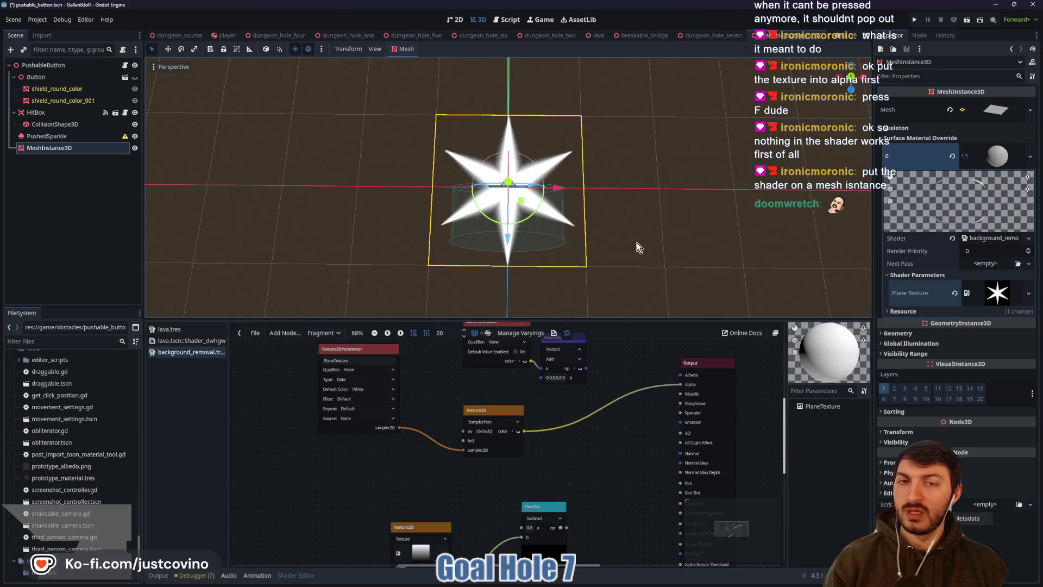
Select PushedSparkle and wire the Vector3 Add node's result into Output Albedo.
left_click(46, 136)
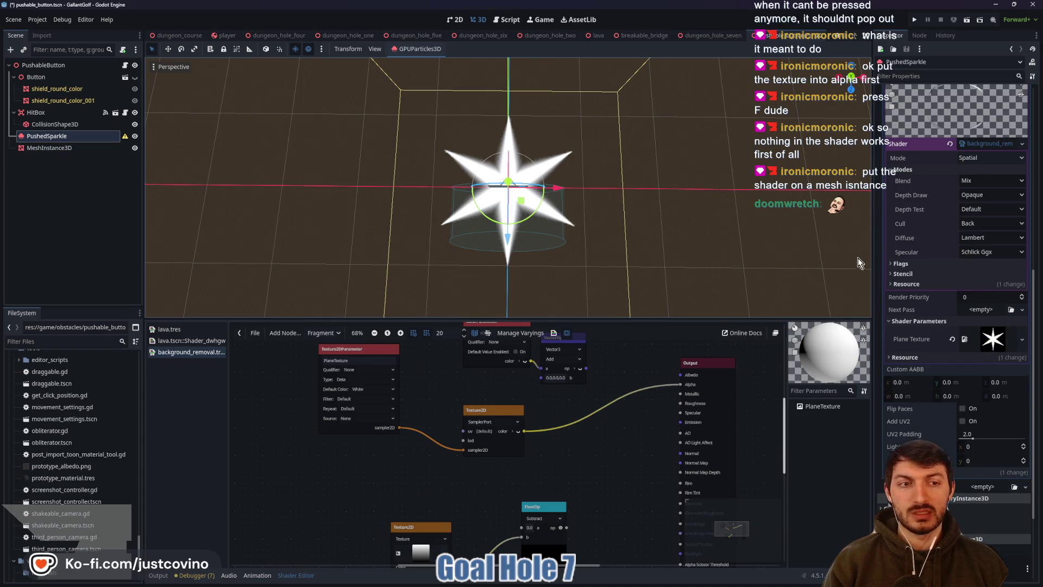
scroll(928, 293, "up", 4)
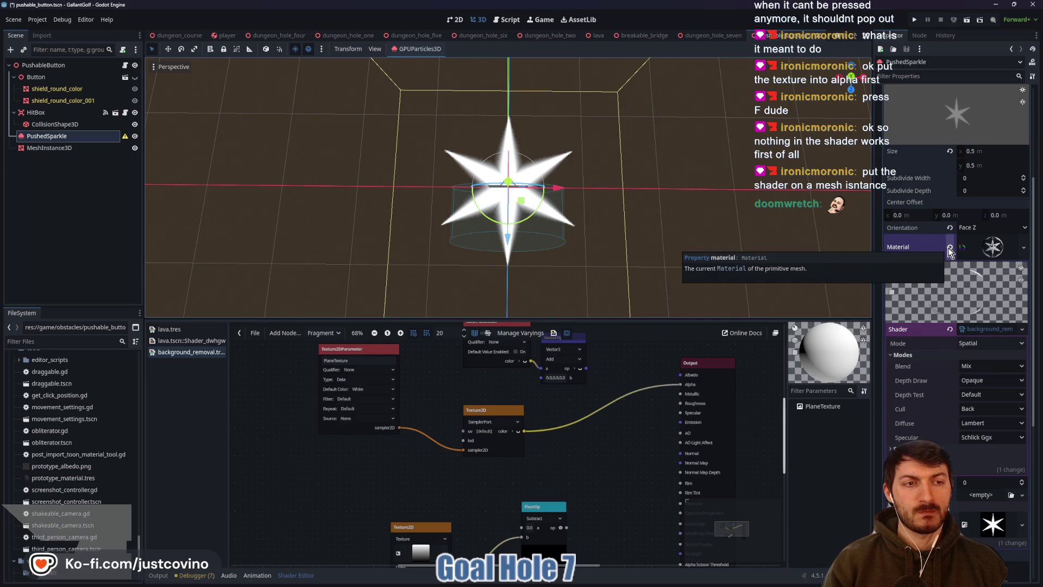
mouse_move(629, 296)
left_mouse_down()
mouse_move(657, 203)
mouse_move(623, 267)
left_mouse_up()
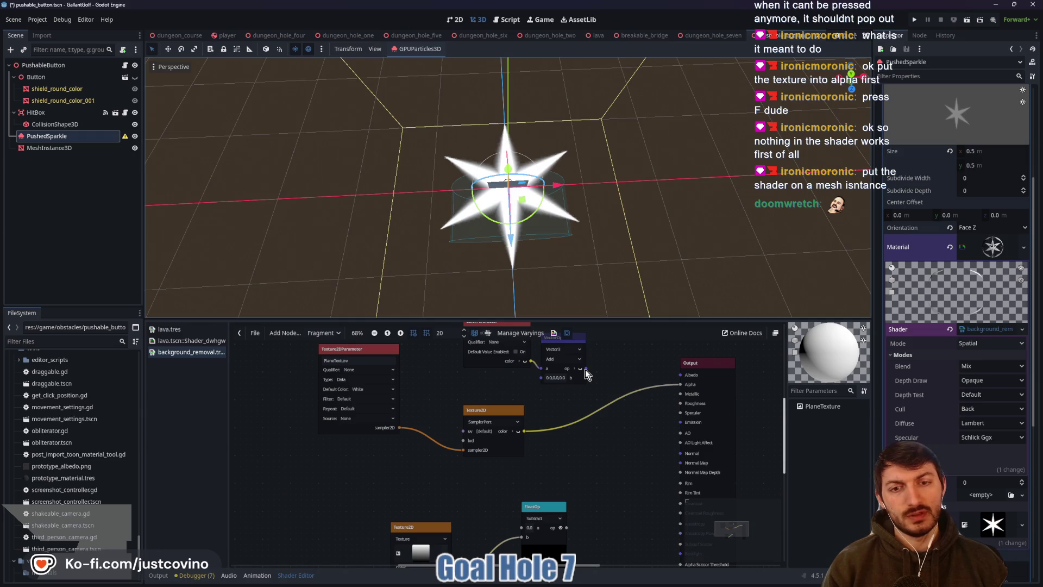
mouse_move(588, 369)
left_mouse_down()
mouse_move(654, 383)
mouse_move(680, 375)
left_mouse_up()
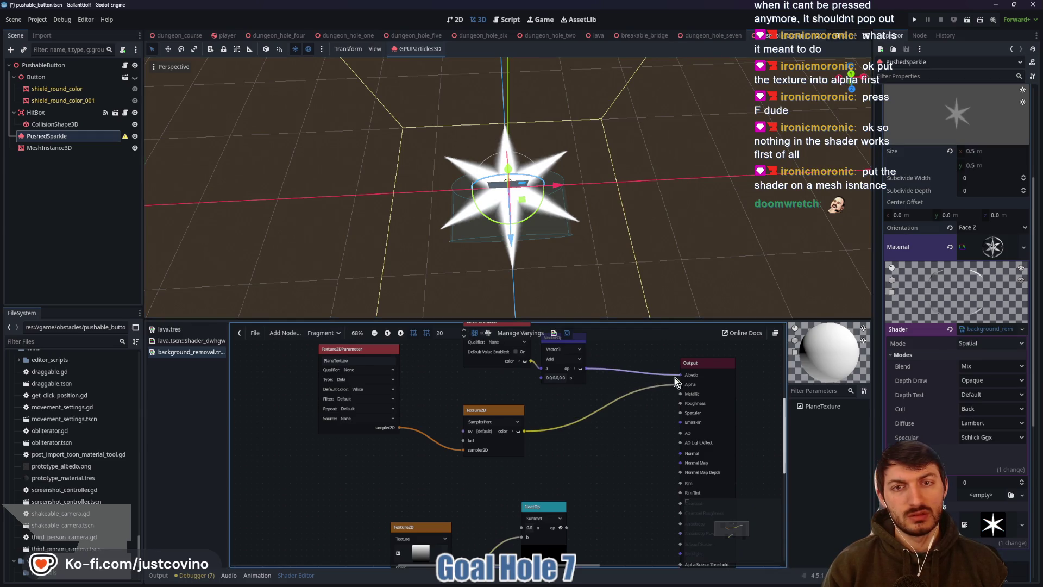
scroll(977, 381, "down", 4)
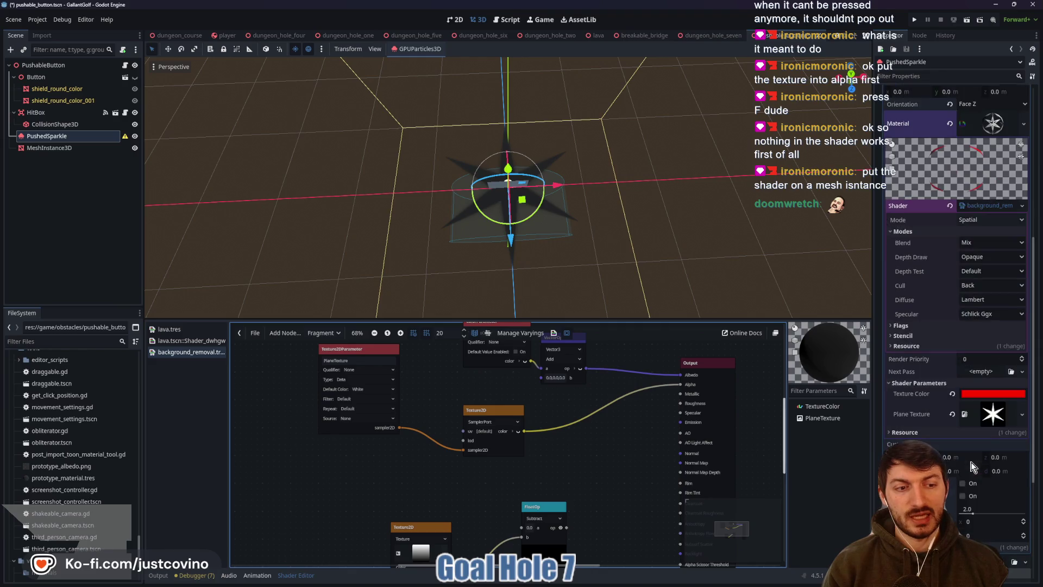
Darken the Texture Color to deep red and save the scene.
left_click(984, 399)
mouse_move(979, 228)
left_mouse_down()
mouse_move(1008, 163)
mouse_move(1016, 206)
mouse_move(1032, 199)
mouse_move(1033, 181)
left_mouse_up()
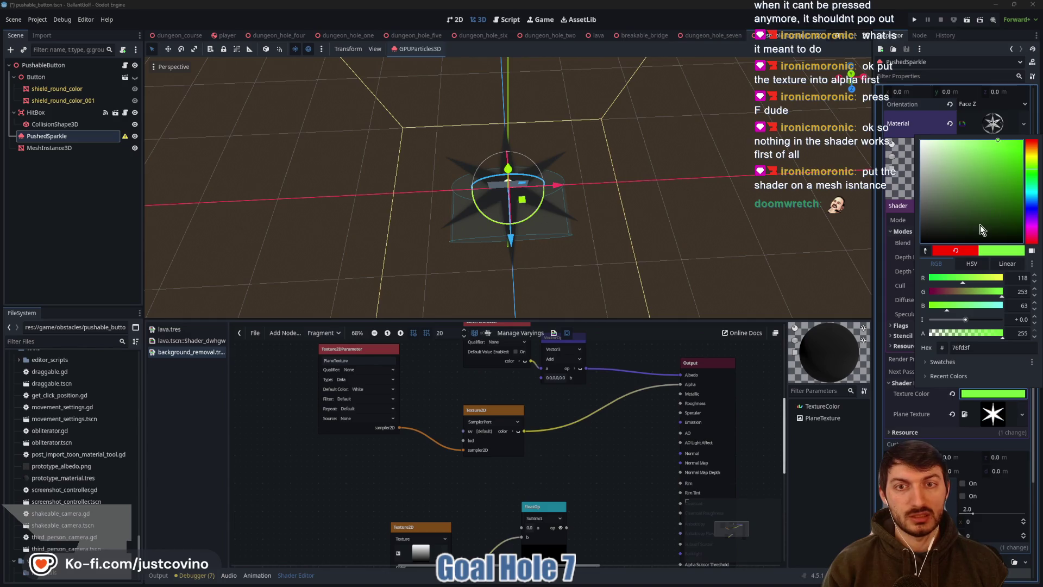
left_click(739, 205)
left_click_drag(738, 207, 696, 207)
key("ctrl+s")
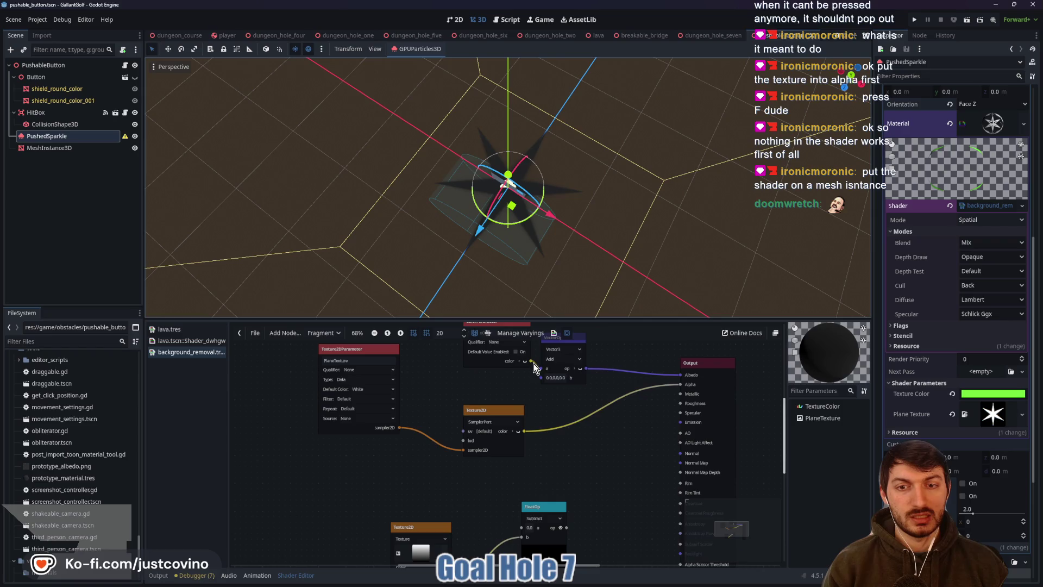
Switch the vector node to Multiply and detach its wire from Albedo.
left_click(572, 359)
left_click(565, 373)
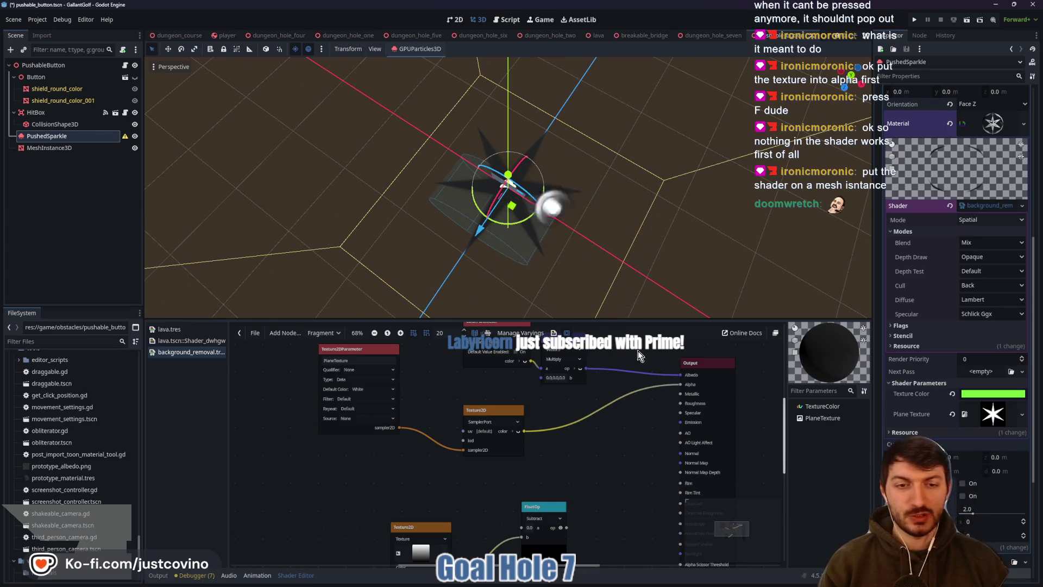
scroll(624, 365, "up", 2)
left_click_drag(677, 413, 634, 401)
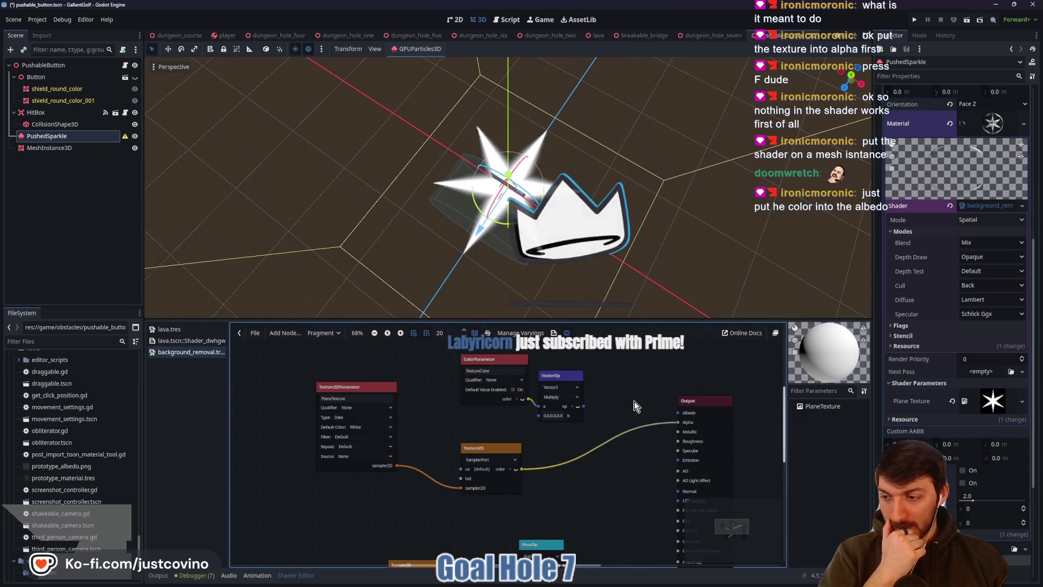
Delete the VectorOp node and wire the TextureColor parameter directly into Albedo.
left_click(558, 378)
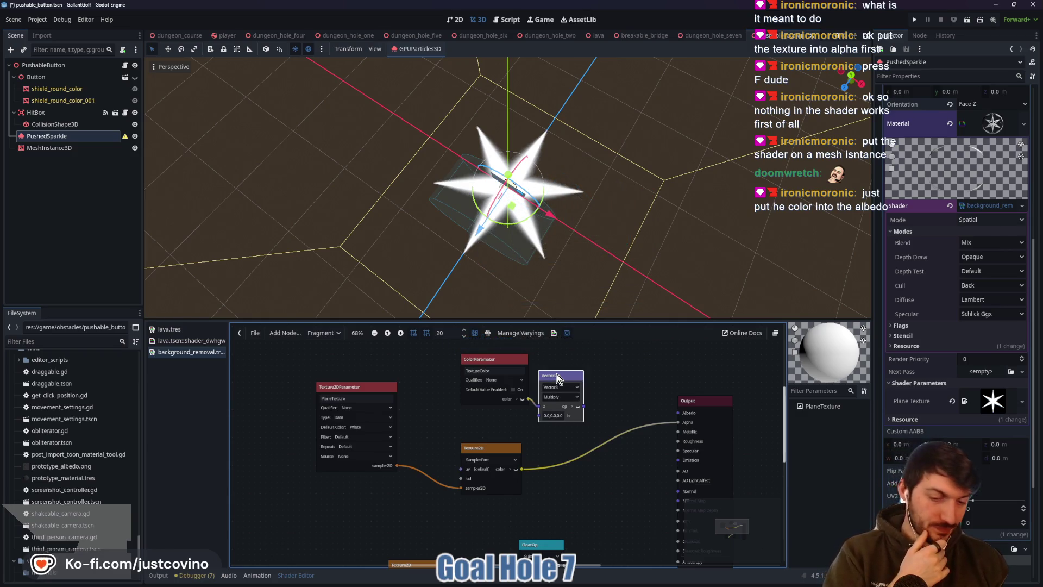
key("Delete")
left_click_drag(653, 409, 678, 413)
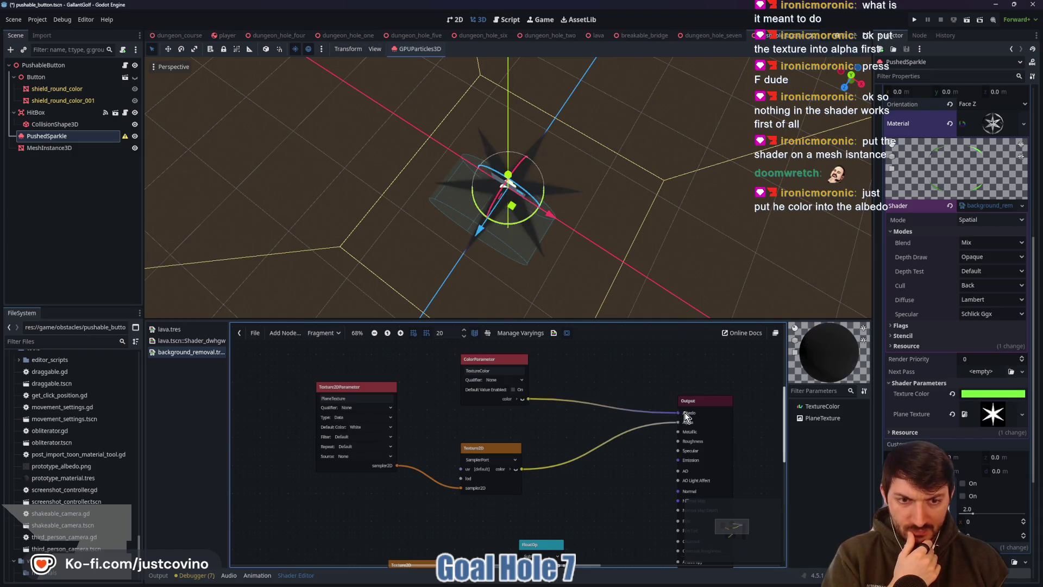
Set Texture Color to teal-cyan (319cb8), save the scene, and select MeshInstance3D.
left_click(992, 393)
left_click(996, 168)
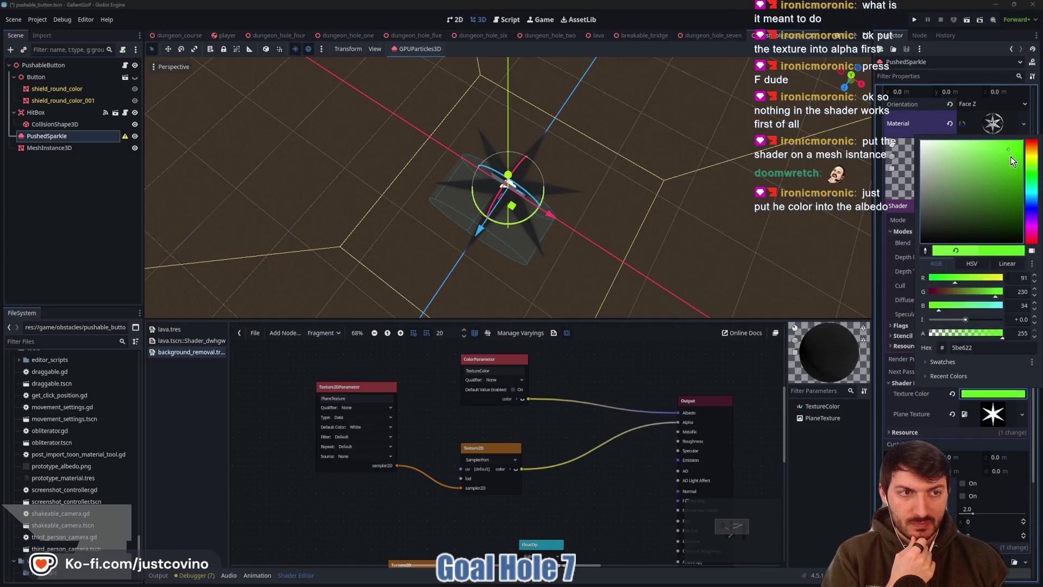
left_click(1031, 206)
left_click_drag(1030, 205, 1009, 207)
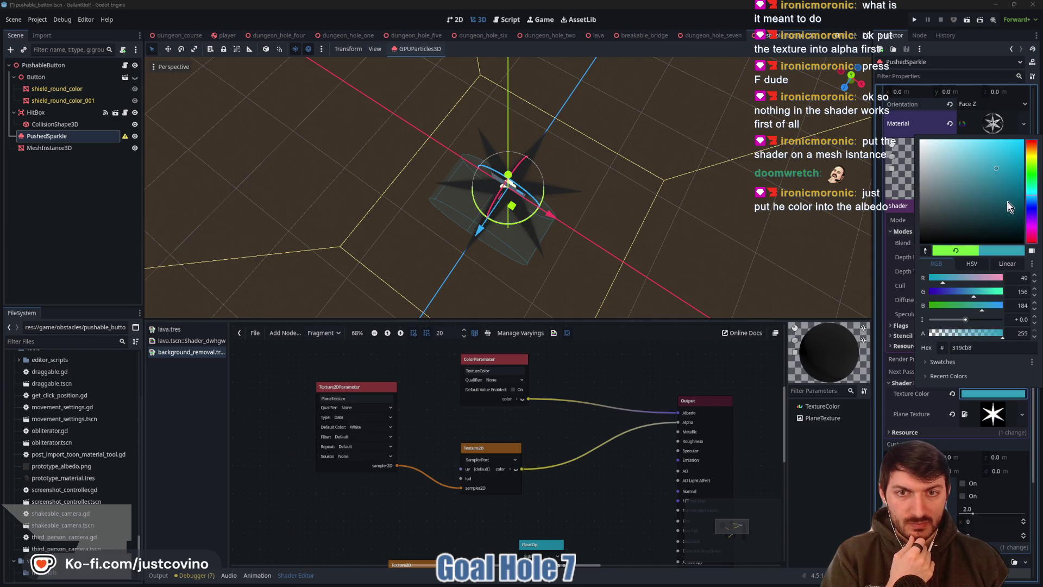
left_click(708, 243)
key("ctrl+s")
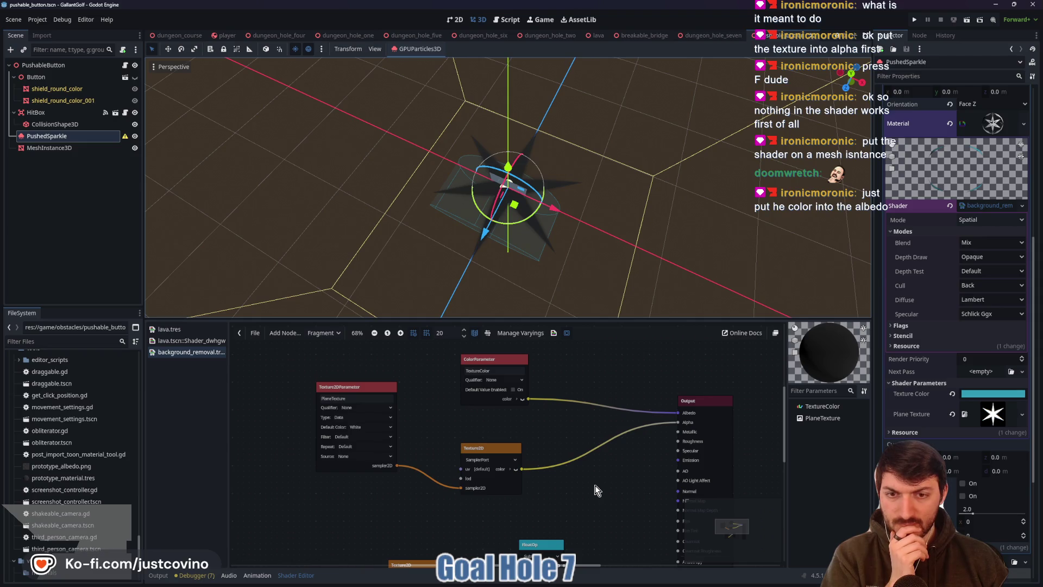
left_click(97, 148)
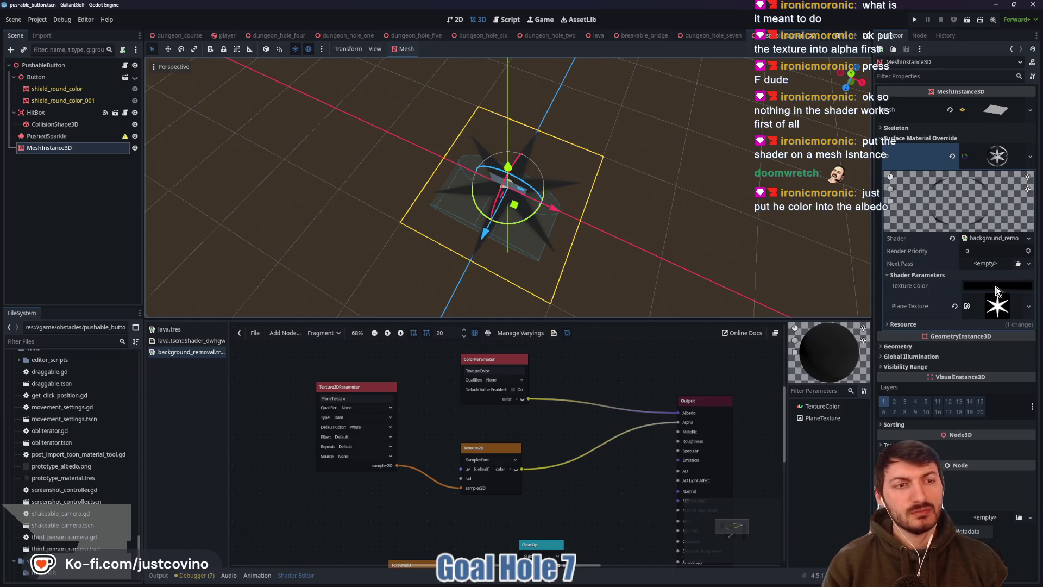
After trying red and green, set the plane's Texture Color to bright yellow.
left_click(996, 286)
left_click(1006, 340)
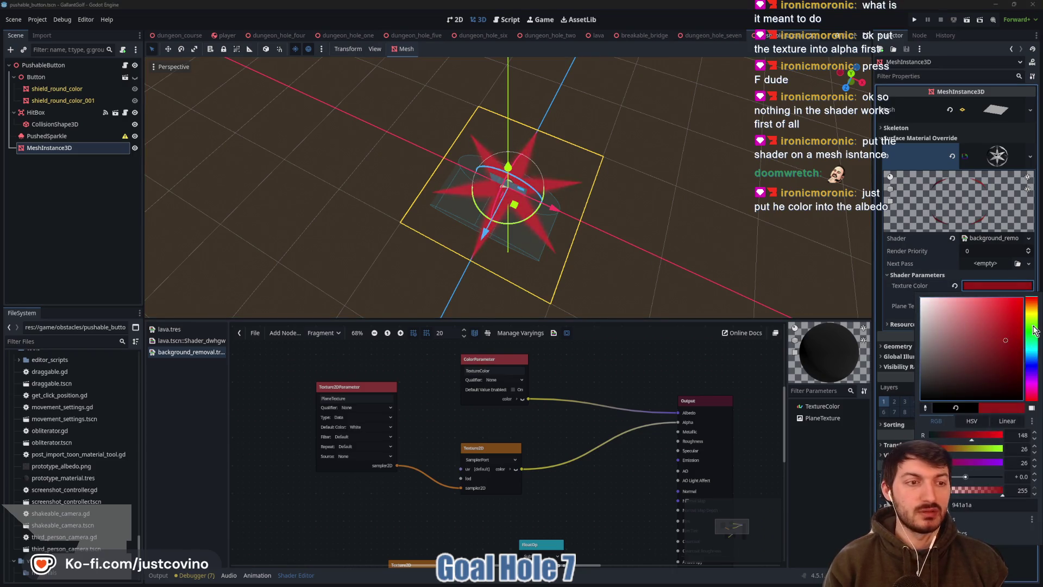
left_click(1030, 333)
left_click_drag(1011, 332, 1014, 316)
left_click(686, 270)
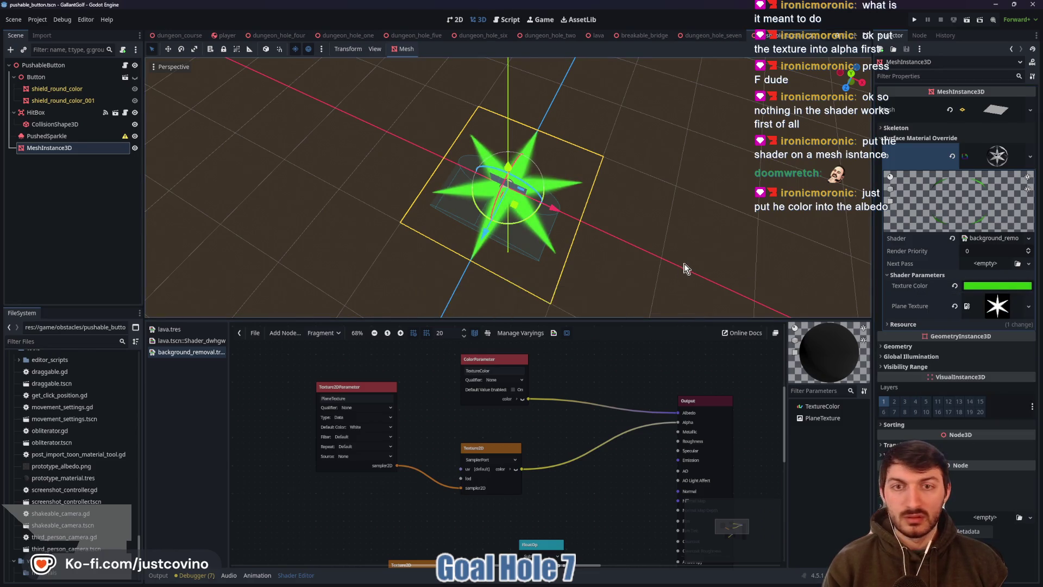
mouse_move(649, 258)
left_mouse_down()
mouse_move(709, 229)
mouse_move(692, 266)
left_mouse_up()
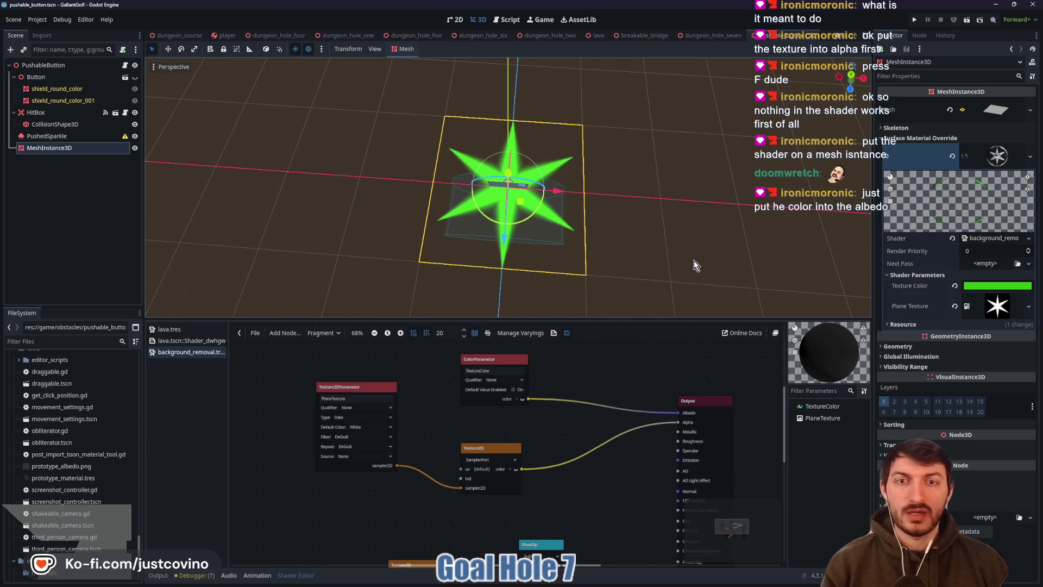
left_click(989, 283)
left_click(1034, 318)
left_click_drag(1033, 317, 1012, 312)
left_click(999, 311)
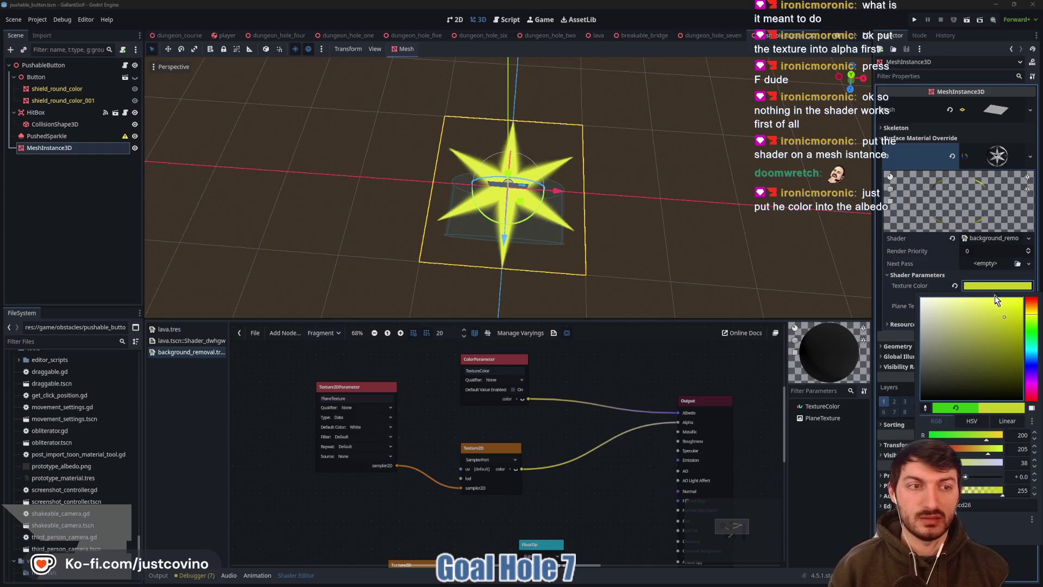
left_click(800, 341)
Connect the TextureColor parameter to the shader's Emission input as well.
left_click_drag(606, 508, 594, 488)
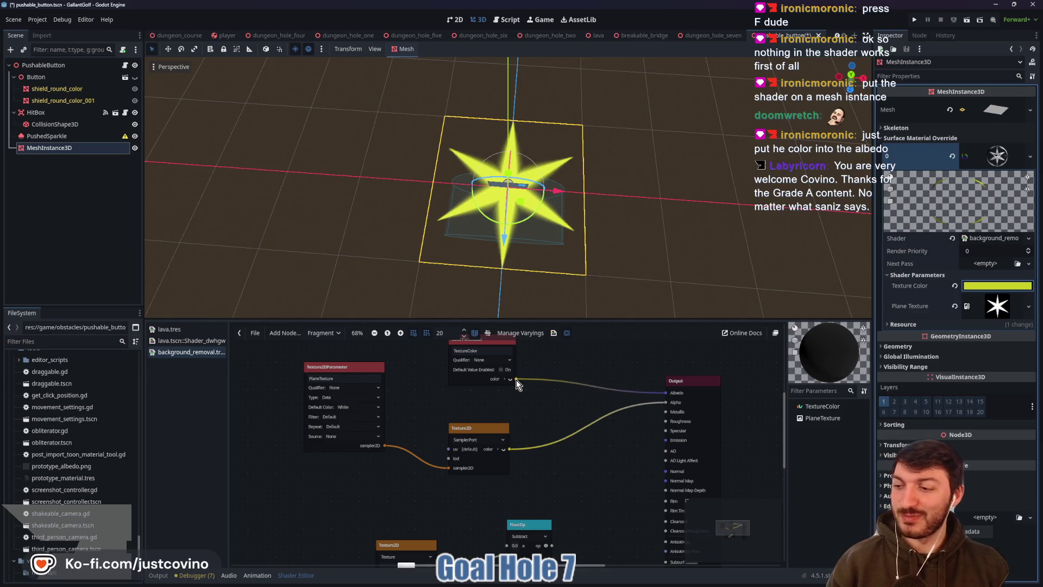
left_click_drag(516, 379, 663, 440)
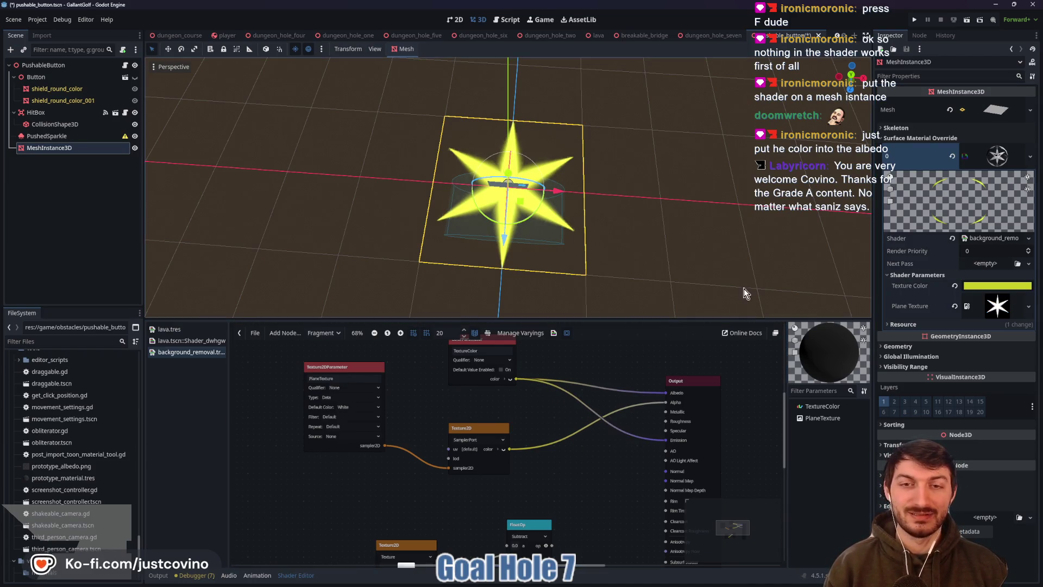
mouse_move(642, 299)
left_mouse_down()
mouse_move(647, 205)
mouse_move(585, 133)
mouse_move(670, 231)
mouse_move(678, 224)
left_mouse_up()
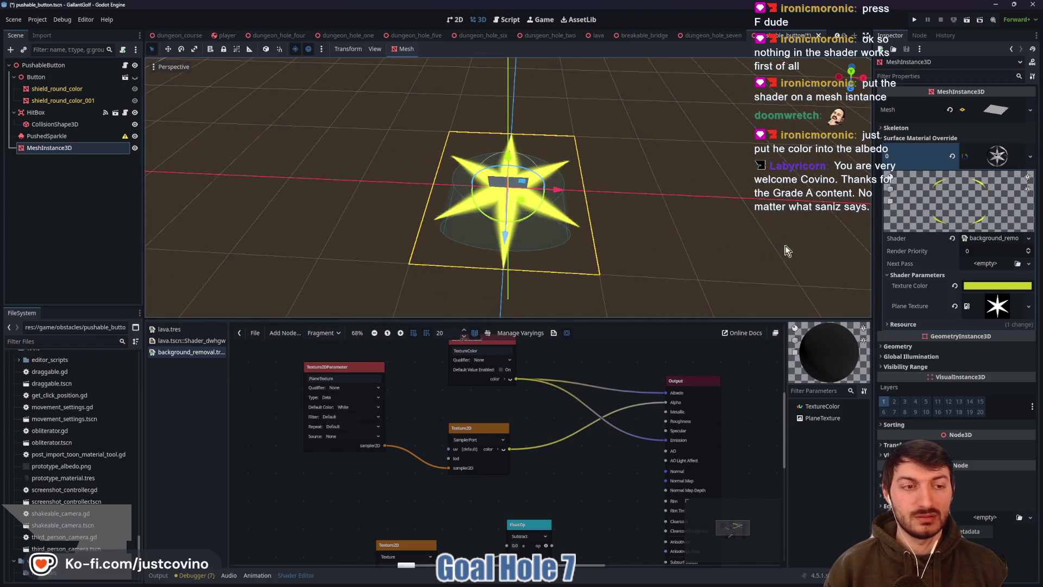
scroll(598, 418, "down", 5)
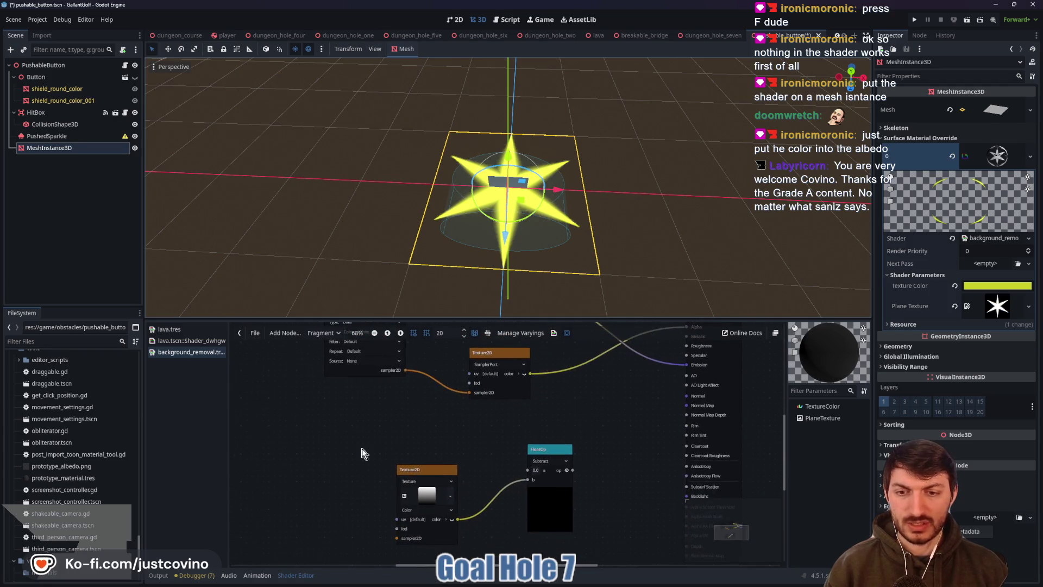
Delete the unused Texture2D and Subtract nodes, save the scene, and select PushedSparkle.
key("Delete")
scroll(588, 414, "up", 5)
key("ctrl+s")
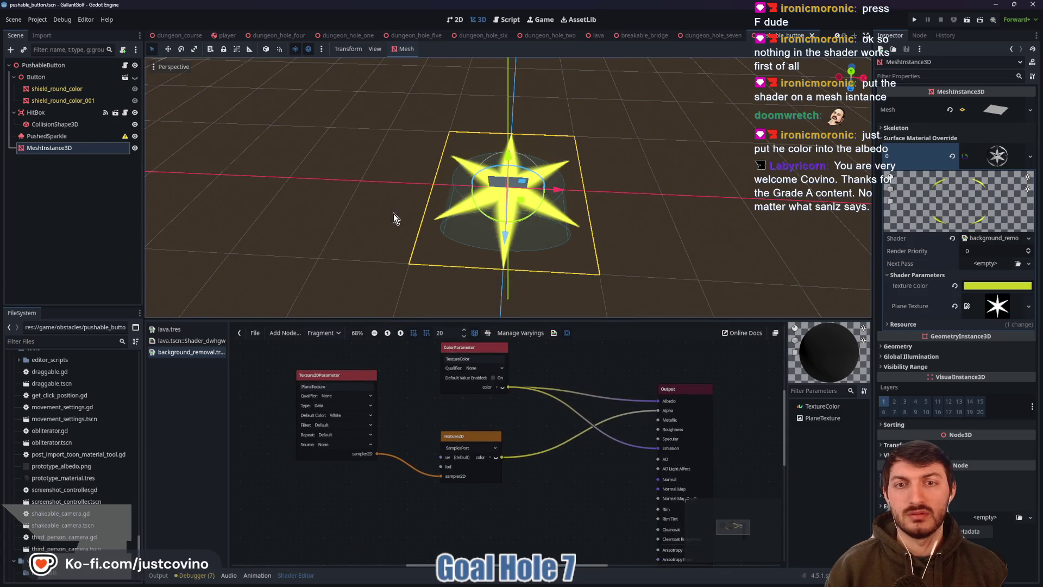
key("ctrl+s")
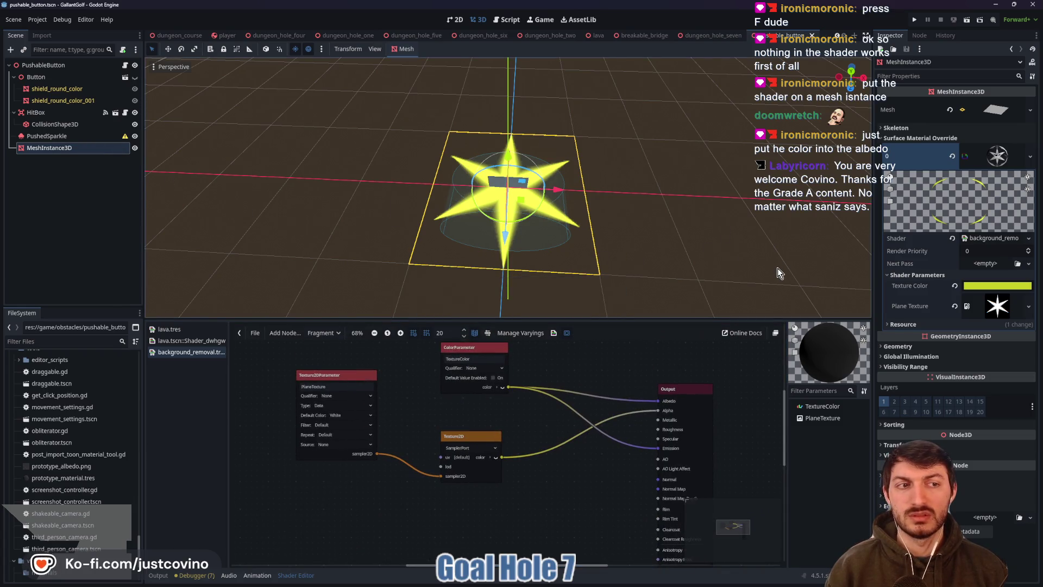
left_click(47, 135)
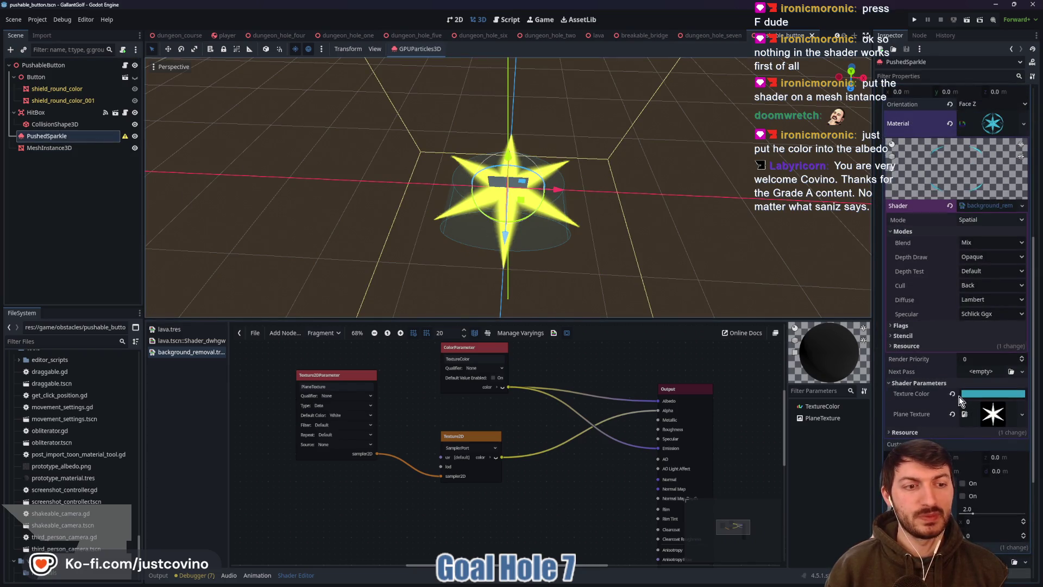
Clear the material on PushedSparkle's draw pass mesh.
left_click_drag(778, 281, 768, 196)
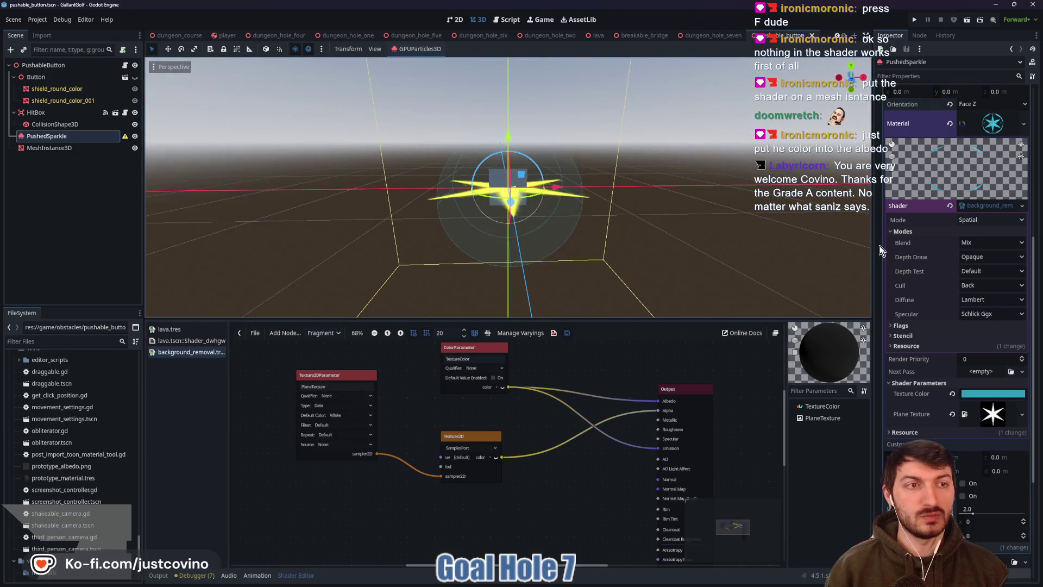
scroll(964, 243, "up", 4)
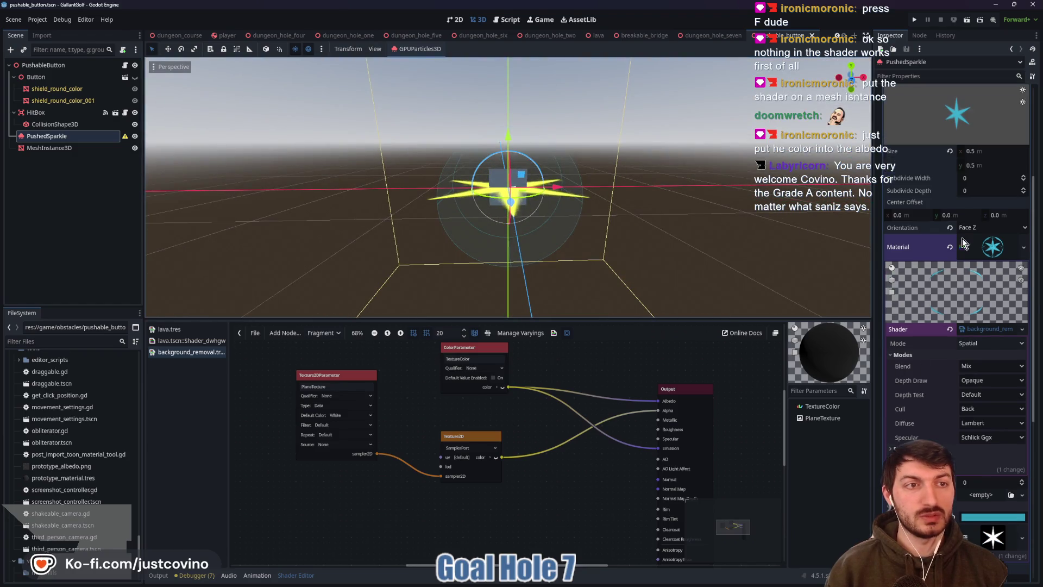
left_click(987, 249)
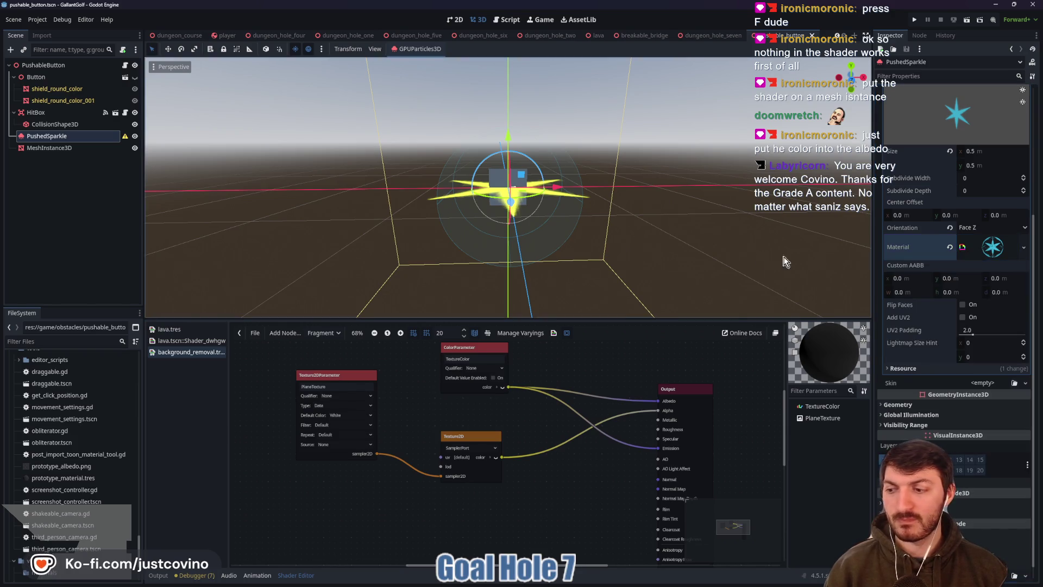
mouse_move(725, 252)
left_mouse_down()
mouse_move(703, 232)
mouse_move(703, 264)
left_mouse_up()
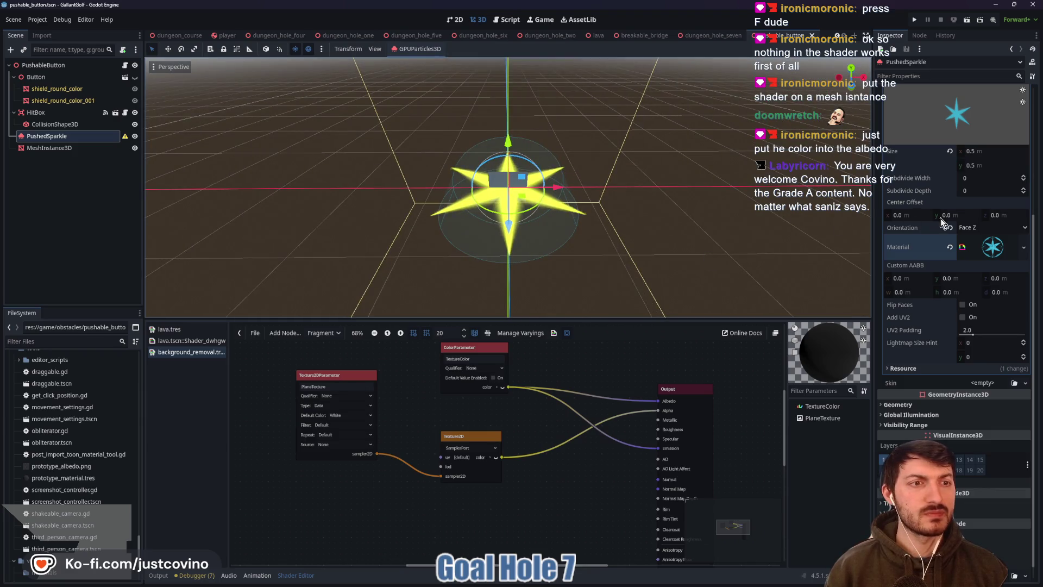
left_click(950, 248)
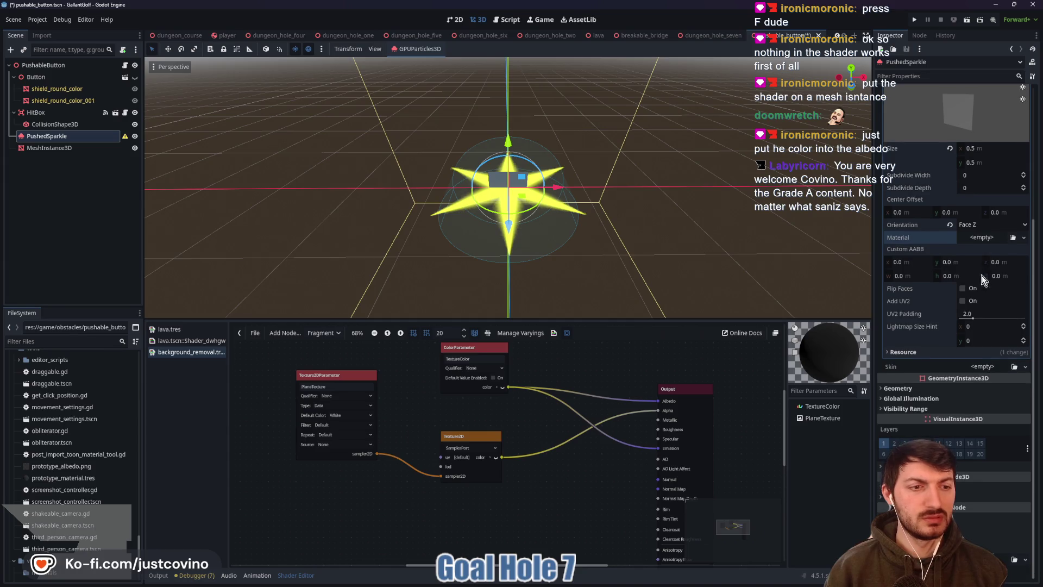
Set Geometry Material Override to a new ShaderMaterial using the background_removal shader.
left_click(896, 391)
left_click(974, 403)
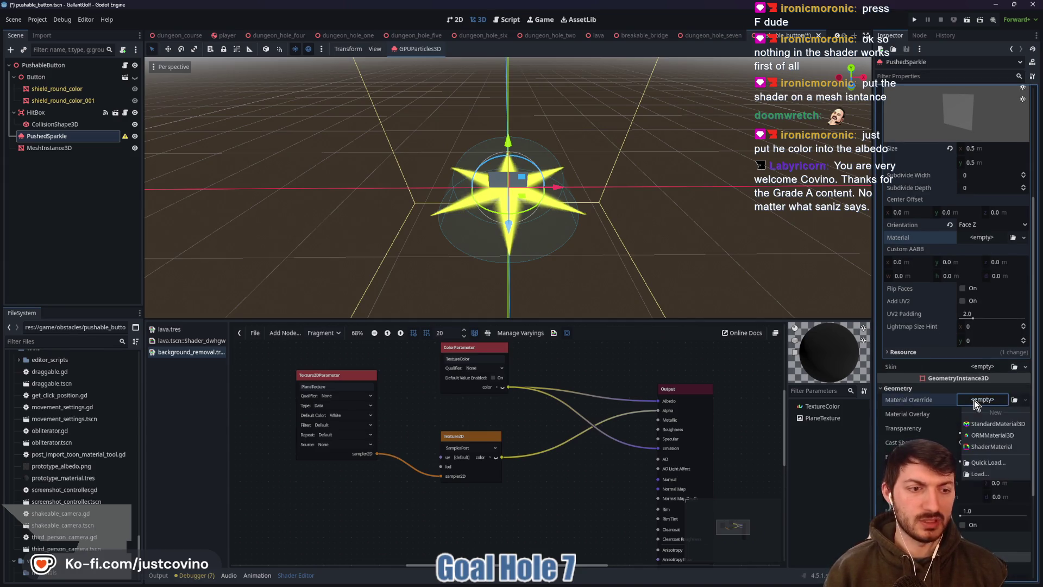
left_click(998, 447)
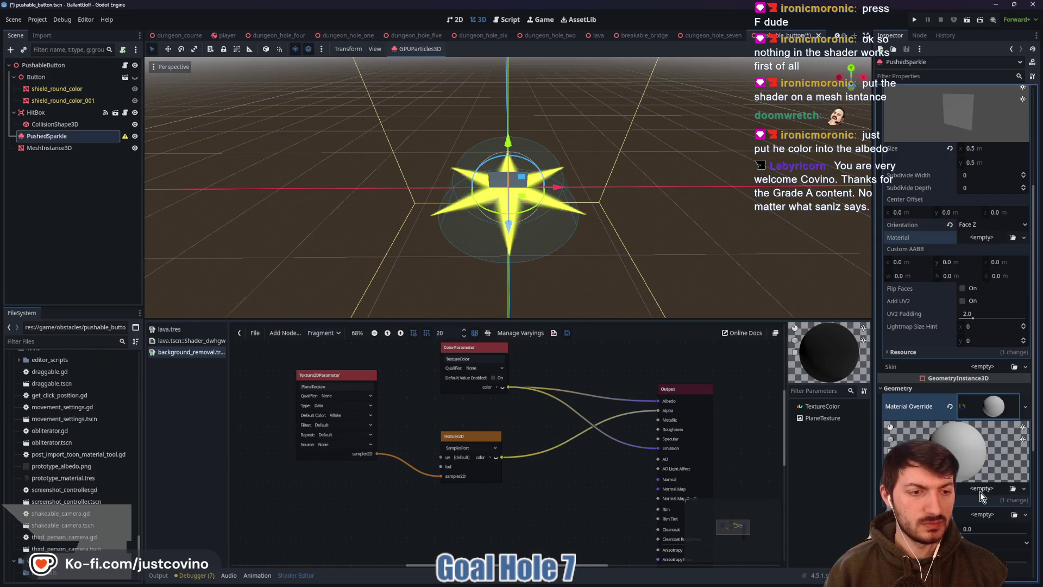
left_click(982, 491)
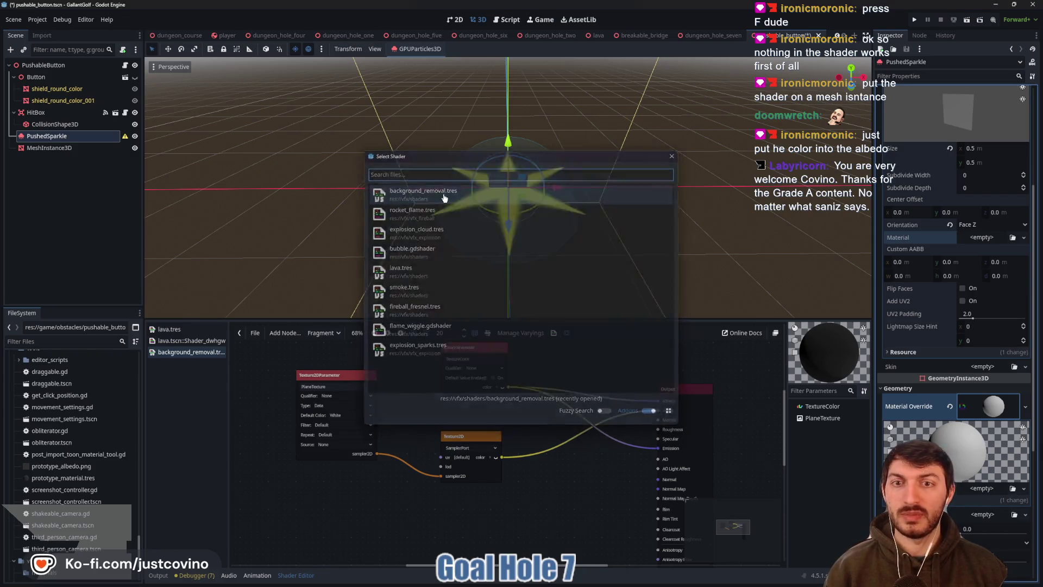
left_click(444, 198)
scroll(671, 271, "up", 3)
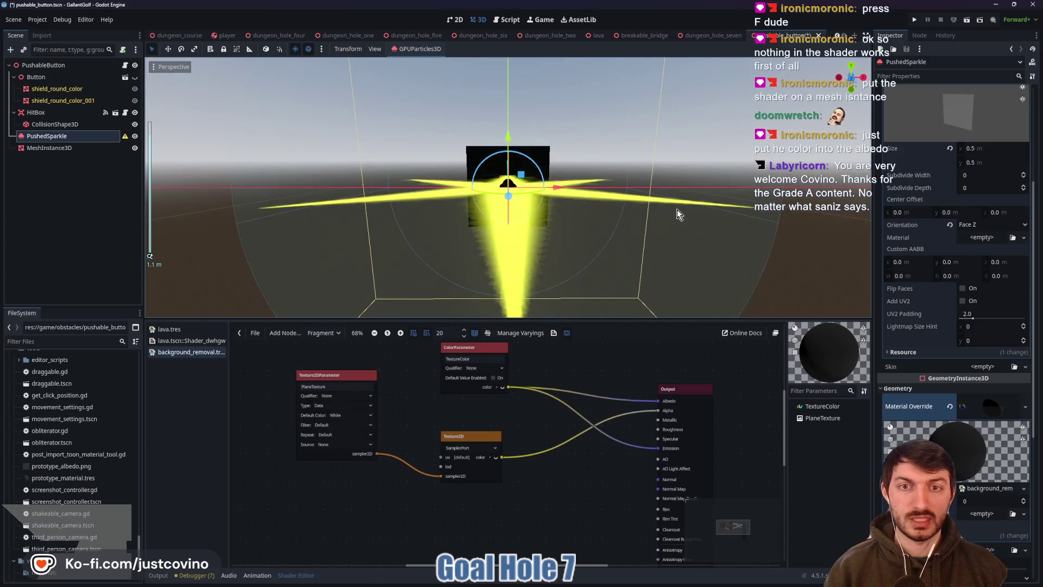
scroll(1001, 398, "down", 5)
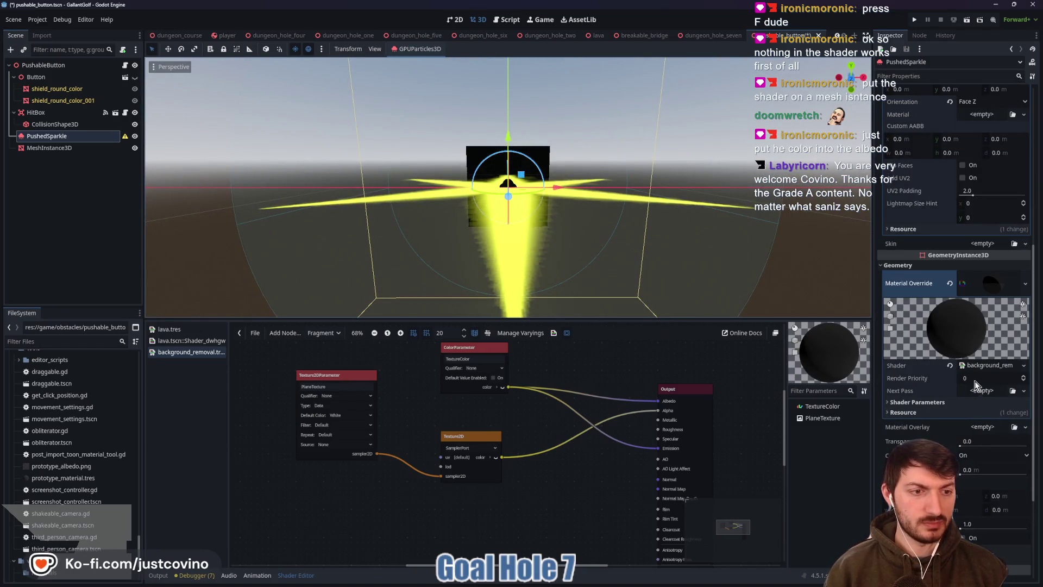
Give the override T_Radialflare017 as Plane Texture and a bright yellow Texture Color.
left_click(956, 402)
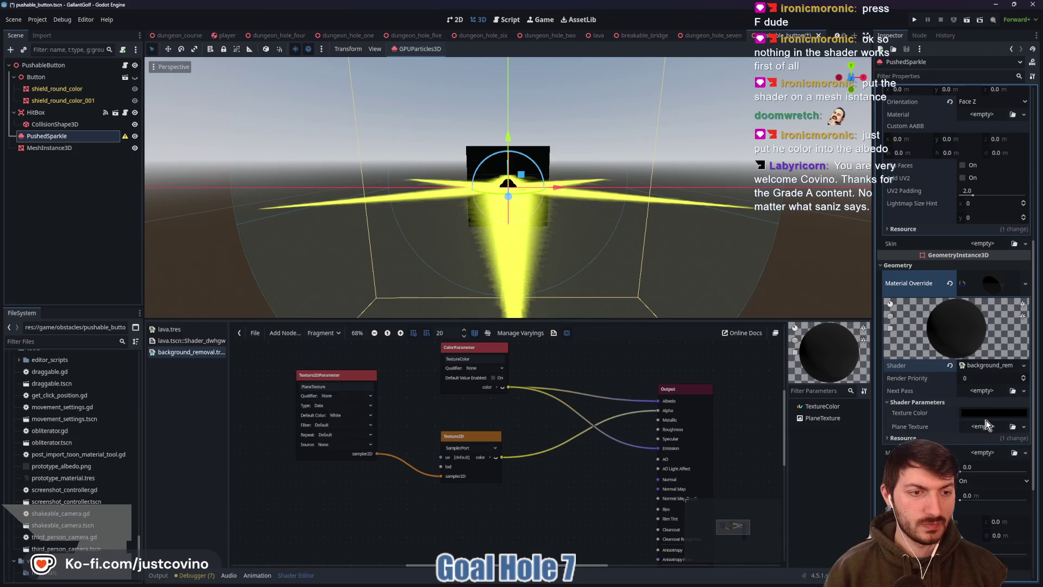
left_click(1012, 426)
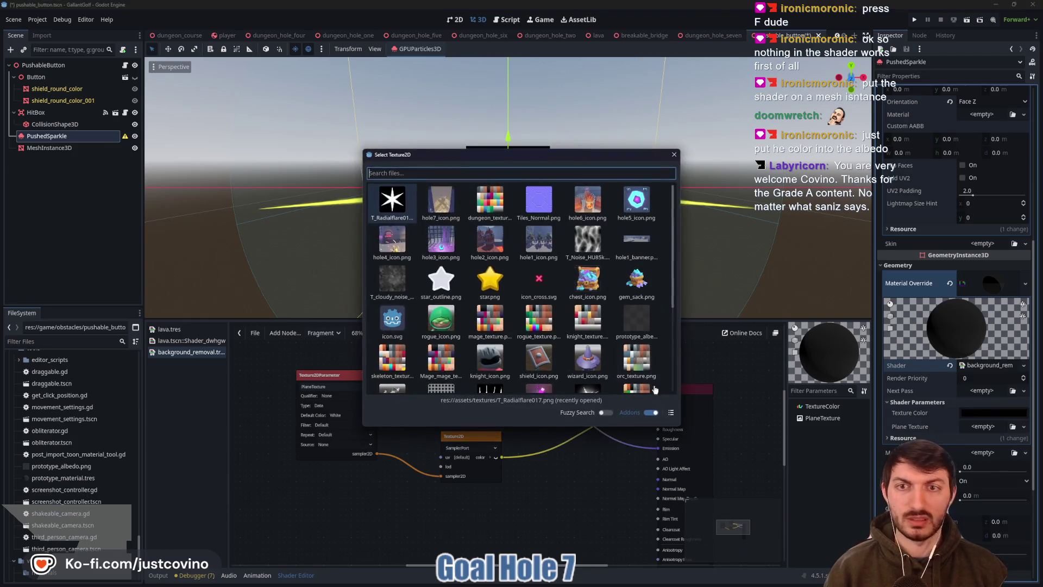
double_click(392, 199)
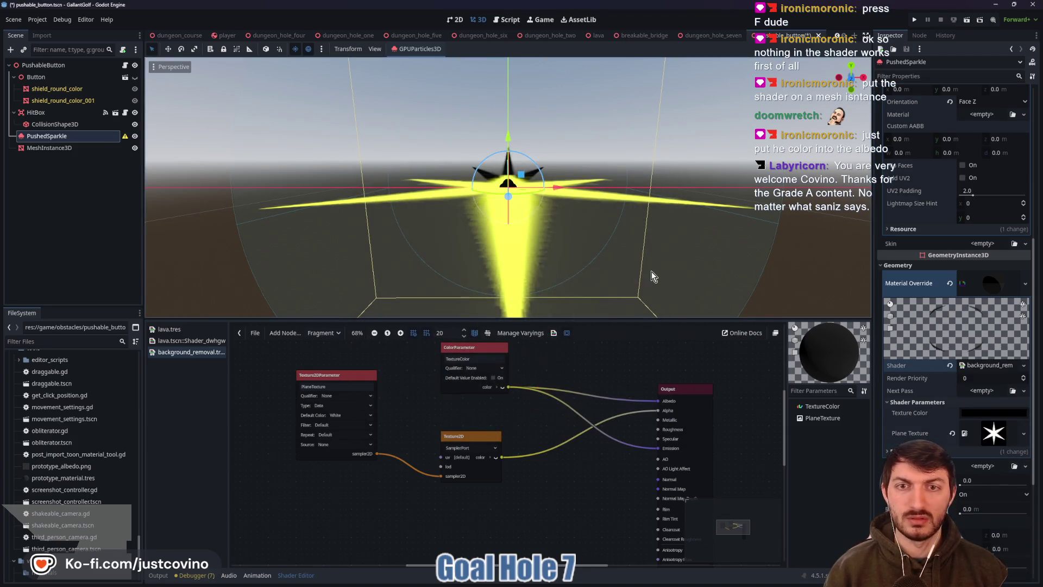
left_click(993, 412)
left_click(1031, 176)
left_click(1017, 161)
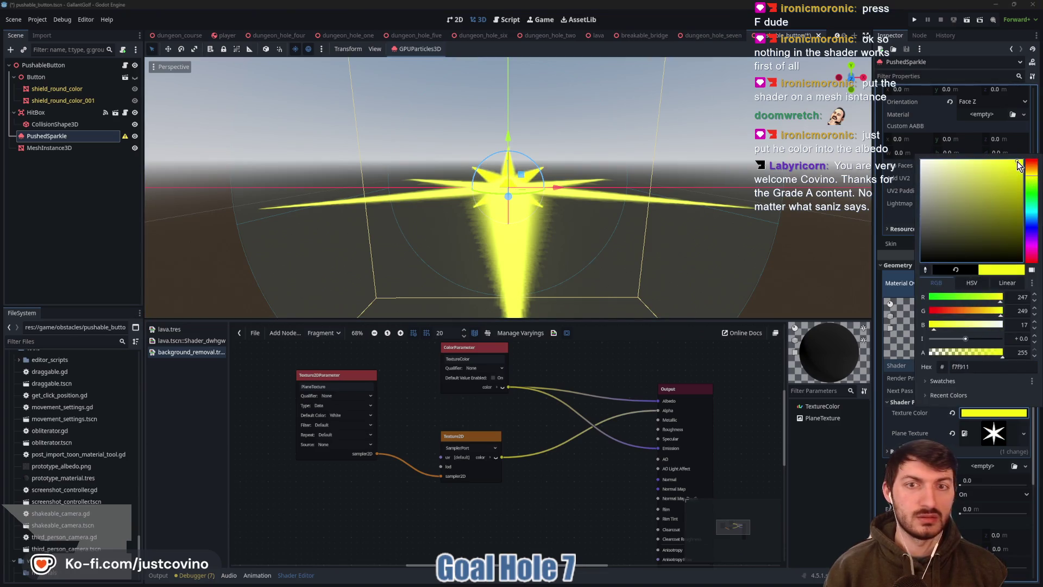
left_click(67, 149)
left_click(68, 149)
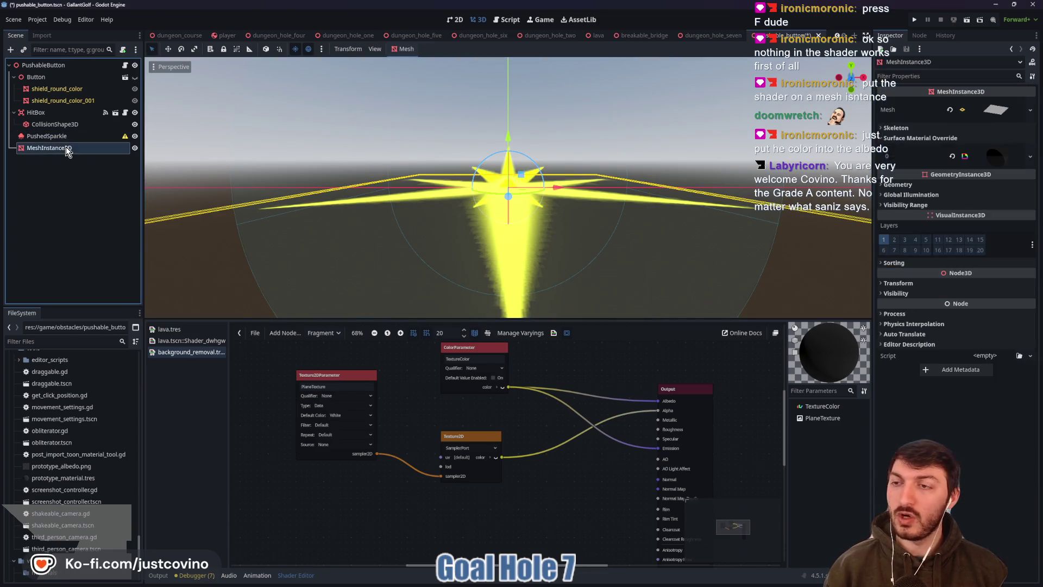
Delete the MeshInstance3D test plane and collapse the bottom panel to enlarge the 3D view.
key("Delete")
left_click(498, 299)
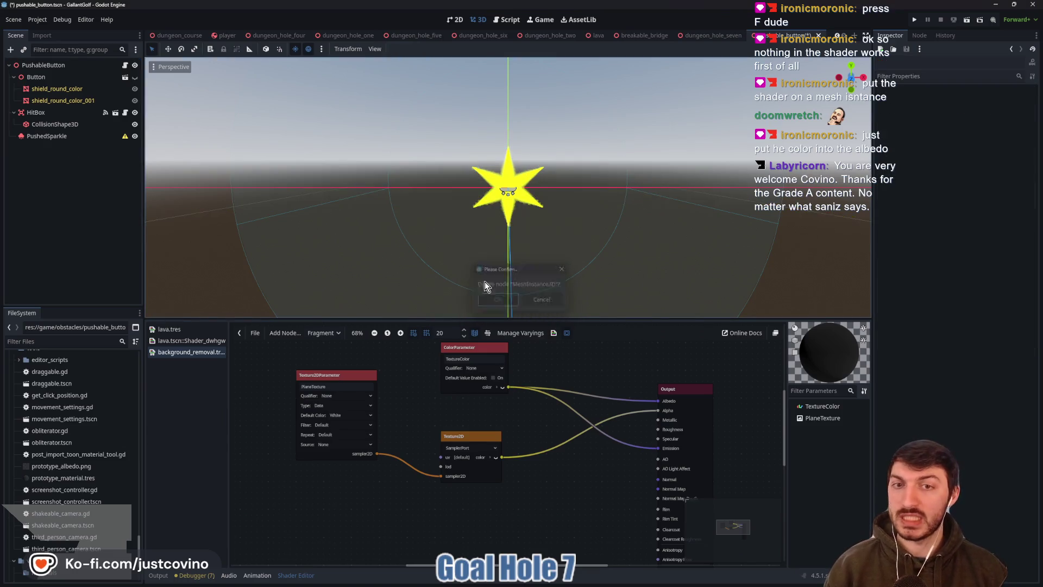
left_click_drag(508, 318, 496, 441)
left_click(158, 575)
left_click(158, 576)
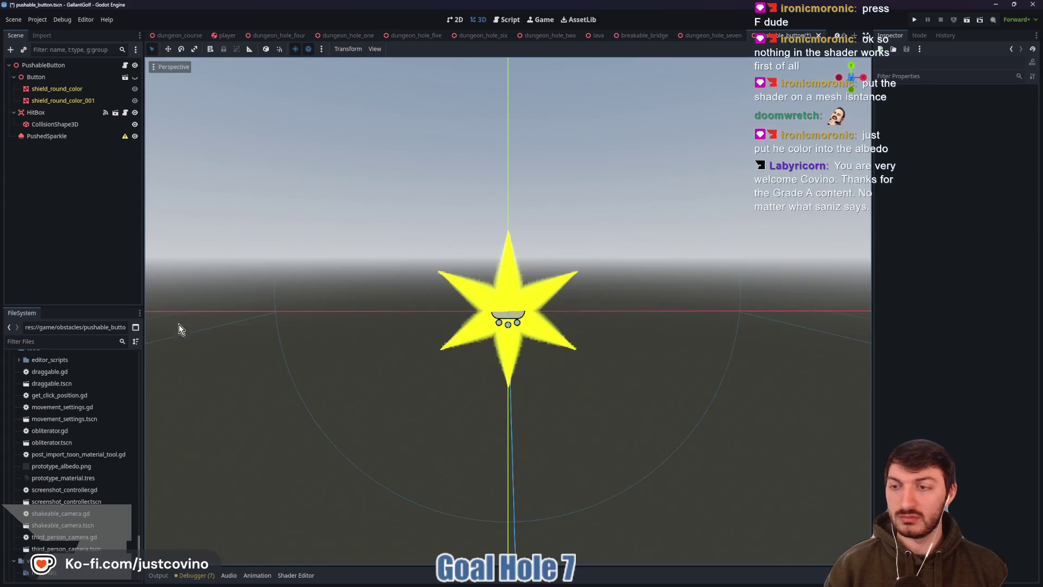
Lighten PushedSparkle's Texture Color to a paler yellow (f1f272).
left_click(53, 137)
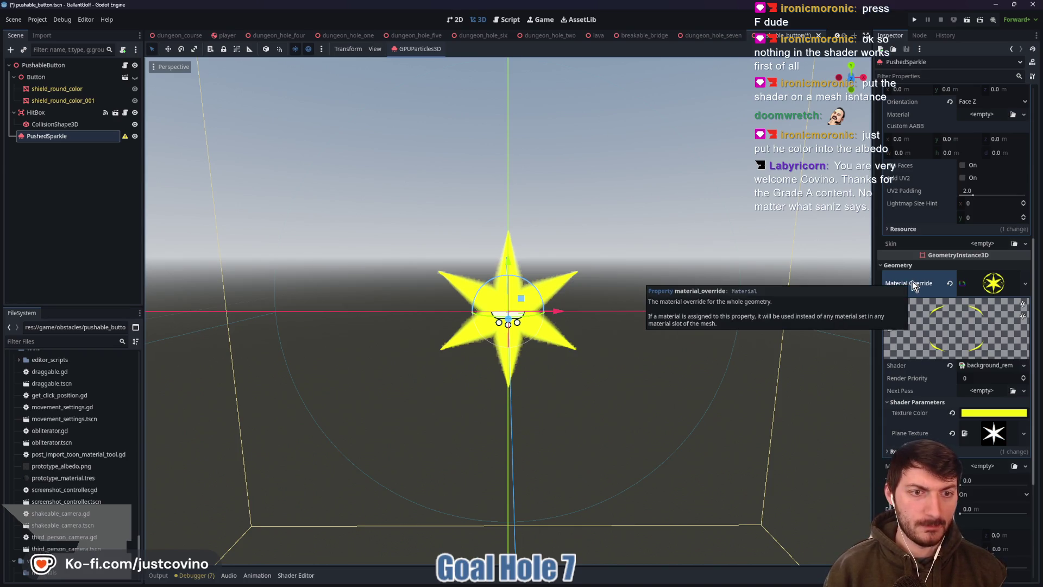
scroll(923, 261, "up", 5)
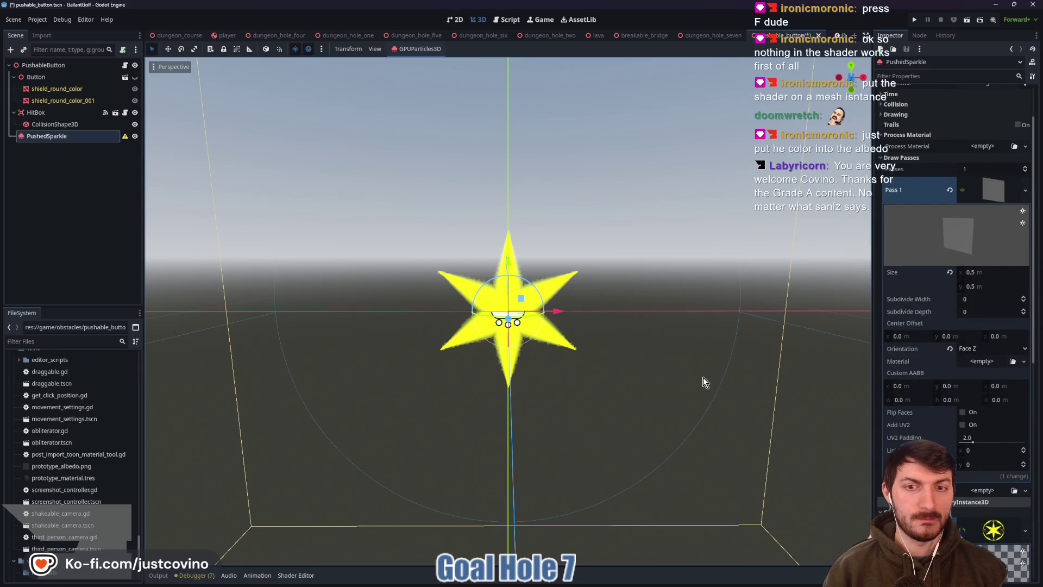
scroll(721, 374, "down", 5)
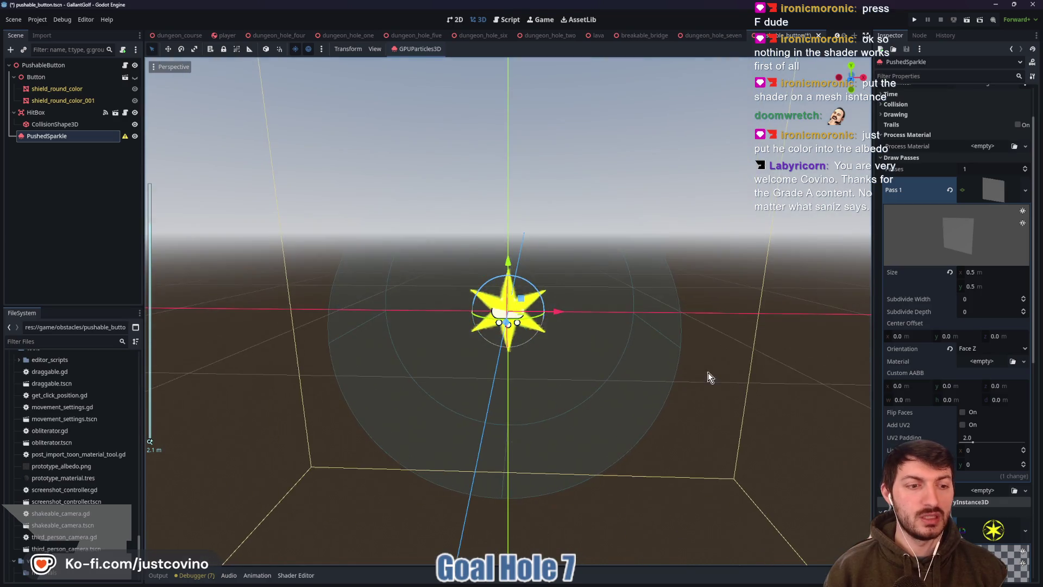
scroll(983, 402, "down", 5)
left_click(987, 414)
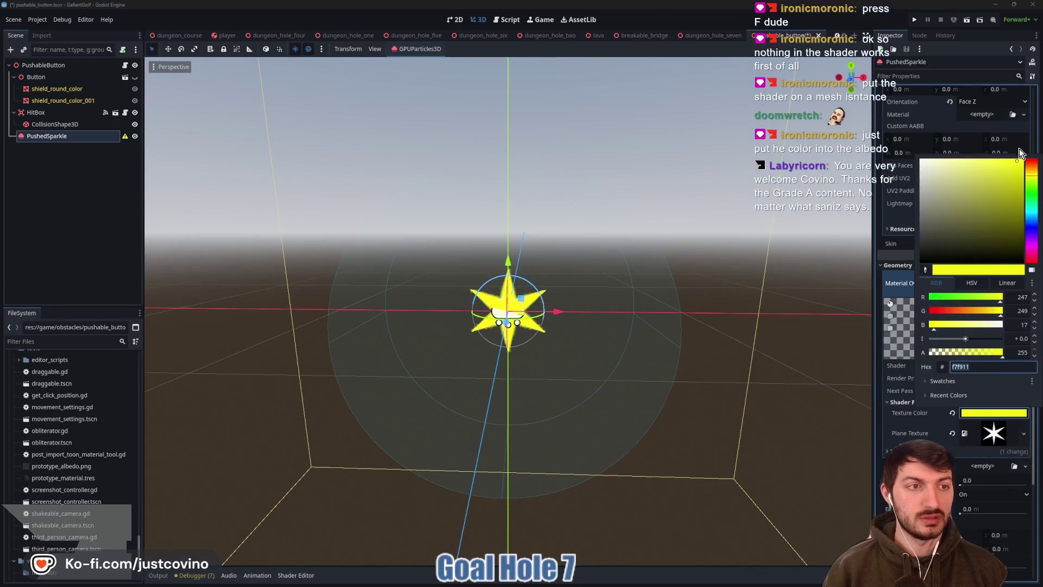
left_click_drag(1015, 168, 969, 171)
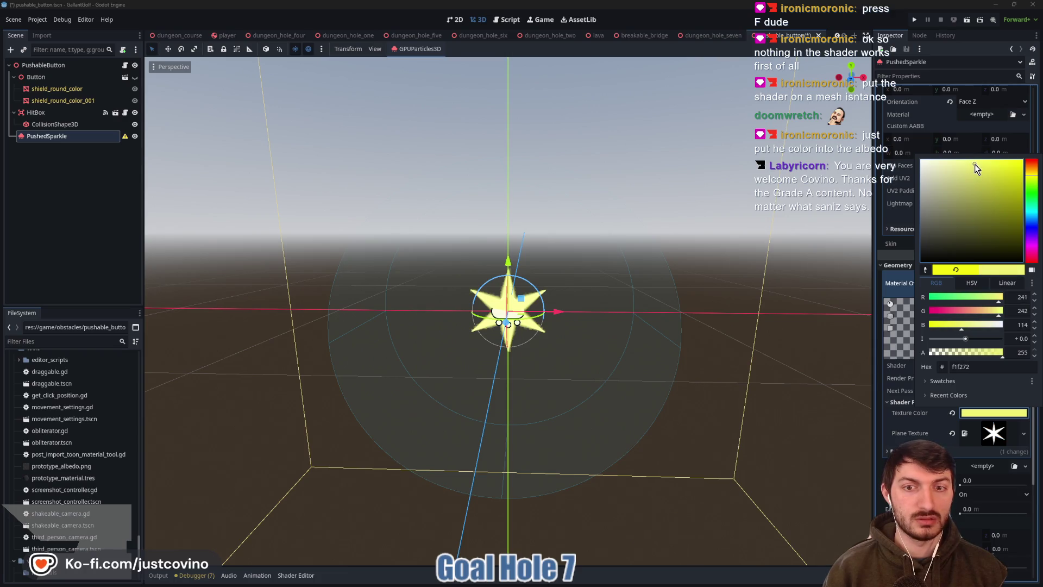
left_click(992, 441)
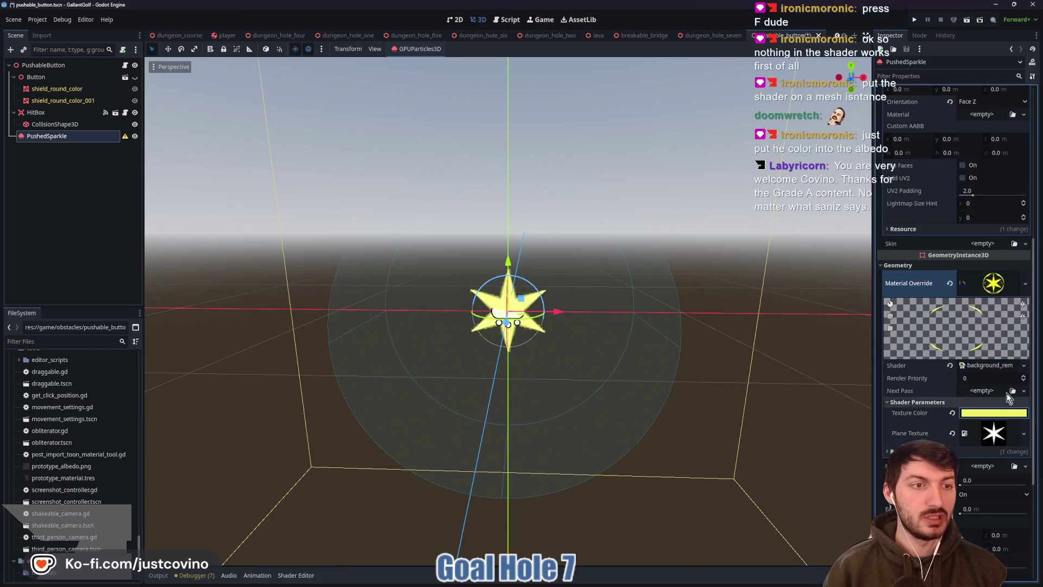
scroll(988, 402, "up", 5)
left_click(984, 255)
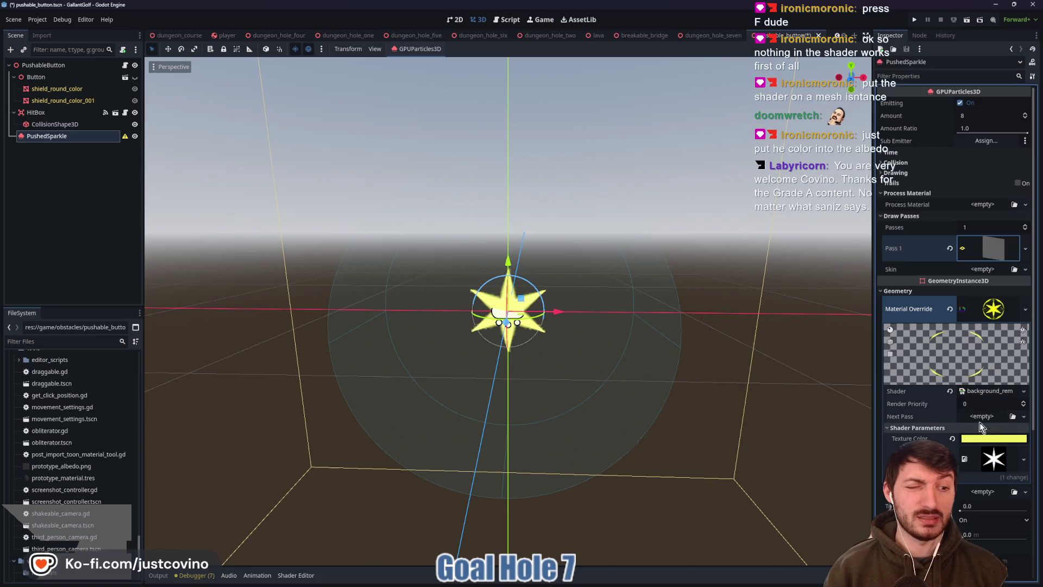
Add an Input node set to color to the sparkle shader graph.
left_click(980, 391)
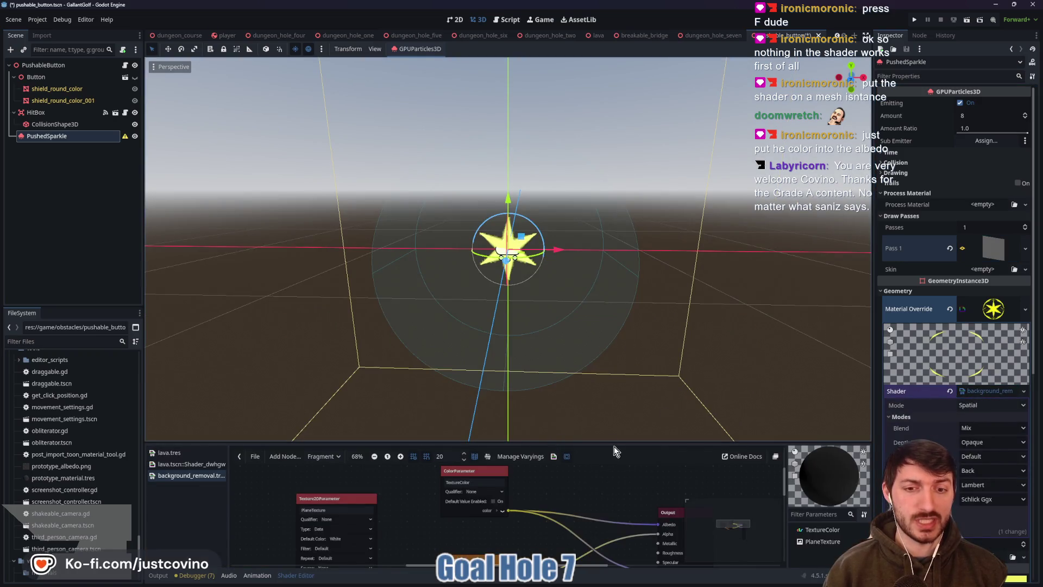
left_click_drag(609, 442, 608, 190)
scroll(566, 396, "up", 5)
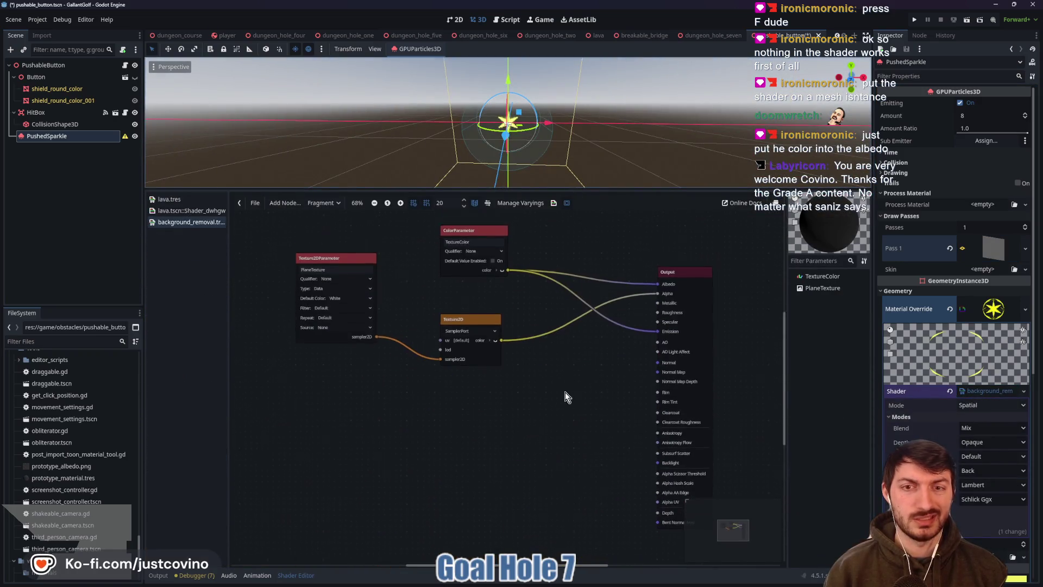
right_click(538, 311)
type("texture")
key("ctrl+a")
type("input")
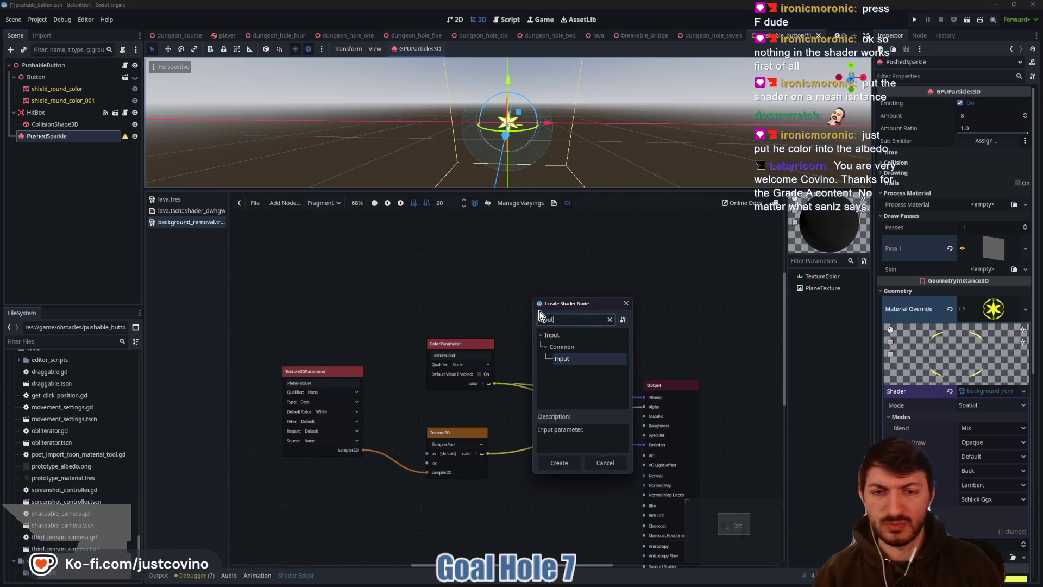
key("Return")
left_click(570, 325)
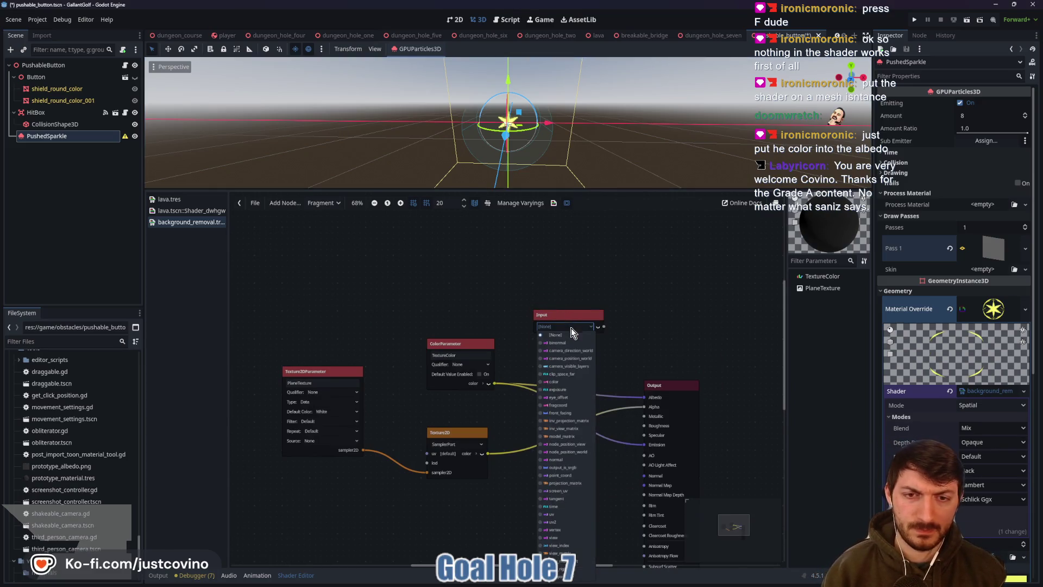
left_click(568, 381)
left_click_drag(574, 314, 526, 299)
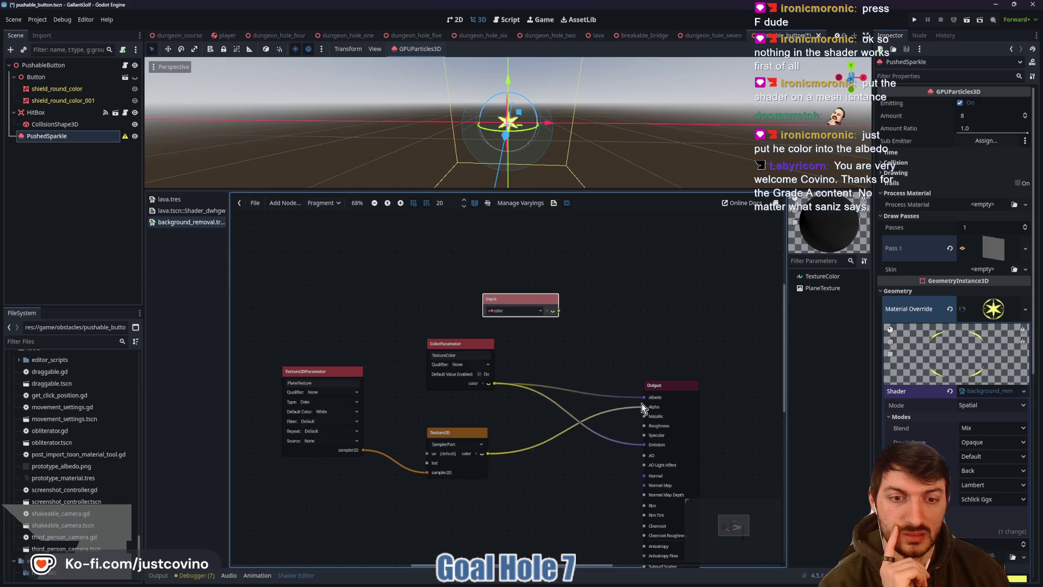
Replace the ColorParameter's Albedo and Emission wires with Input color into Albedo, and save.
left_click_drag(643, 397, 641, 405)
left_click_drag(644, 444, 584, 431)
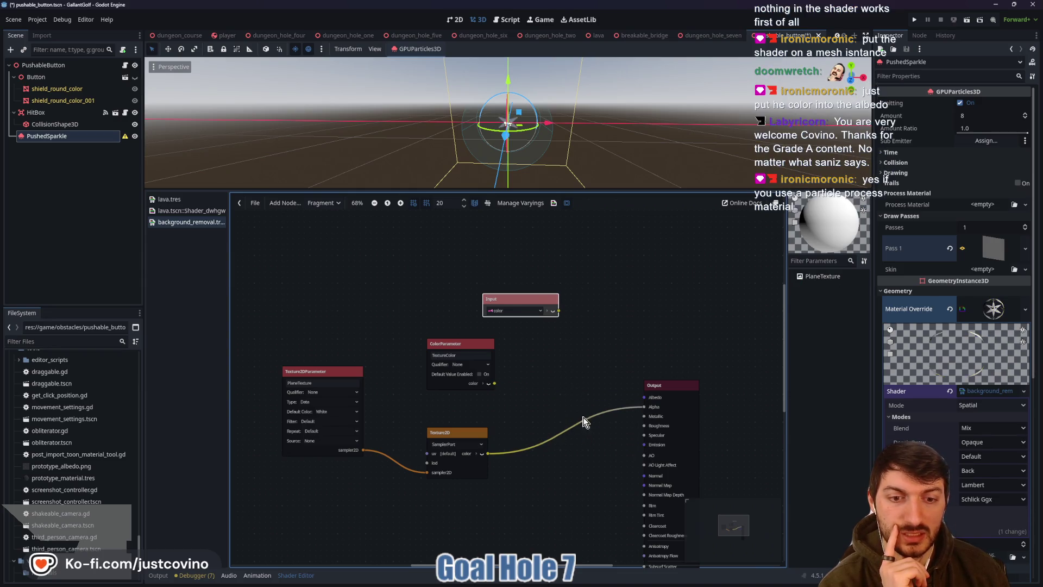
left_click_drag(559, 310, 644, 397)
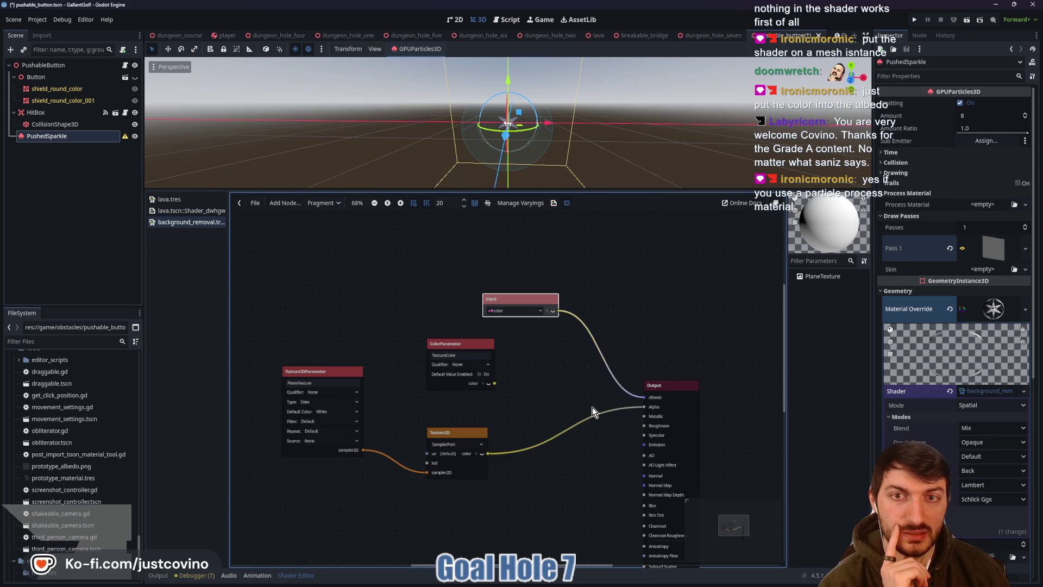
left_click(592, 406)
key("ctrl+s")
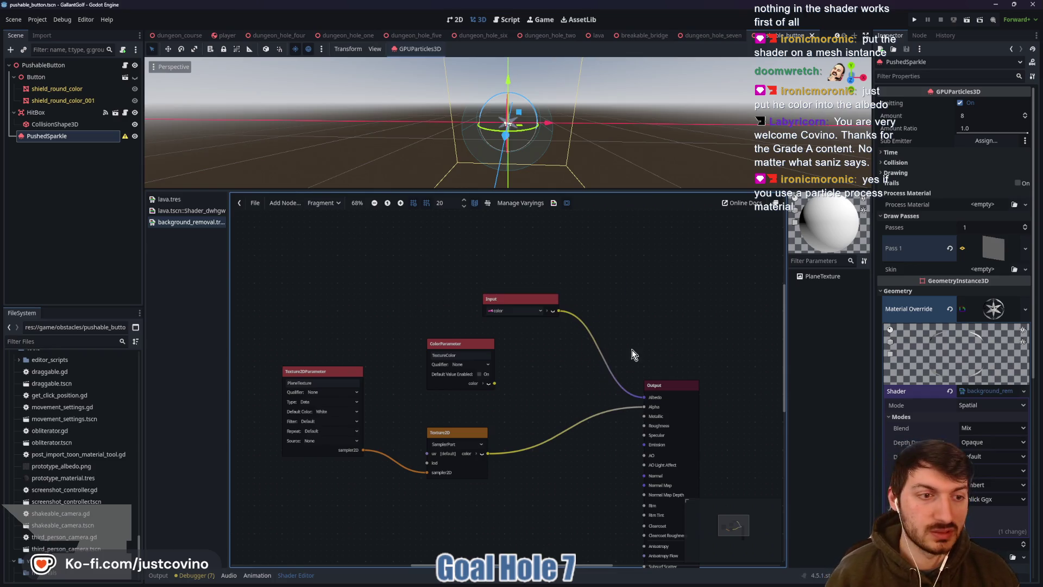
scroll(918, 403, "down", 5)
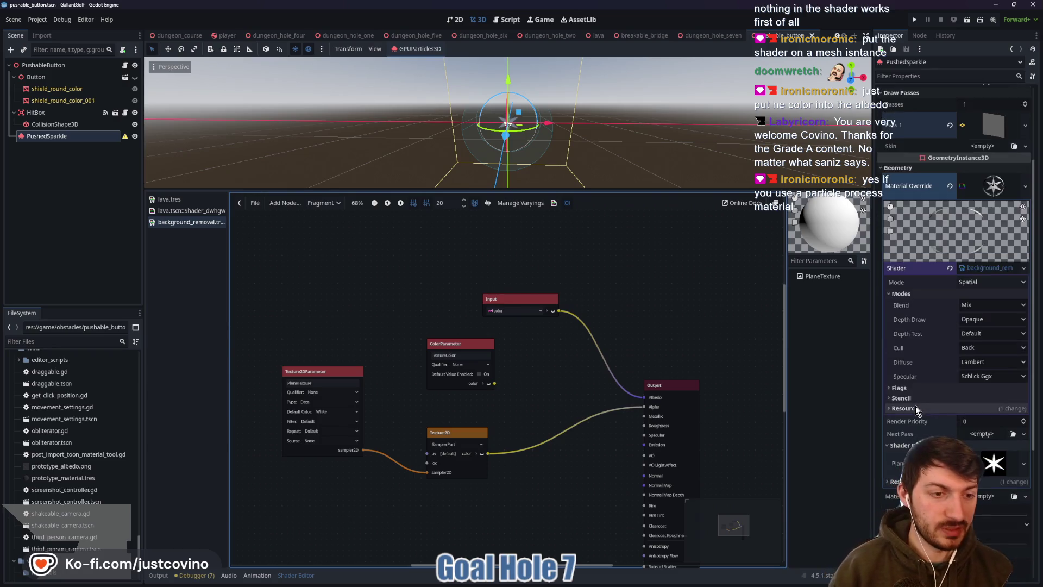
Enable the Unshaded and Vertex Lighting flags on the sparkle's override material.
left_click(899, 388)
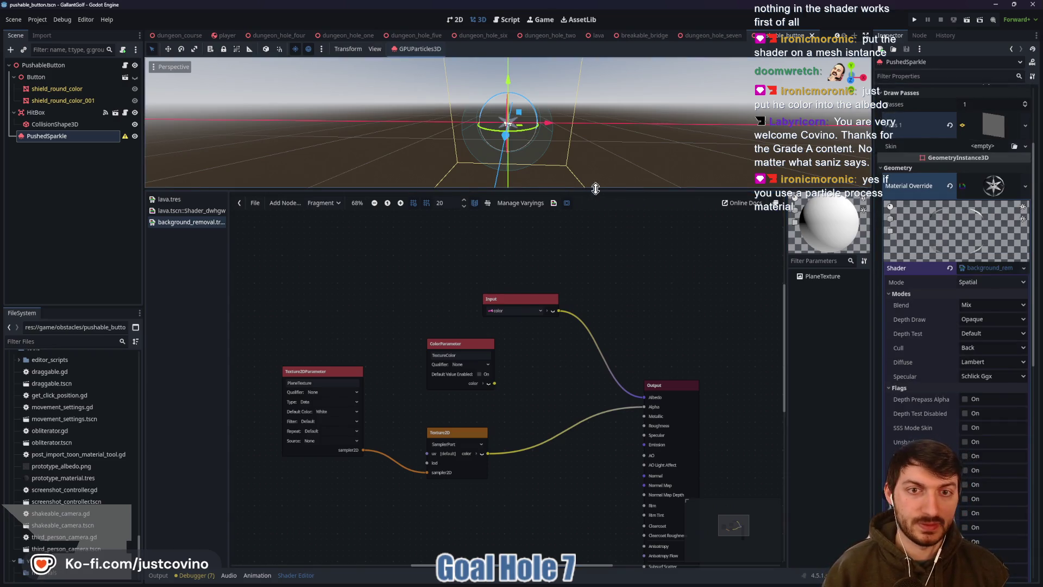
left_click_drag(594, 188, 621, 438)
left_click(972, 446)
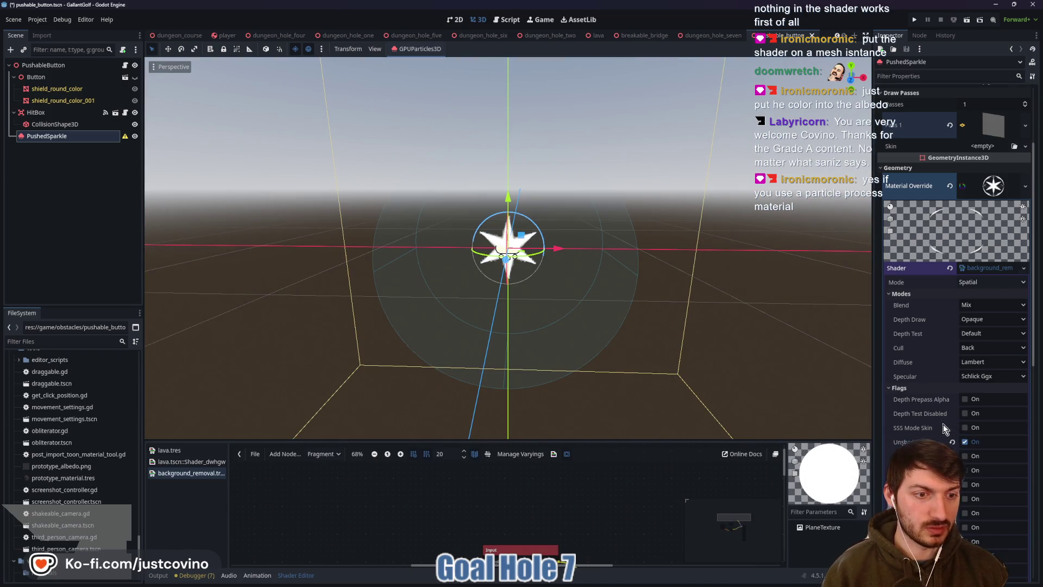
scroll(940, 422, "down", 2)
scroll(939, 422, "down", 2)
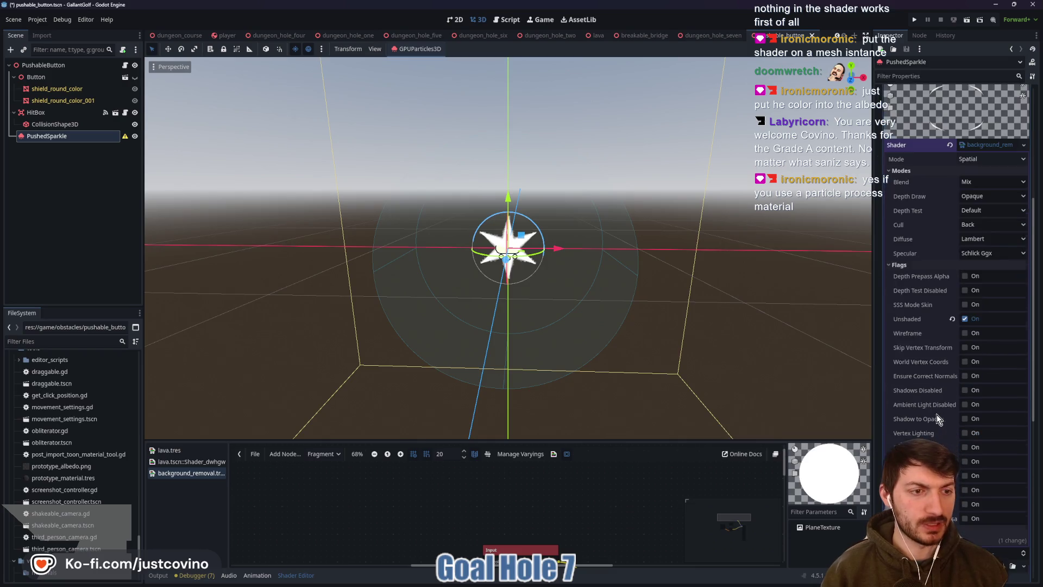
left_click(964, 434)
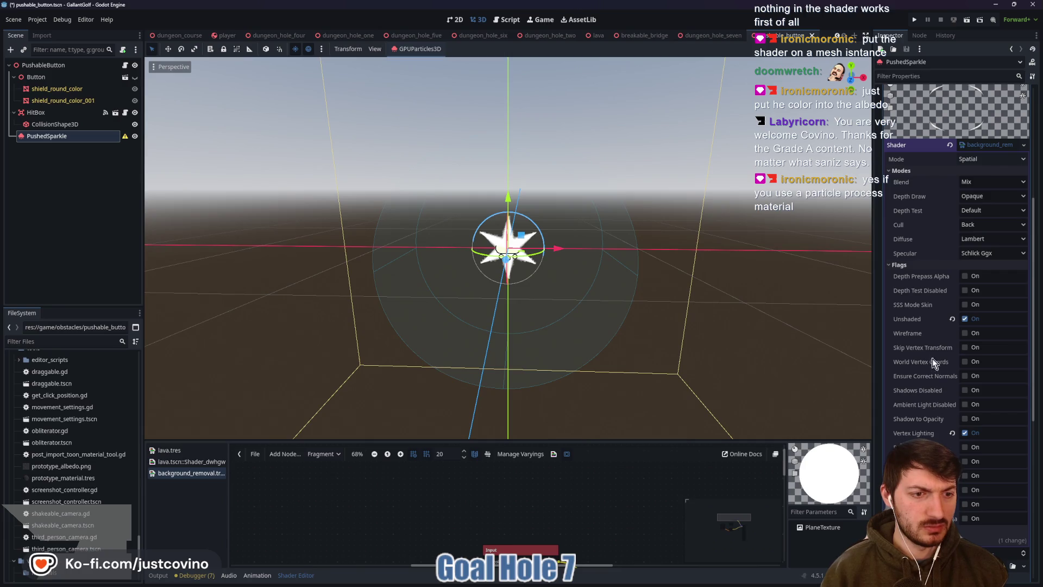
scroll(929, 354, "down", 4)
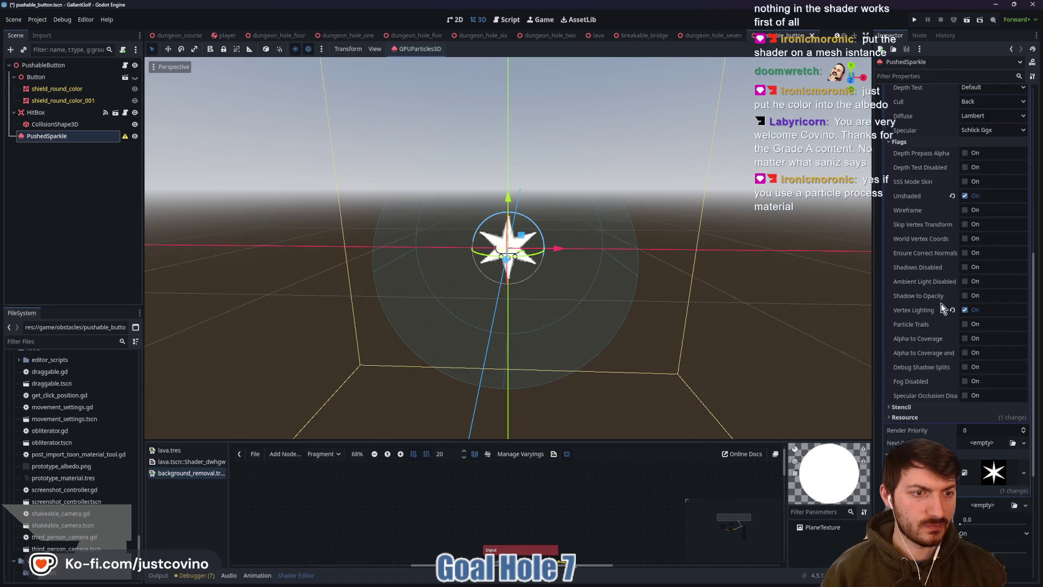
left_click_drag(1032, 326, 1031, 169)
left_click(982, 204)
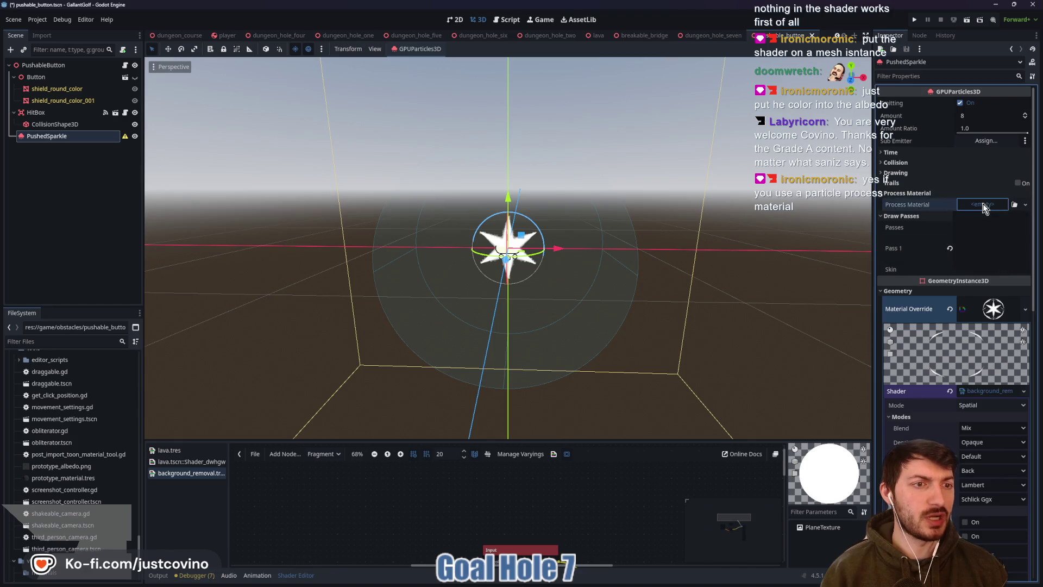
Give PushedSparkle a new ParticleProcessMaterial with minimum scale 0.25.
left_click(993, 227)
left_click(990, 205)
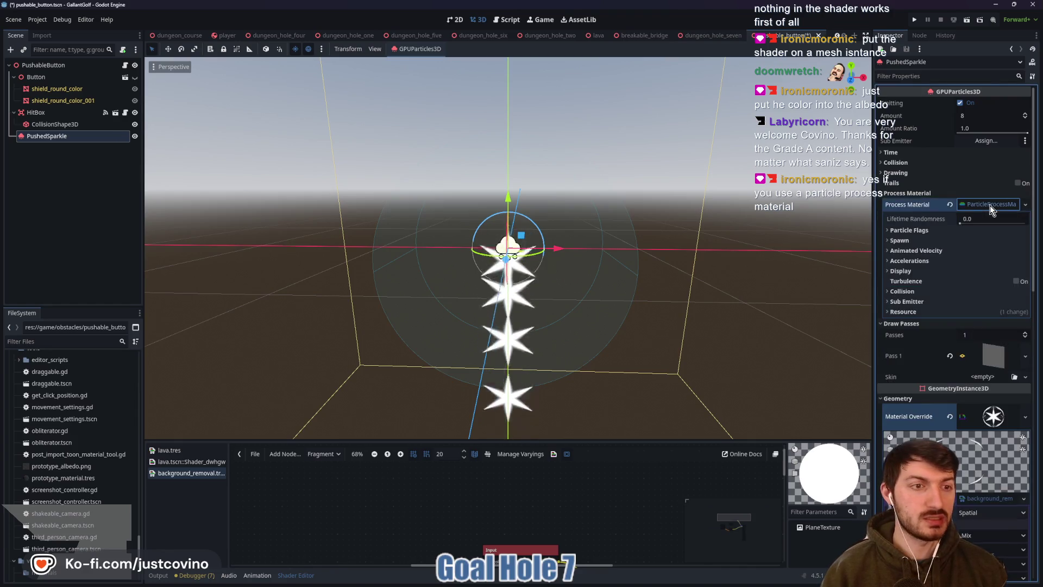
left_click(931, 271)
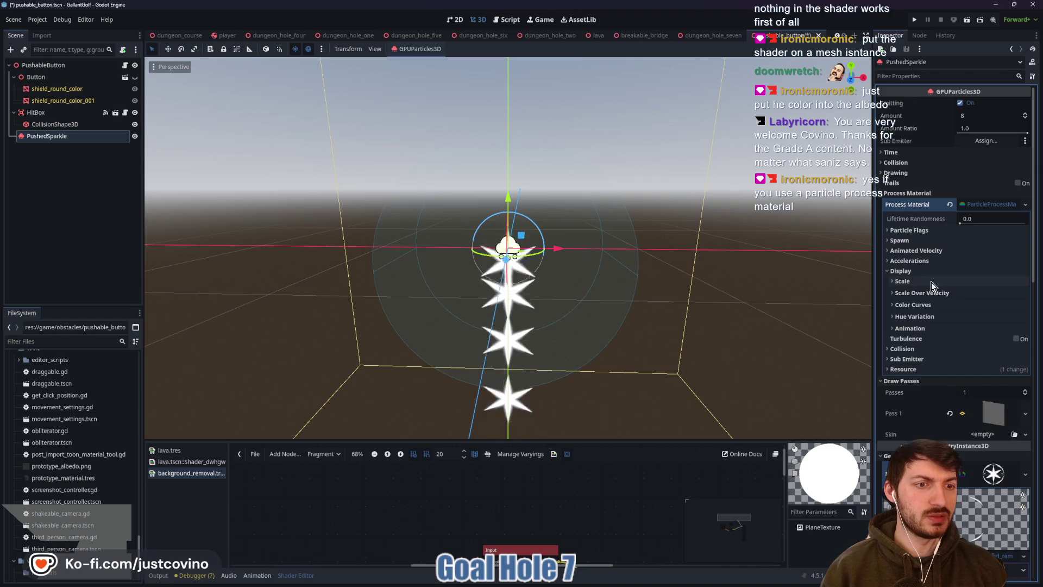
left_click(931, 282)
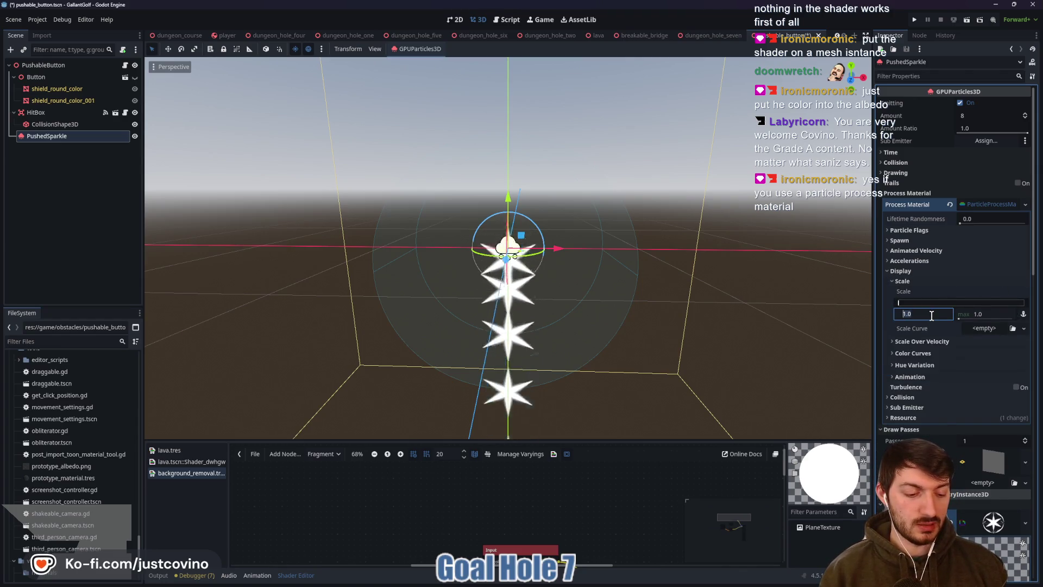
type("25")
key("Tab")
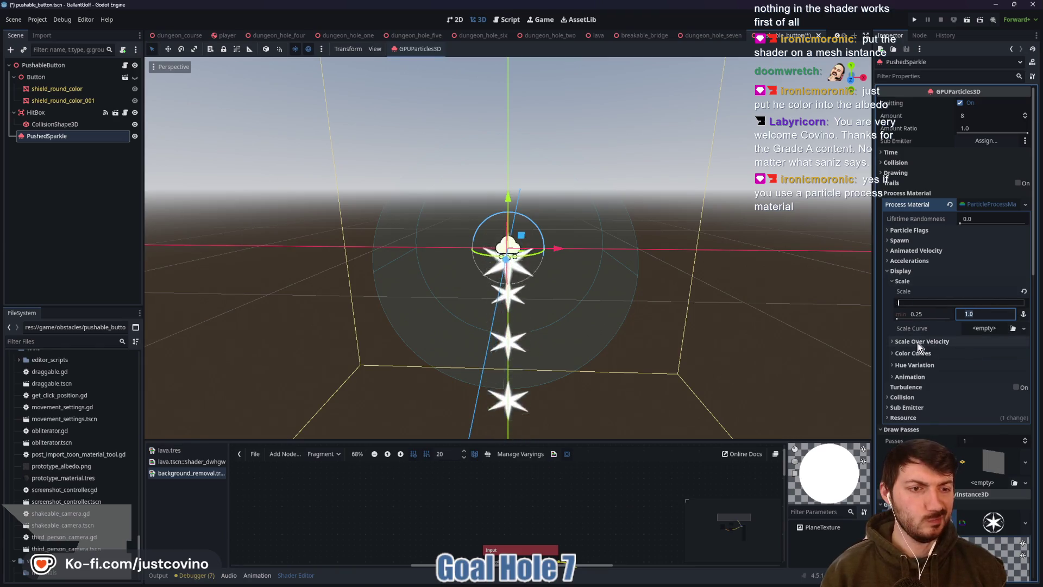
Create a new gradient for the Color Initial Ramp under Color Curves.
left_click(929, 354)
scroll(931, 359, "down", 5)
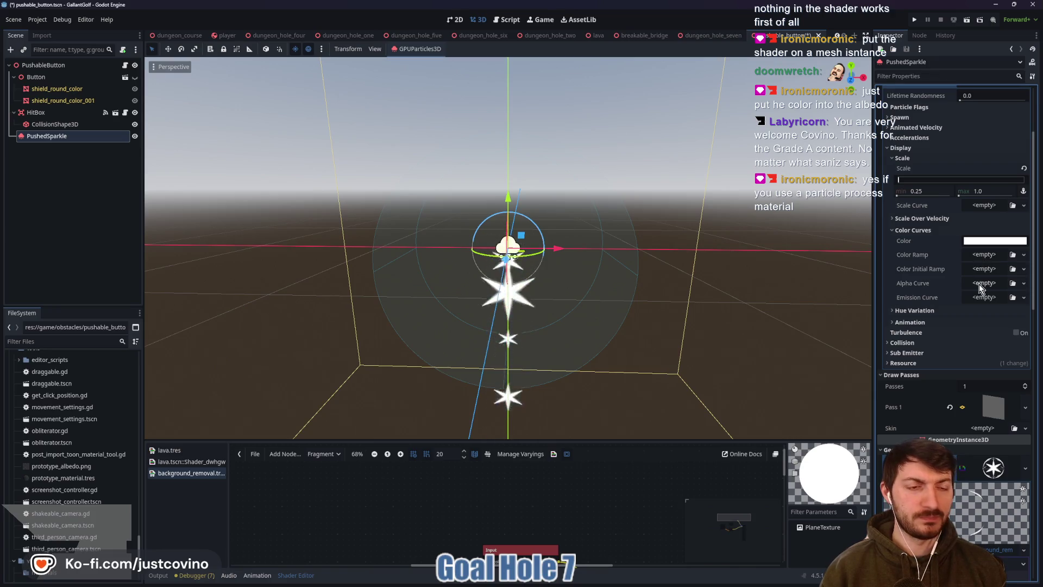
left_click(918, 312)
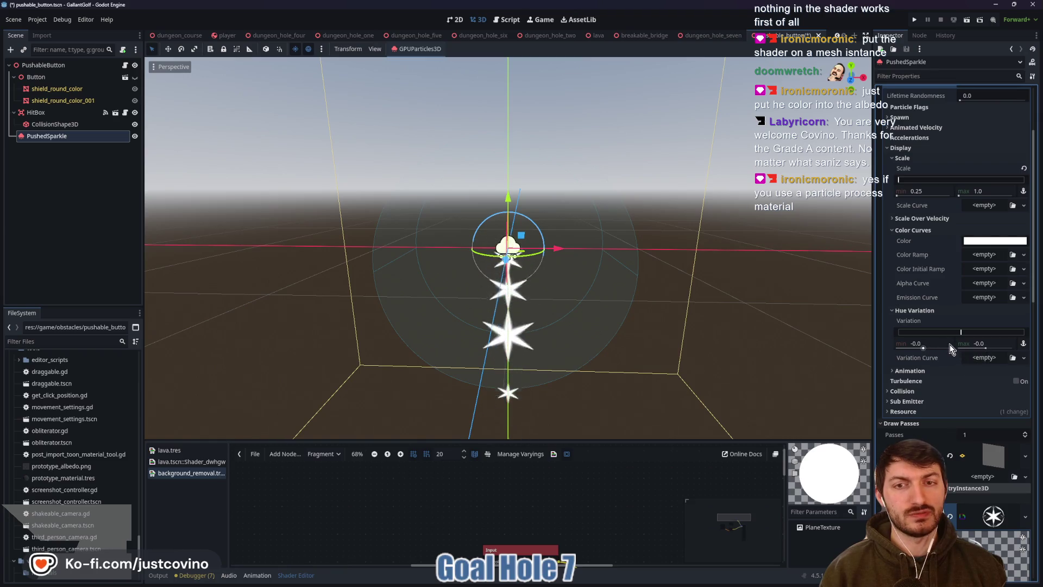
left_click(927, 312)
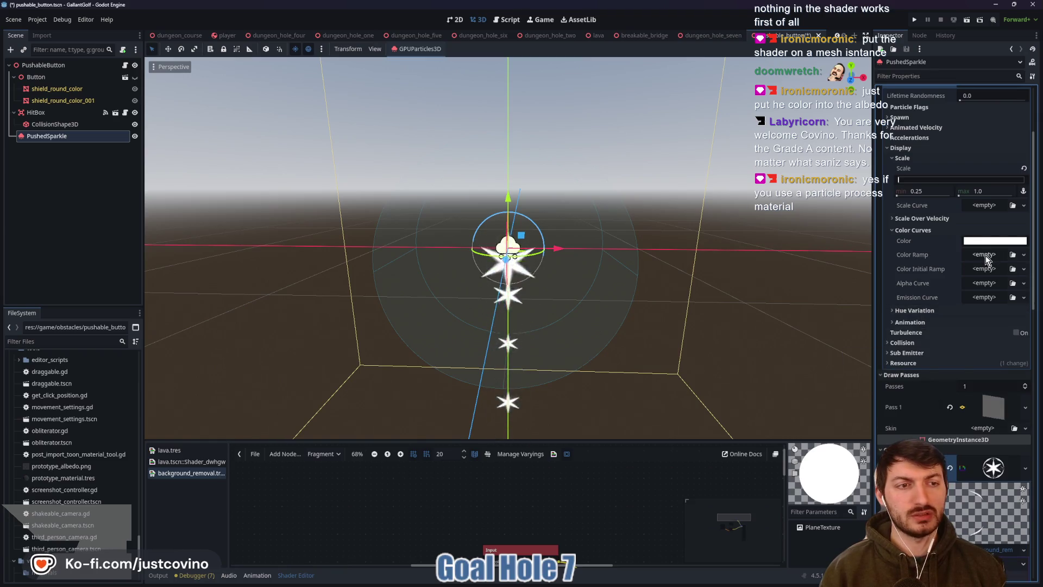
mouse_move(906, 268)
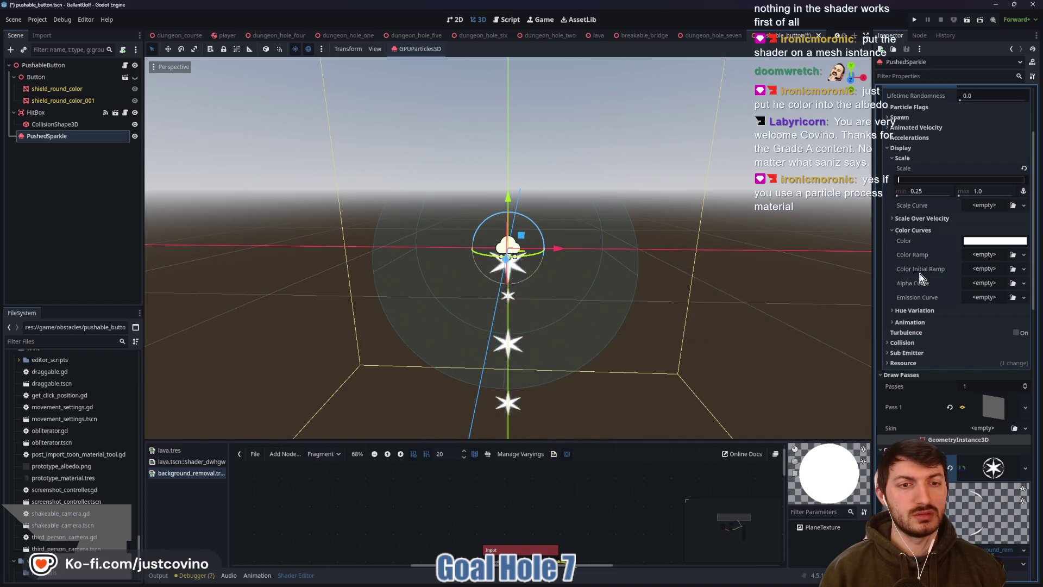
left_click(985, 268)
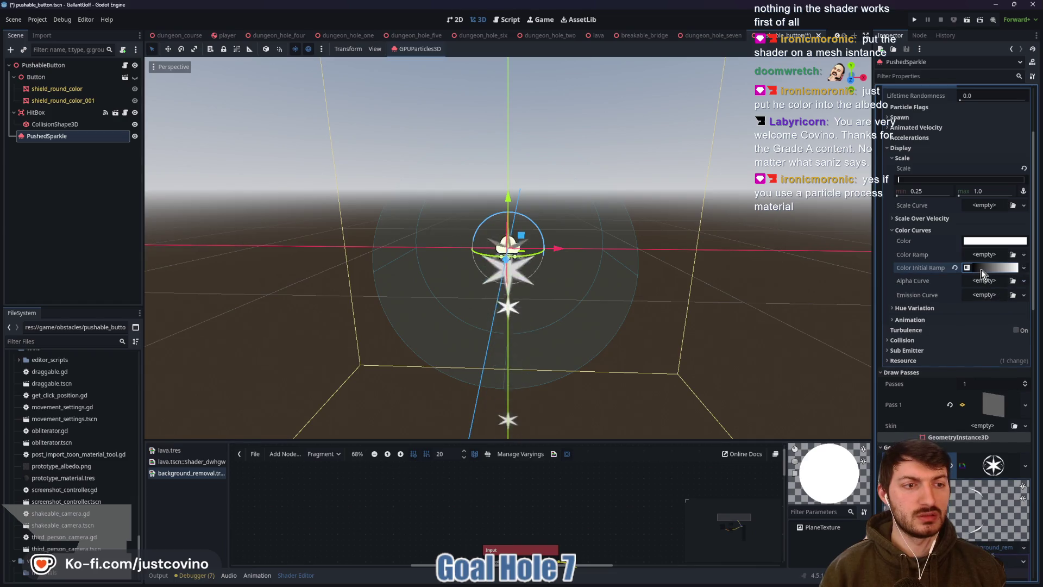
left_click(981, 282)
left_click(981, 280)
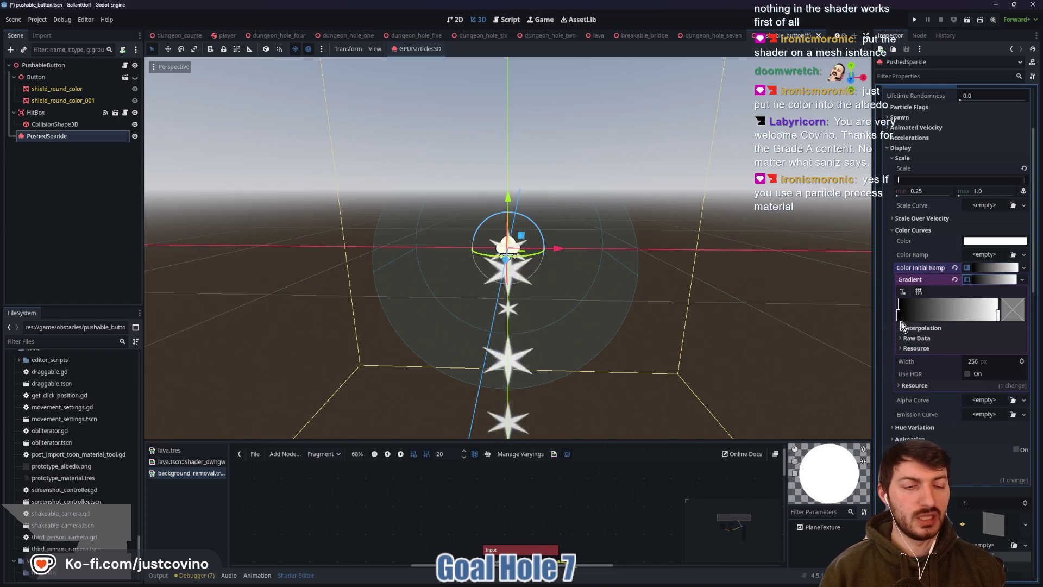
Change the gradient's left stop from black to pale yellow.
left_click(898, 316)
left_click(1012, 344)
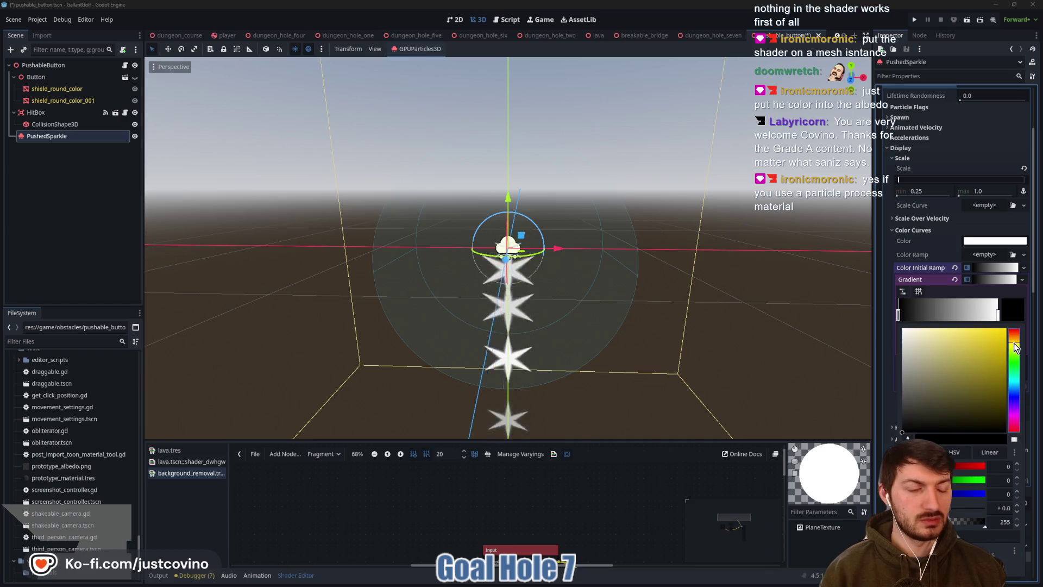
left_click(920, 331)
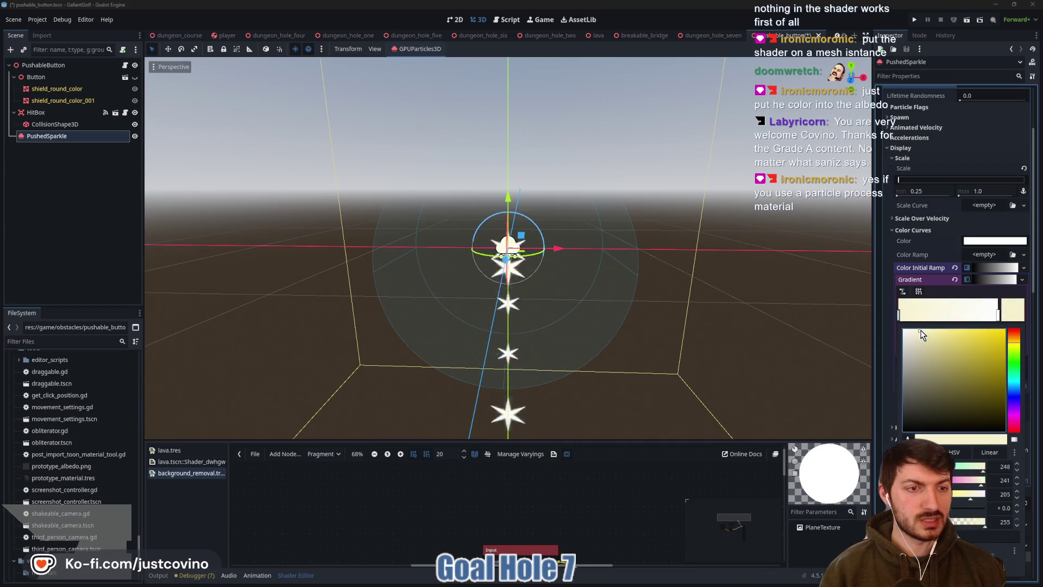
left_click_drag(920, 330, 999, 333)
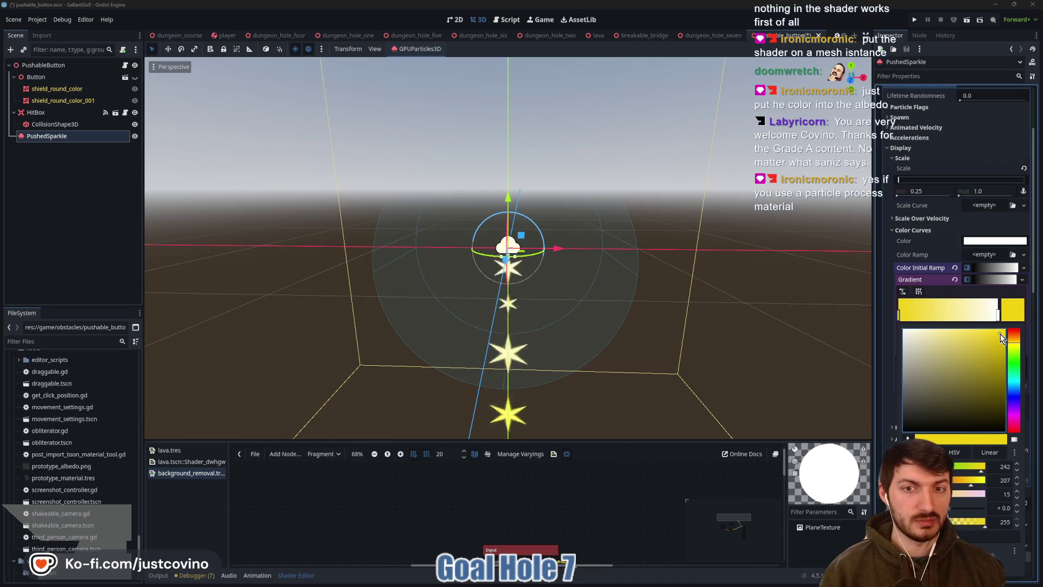
left_click(964, 330)
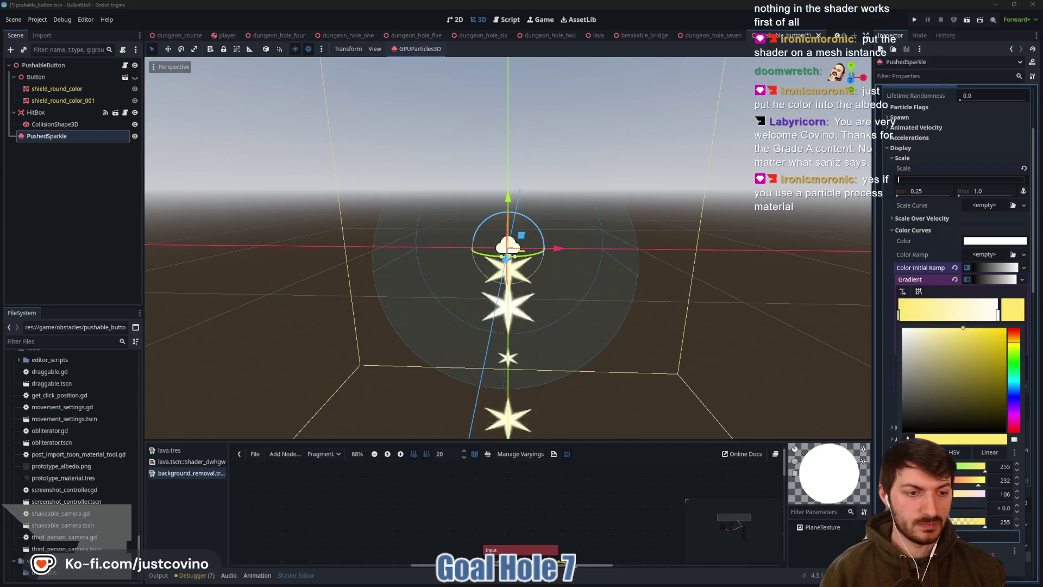
Set the gradient's right stop to a slightly paler yellow as well.
left_click(998, 312)
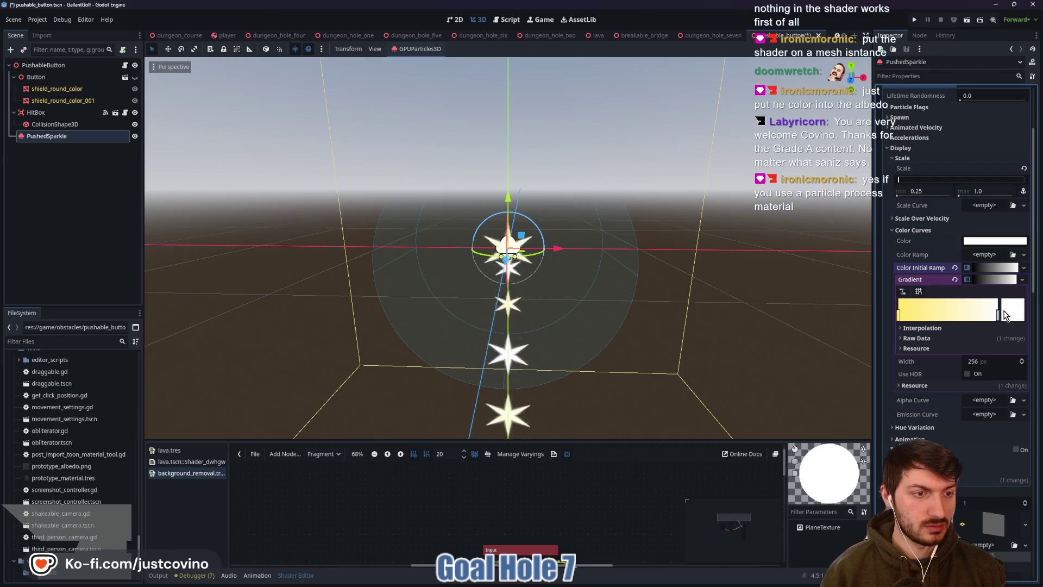
left_click(987, 536)
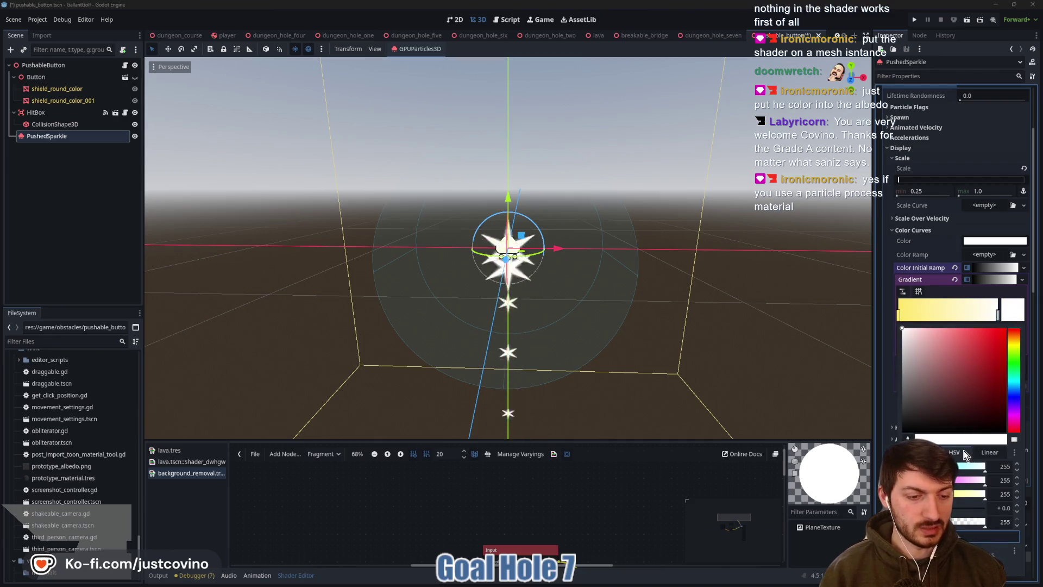
key("ctrl+v")
key("Return")
left_click_drag(962, 327, 929, 324)
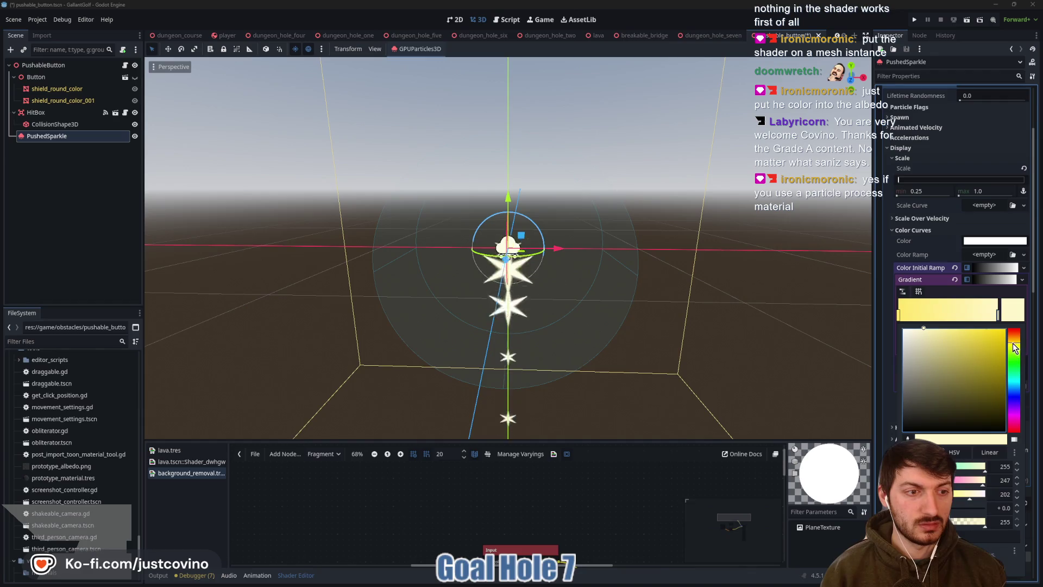
left_click(847, 378)
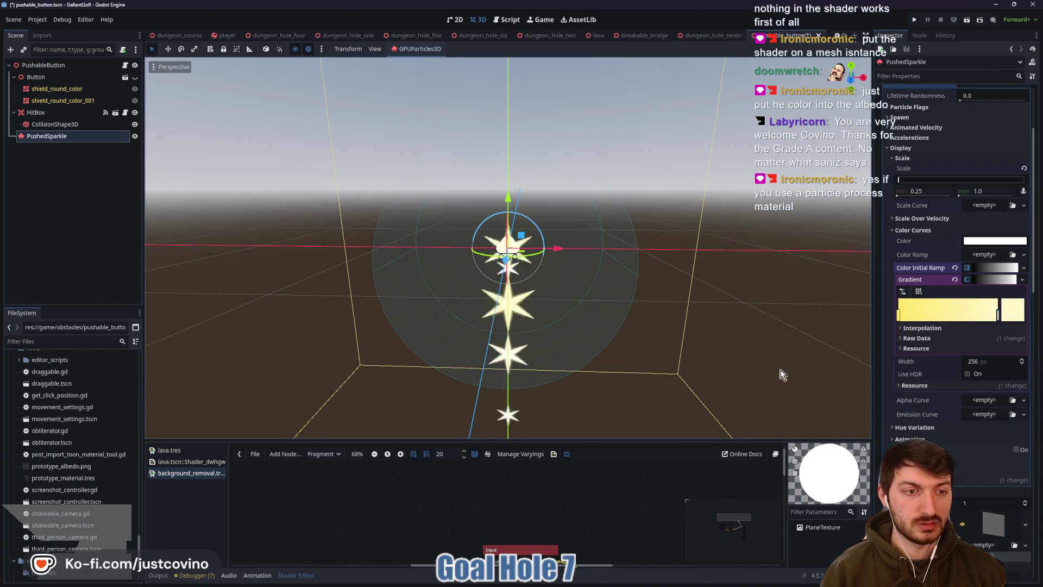
left_click(661, 315)
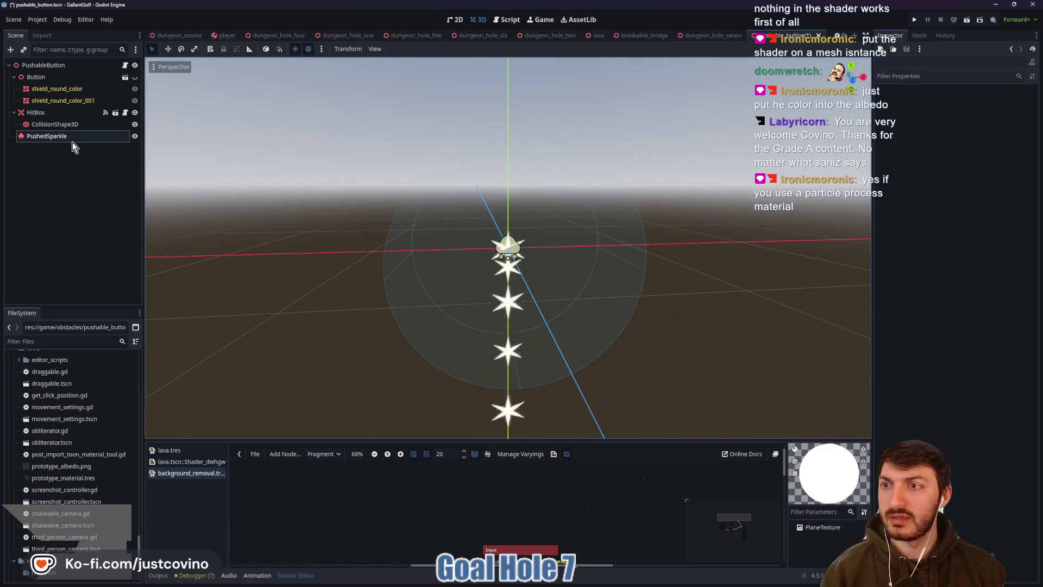
left_click(73, 139)
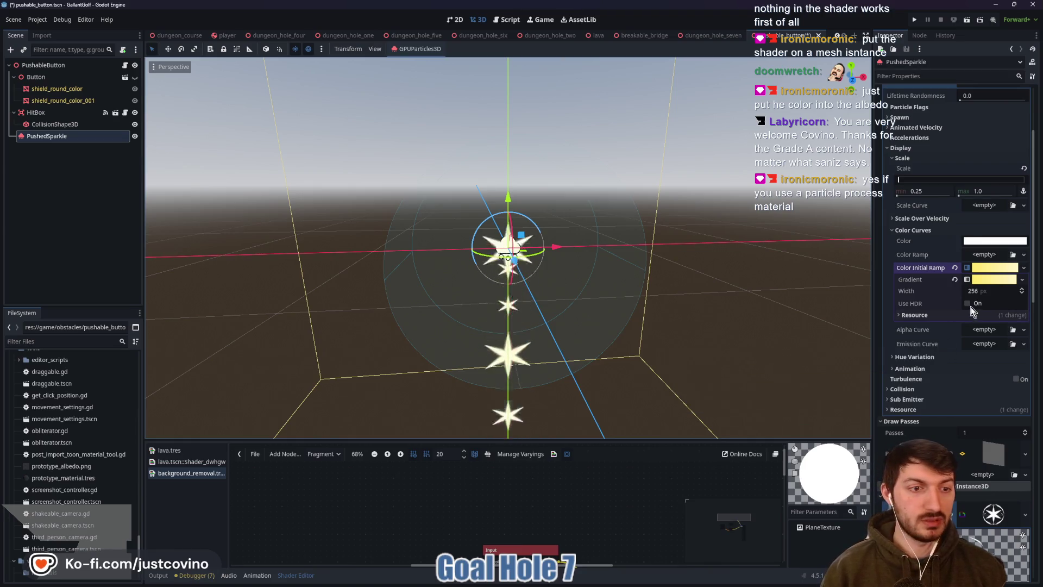
Assign a new CurveTexture with a new Curve to the Alpha Curve.
left_click(989, 265)
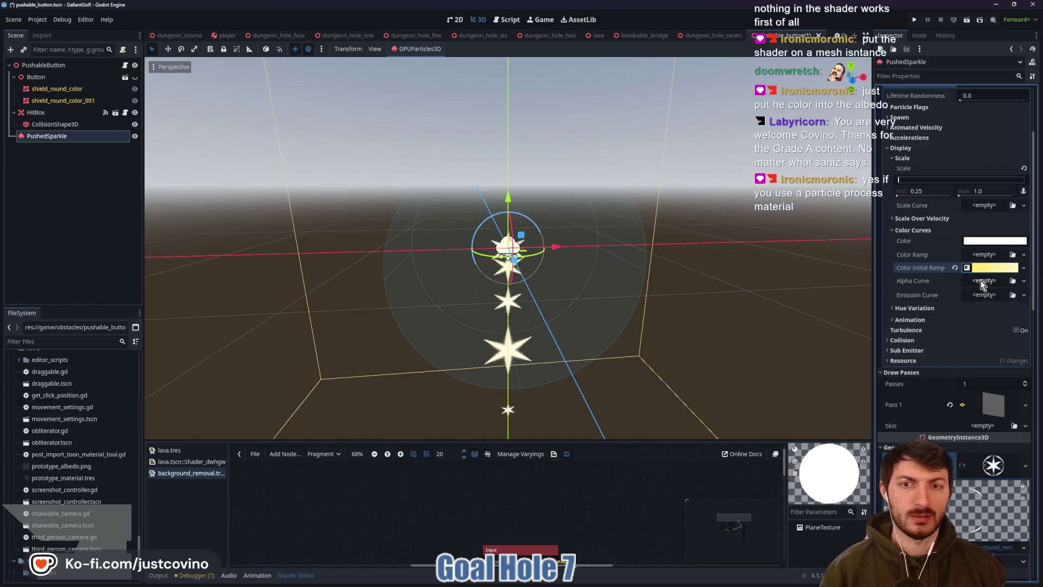
left_click(982, 282)
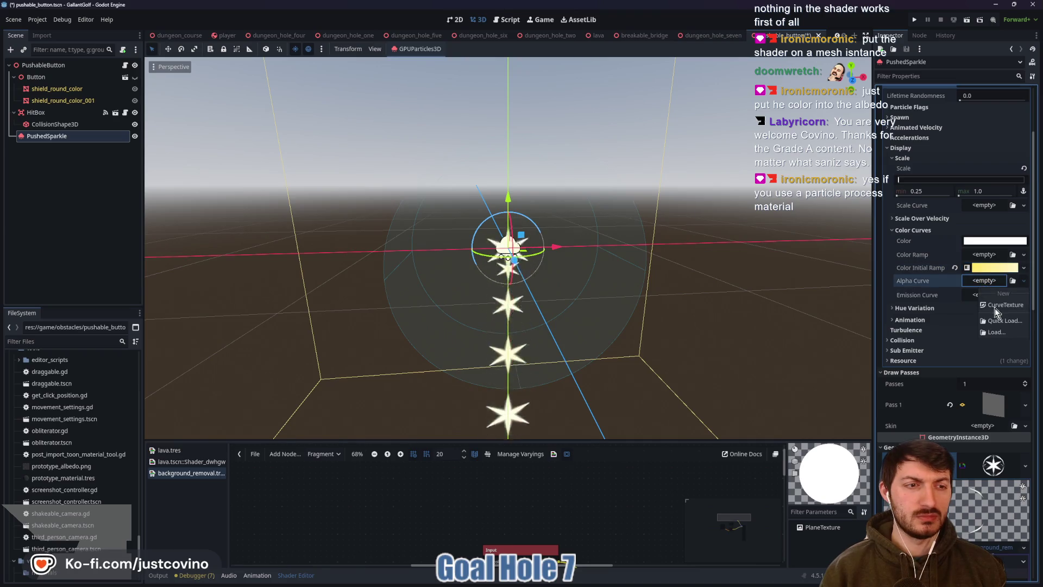
left_click(987, 293)
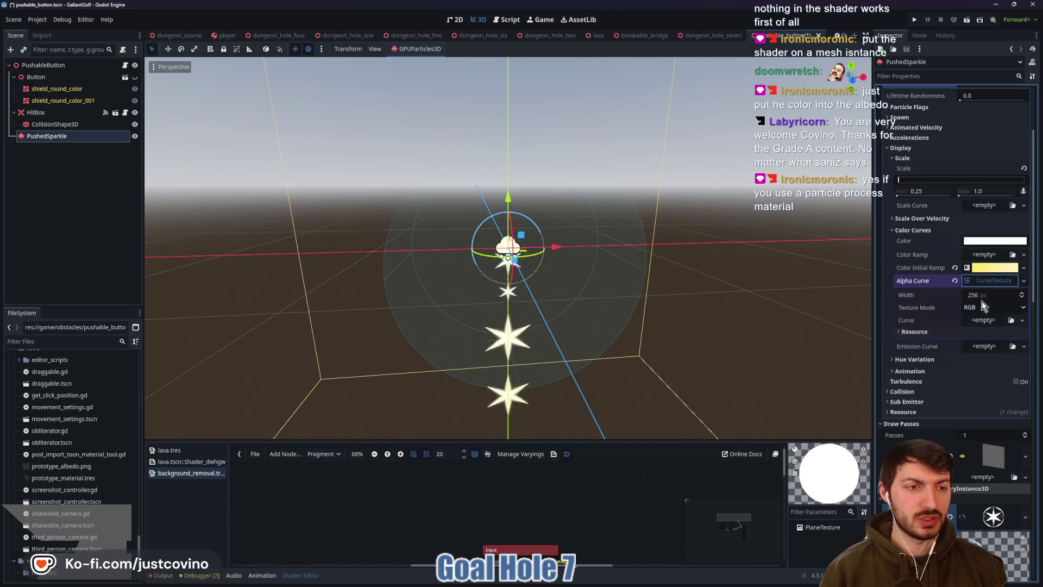
left_click(983, 320)
left_click(991, 337)
Draw the alpha curve dropping from full opacity to zero, then save the scene.
left_click_drag(924, 364, 880, 350)
left_click_drag(1008, 399, 1032, 424)
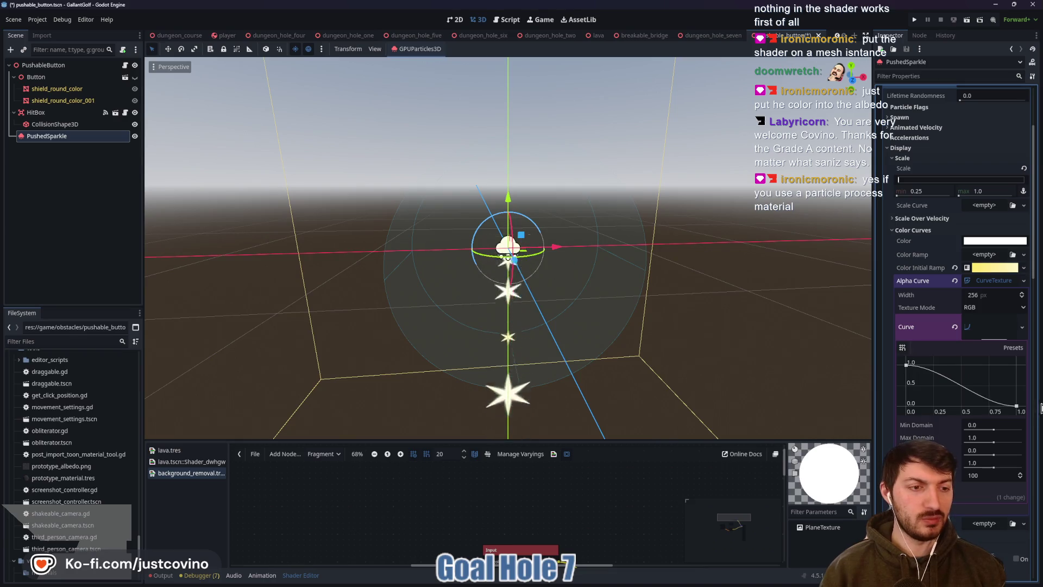
left_click_drag(1001, 406, 1002, 395)
left_click(989, 325)
scroll(670, 339, "down", 2)
scroll(685, 329, "up", 3)
key("ctrl+s")
Collapse the alpha curve texture settings and briefly expand the Collision section.
left_click(998, 281)
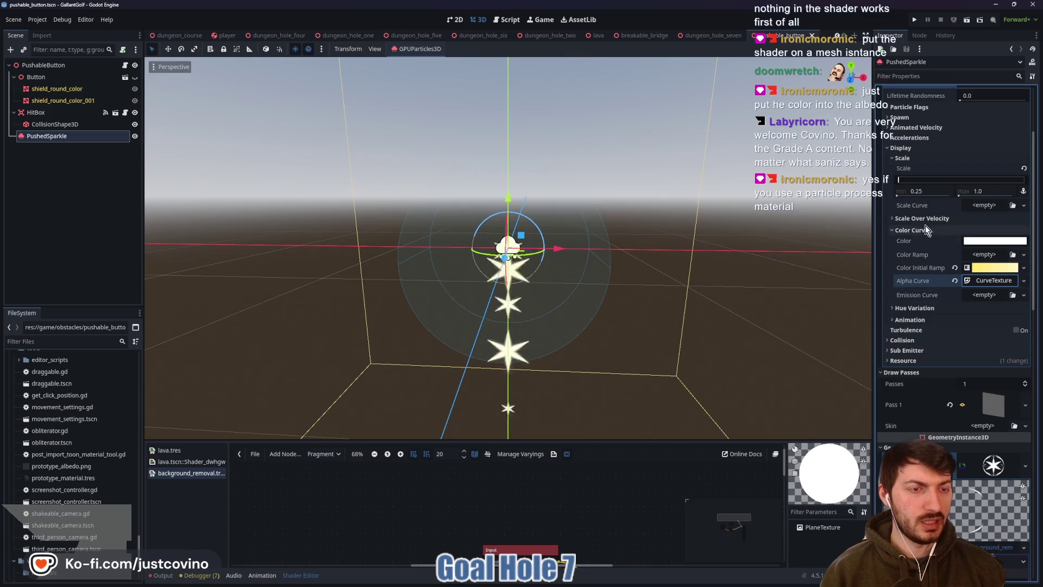
left_click(914, 342)
left_click(915, 345)
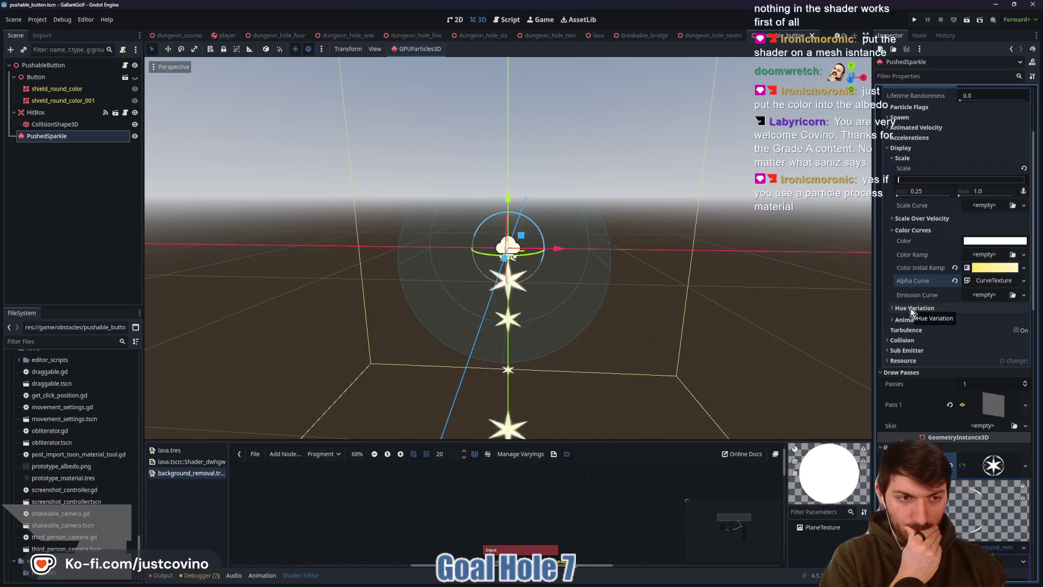
scroll(930, 259, "up", 3)
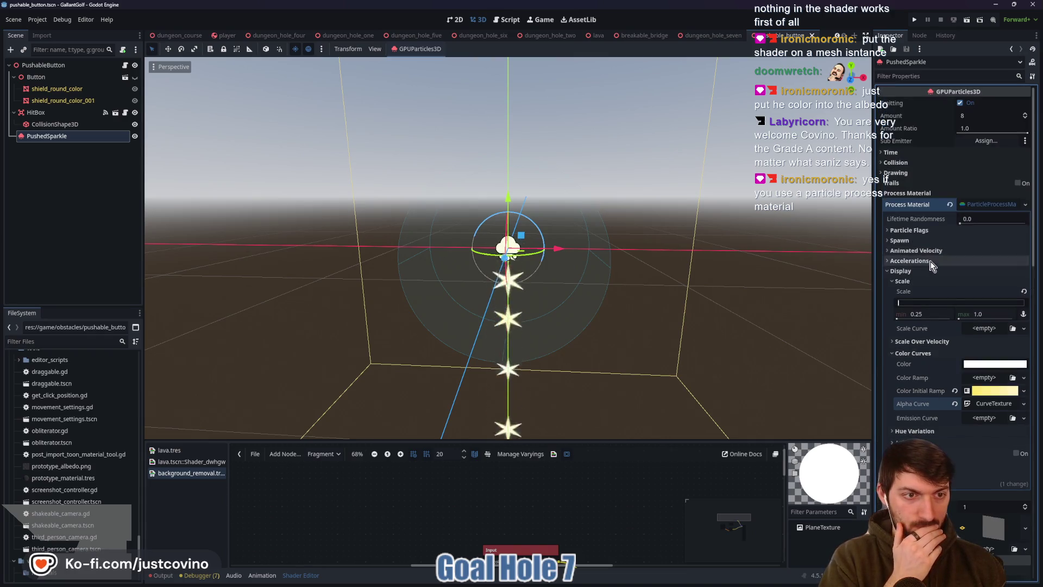
Set the process material's Gravity Y to 0 so the sparkles float.
left_click(915, 270)
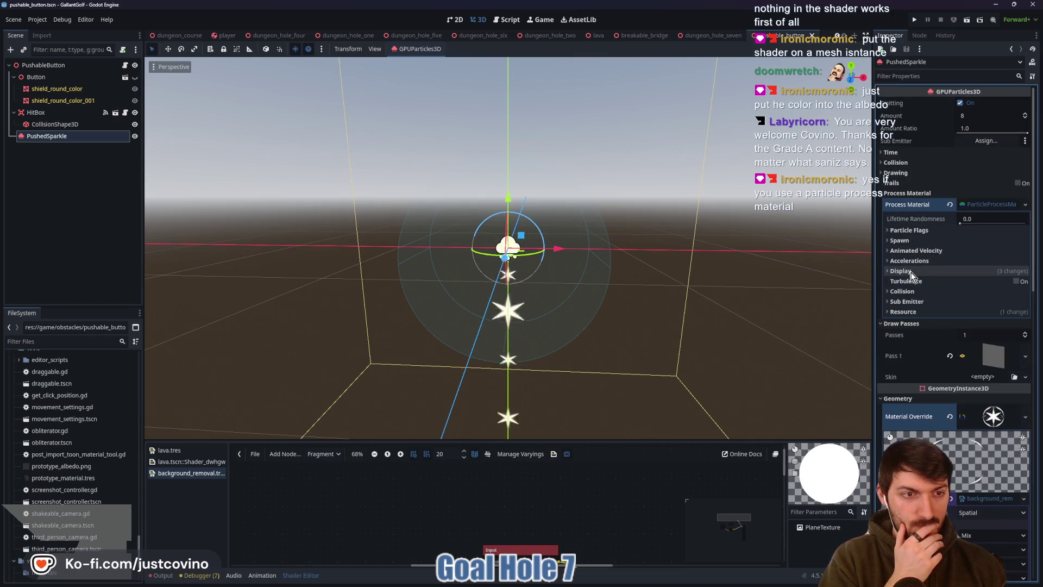
left_click(908, 243)
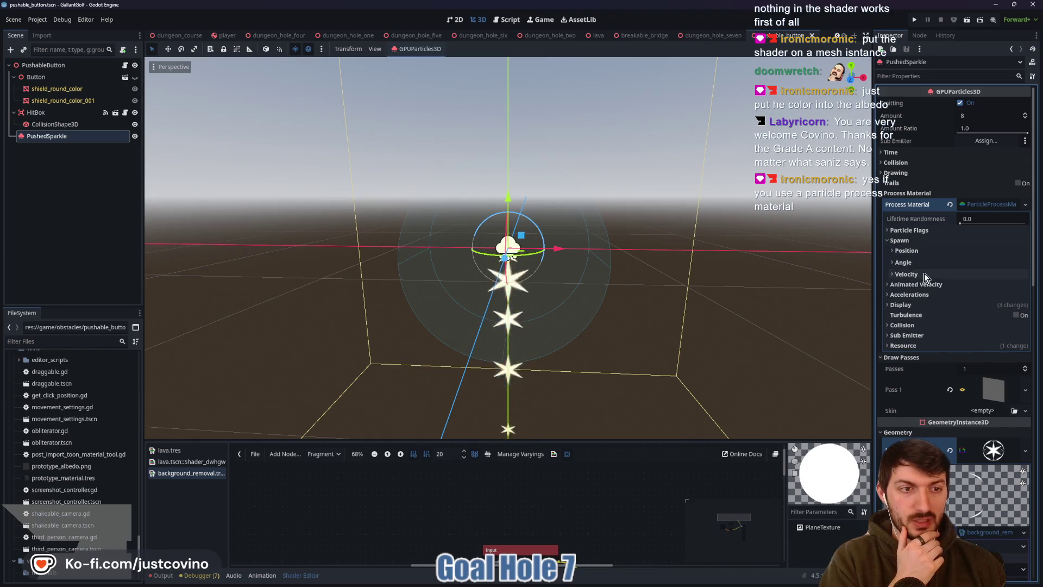
left_click(896, 241)
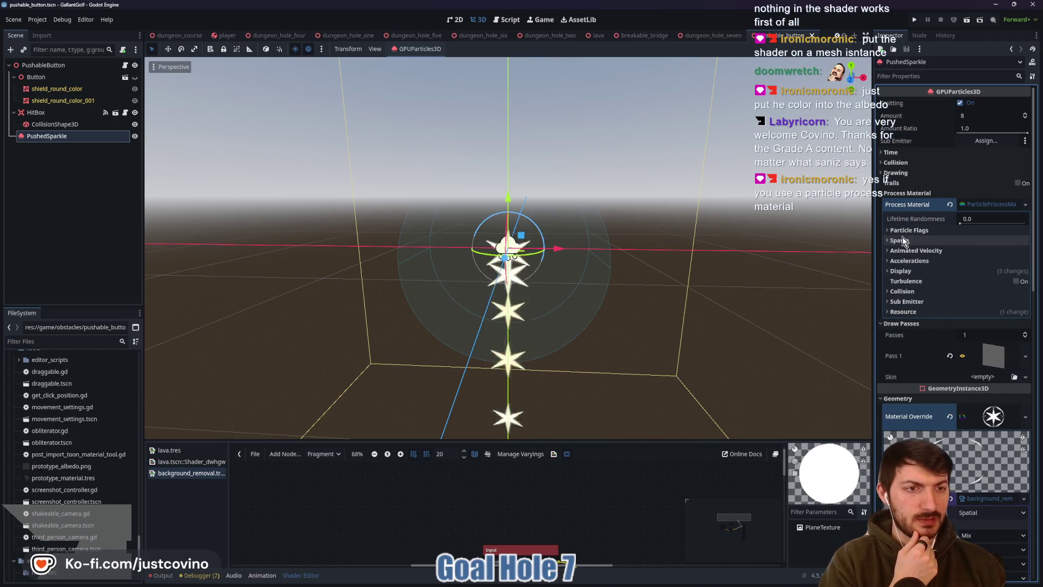
left_click(901, 230)
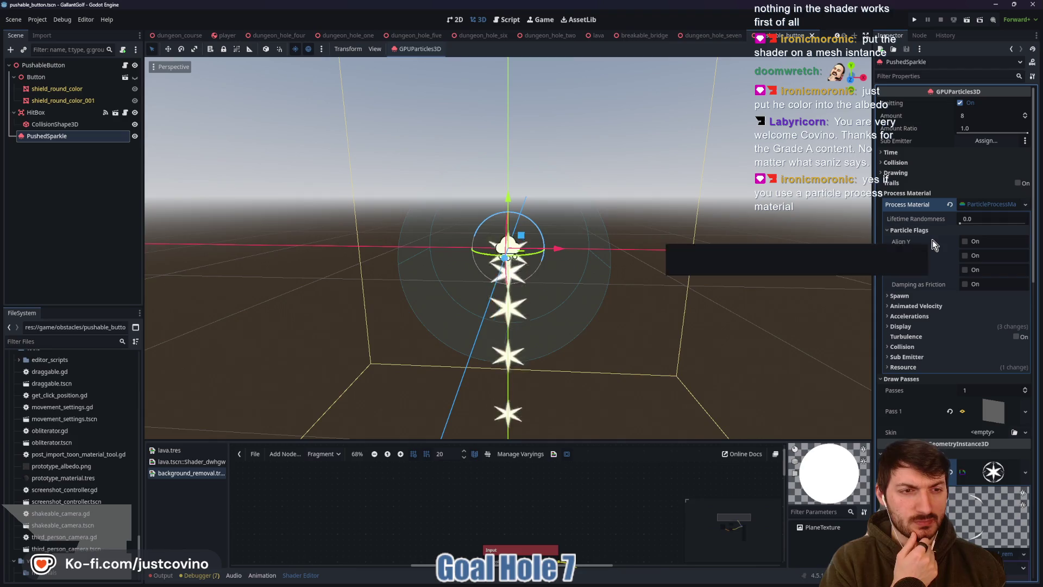
left_click(908, 231)
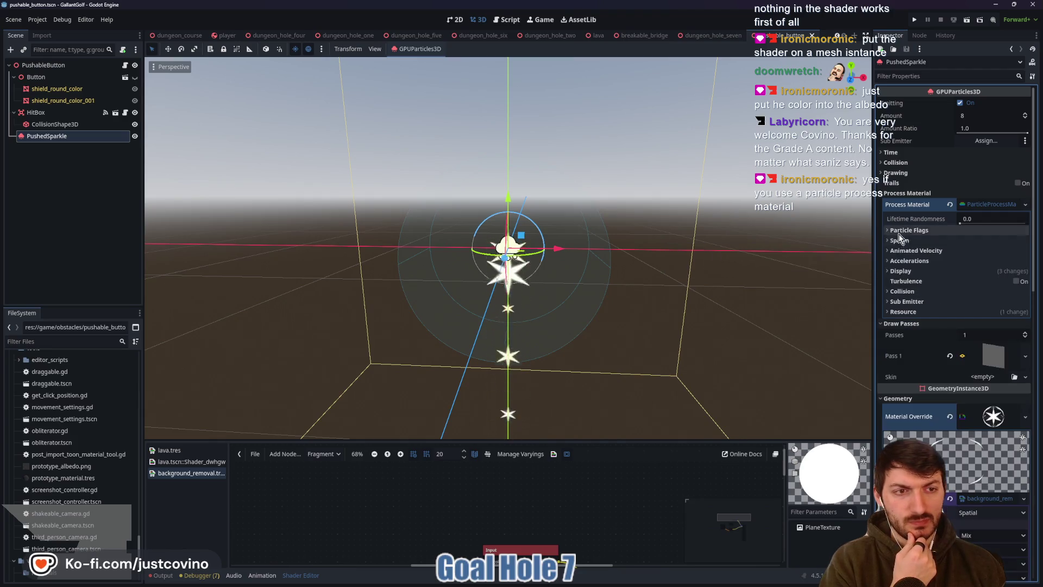
left_click(908, 262)
left_click(918, 271)
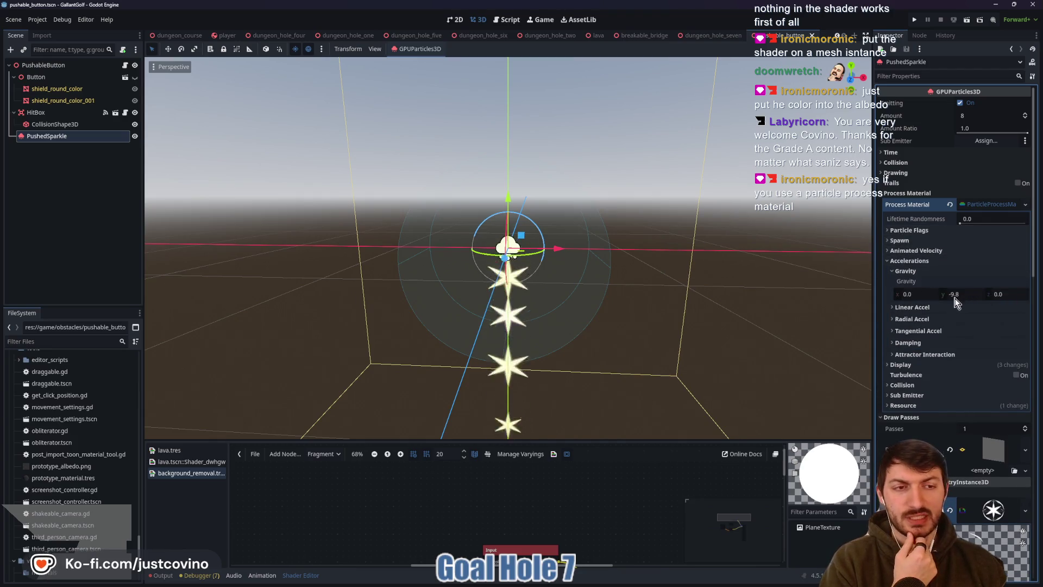
left_click(972, 294)
type("0")
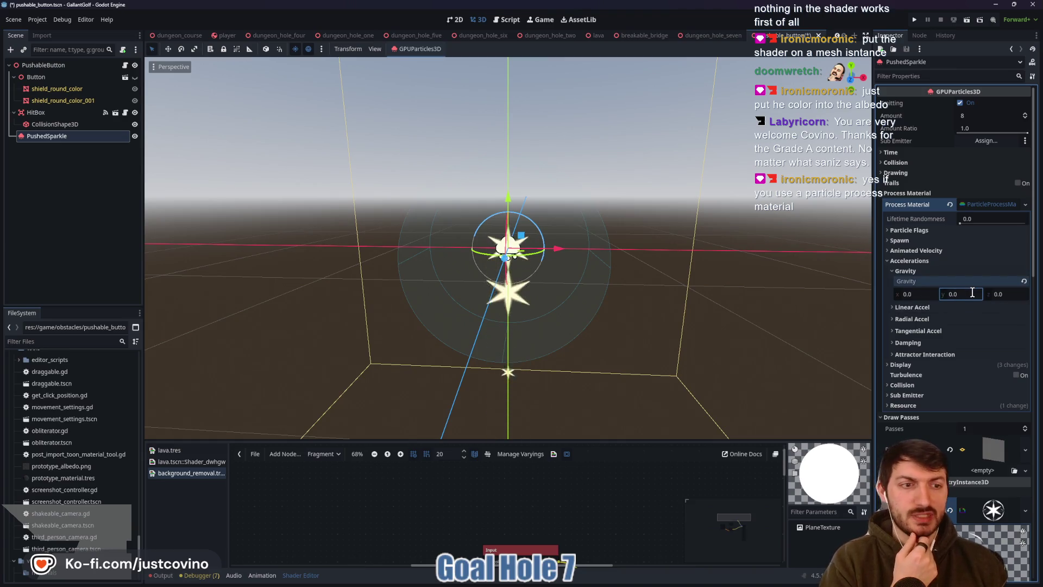
Give the sparkles a Linear Accel of min 1.0 and max 1.1.
left_click(911, 306)
left_click(921, 340)
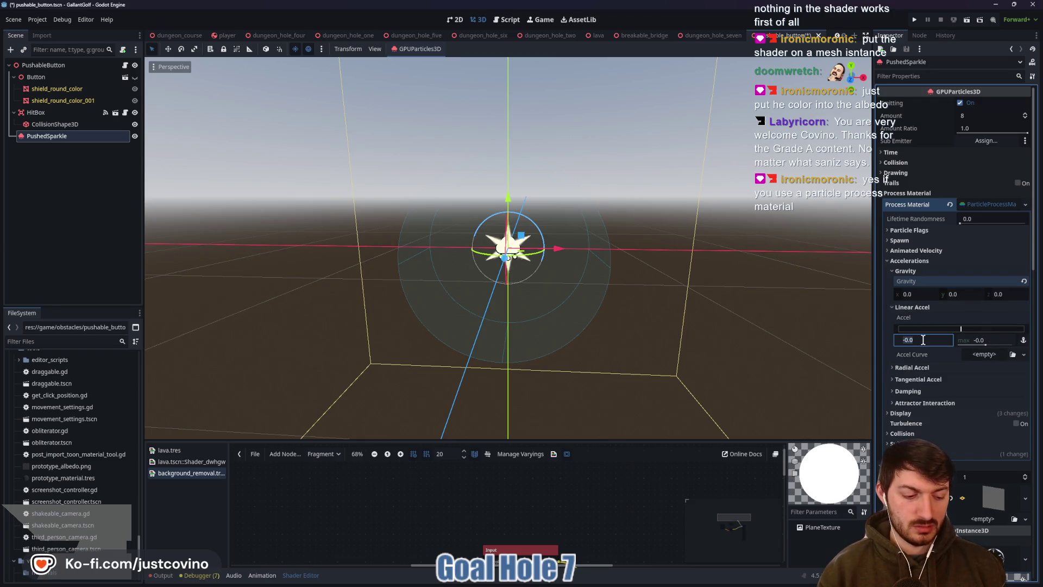
type("1")
key("Tab")
type("1.1")
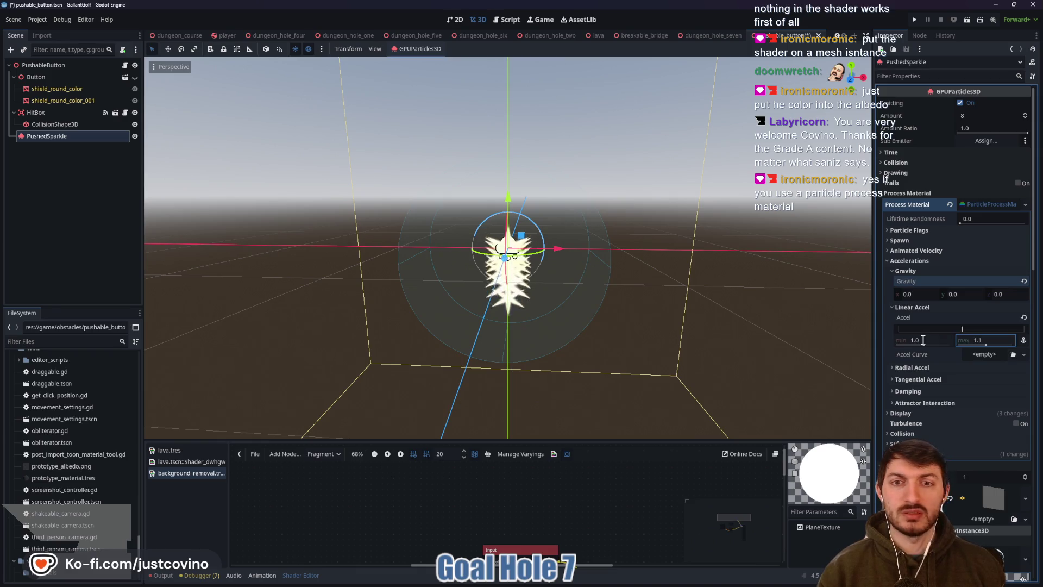
mouse_move(703, 322)
left_mouse_down()
mouse_move(666, 320)
mouse_move(714, 322)
left_mouse_up()
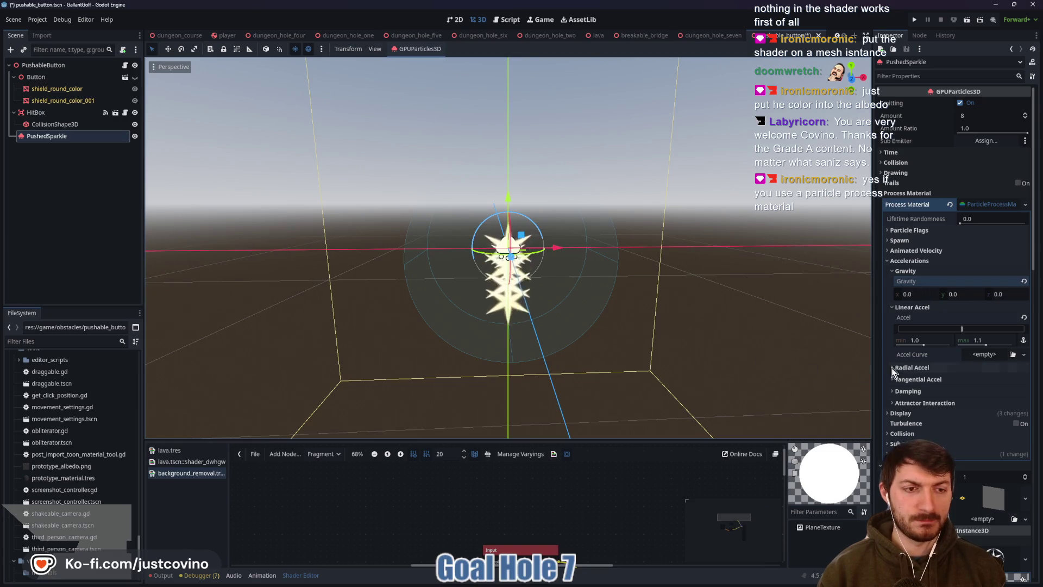
mouse_move(795, 342)
left_mouse_down()
mouse_move(657, 327)
mouse_move(725, 341)
left_mouse_up()
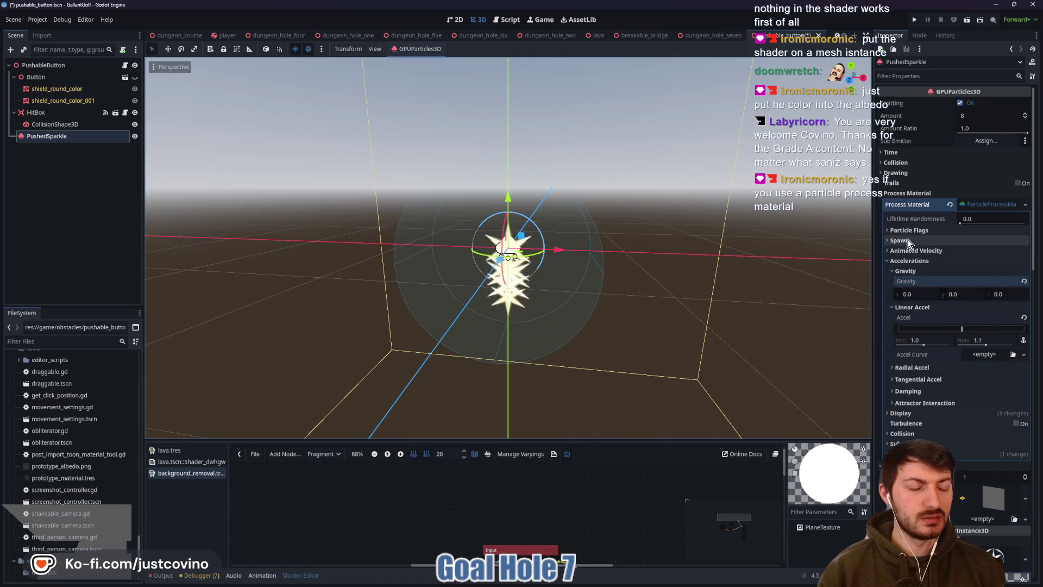
Reveal the spawn angle range and select the particle Amount field.
left_click(945, 240)
left_click(909, 263)
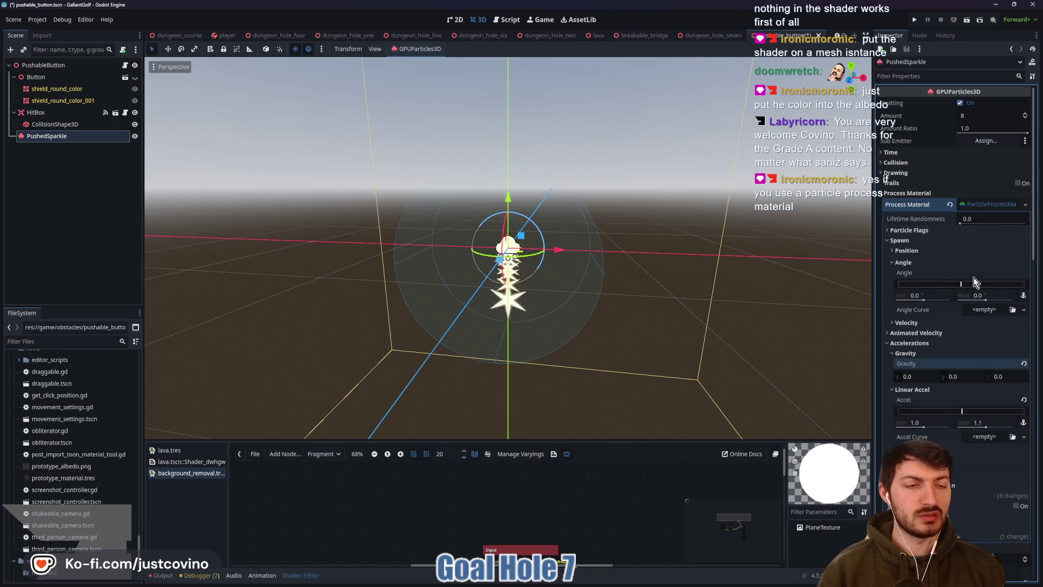
left_click(969, 116)
Set the particle Amount to 12 and Lifetime to 2.0 seconds.
type("12")
left_click(918, 152)
left_click(988, 163)
type("2")
key("Return")
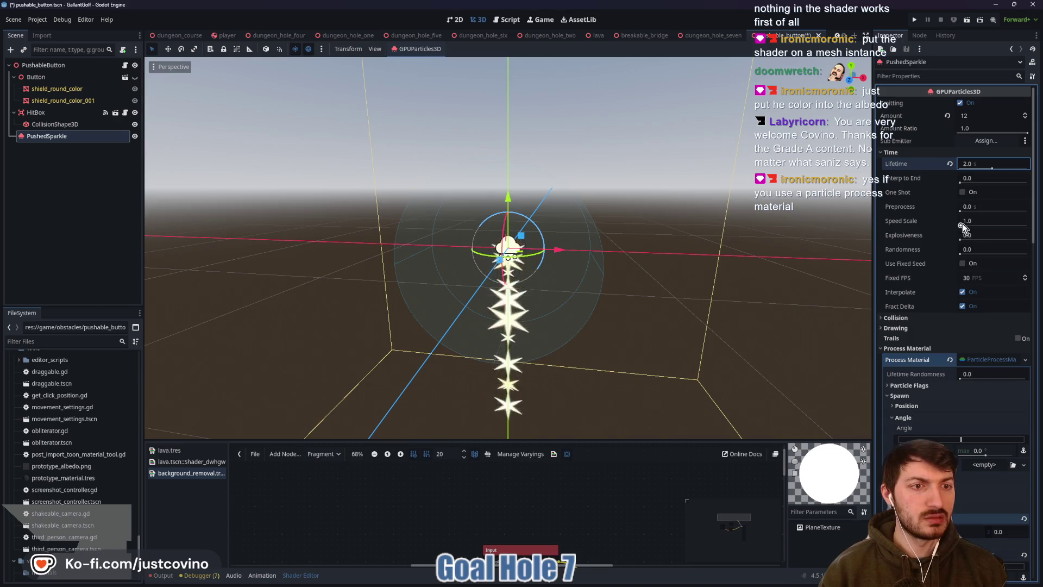
Set Explosiveness to 0.1 and a Fixed FPS of 60.
left_click(962, 238)
type("0.1")
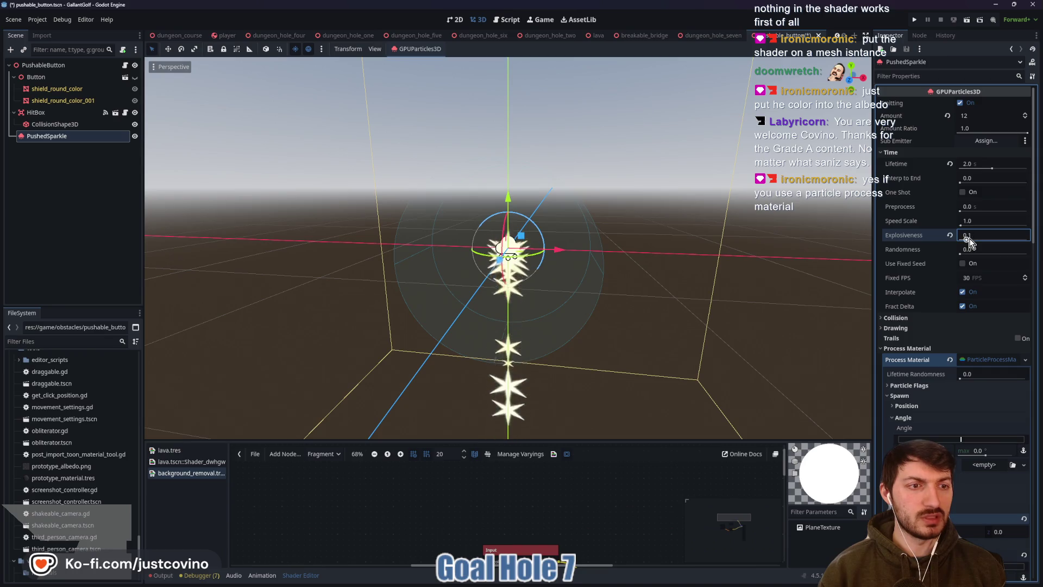
left_click(987, 278)
type("60")
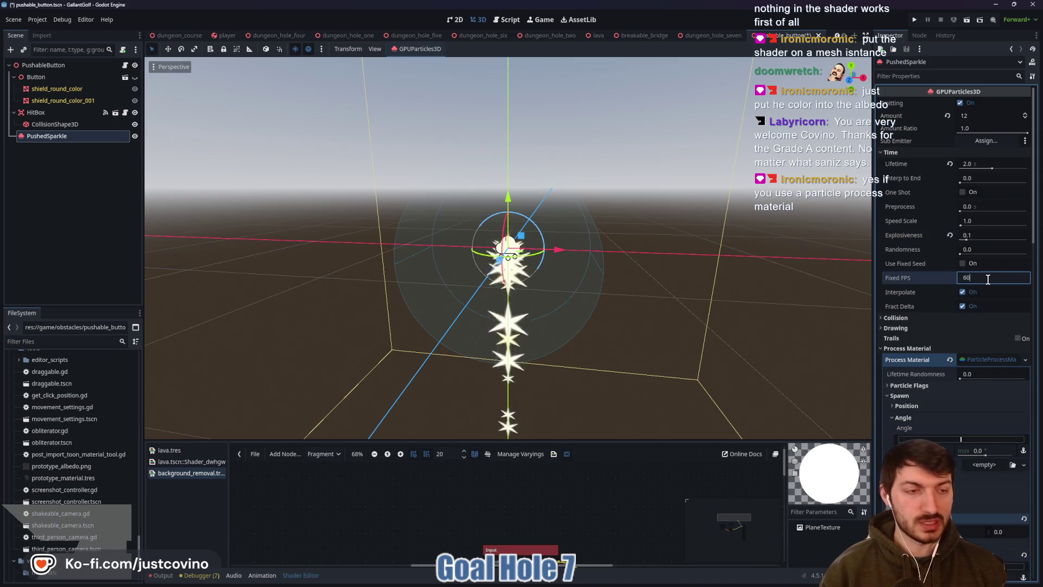
key("Return")
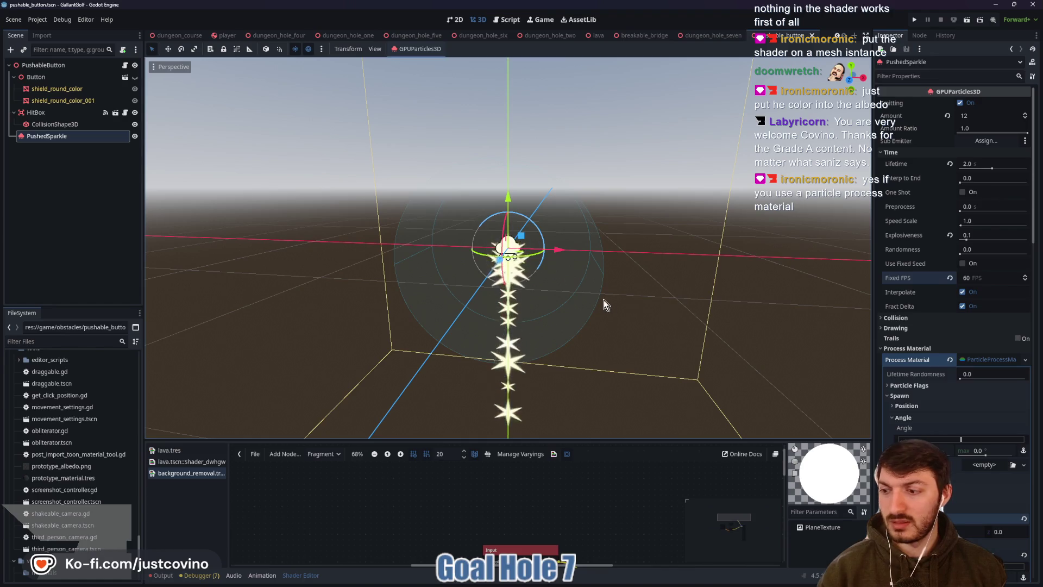
scroll(670, 316, "up", 3)
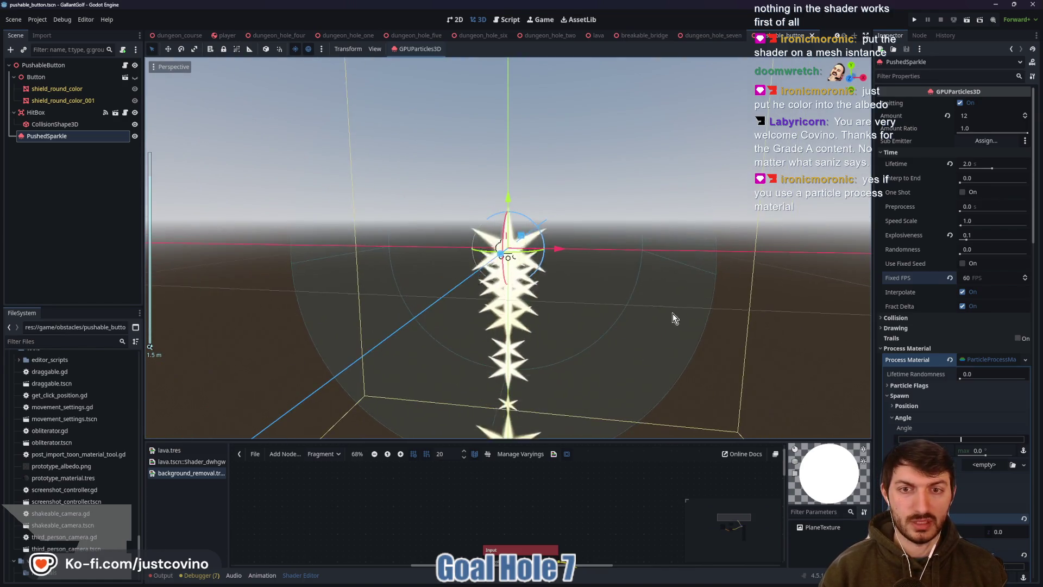
scroll(947, 400, "down", 3)
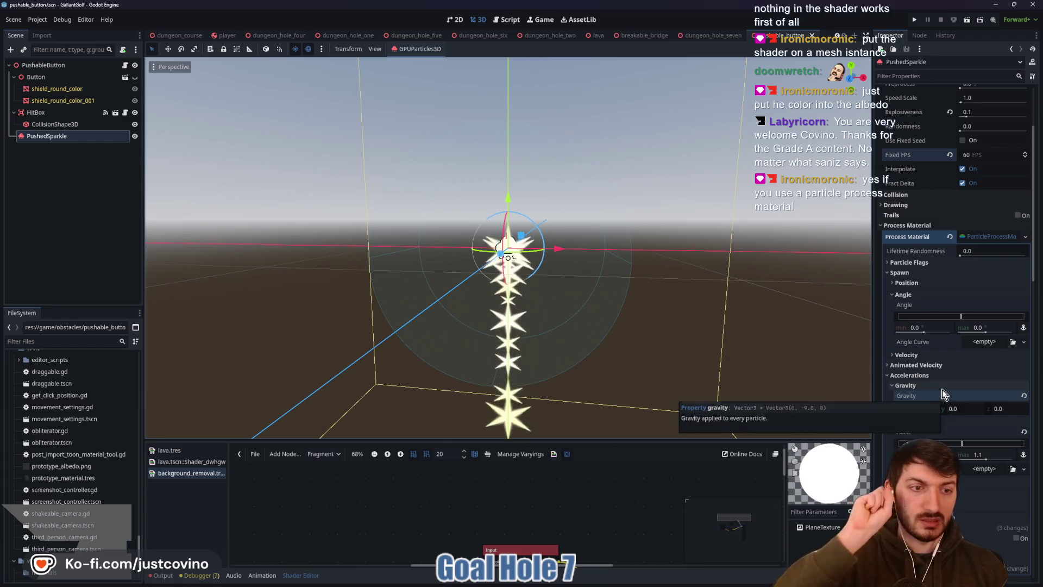
Raise the Linear Accel maximum from 1.1 to 2.0, keeping the 1.0 minimum.
left_click(895, 295)
scroll(921, 350, "down", 3)
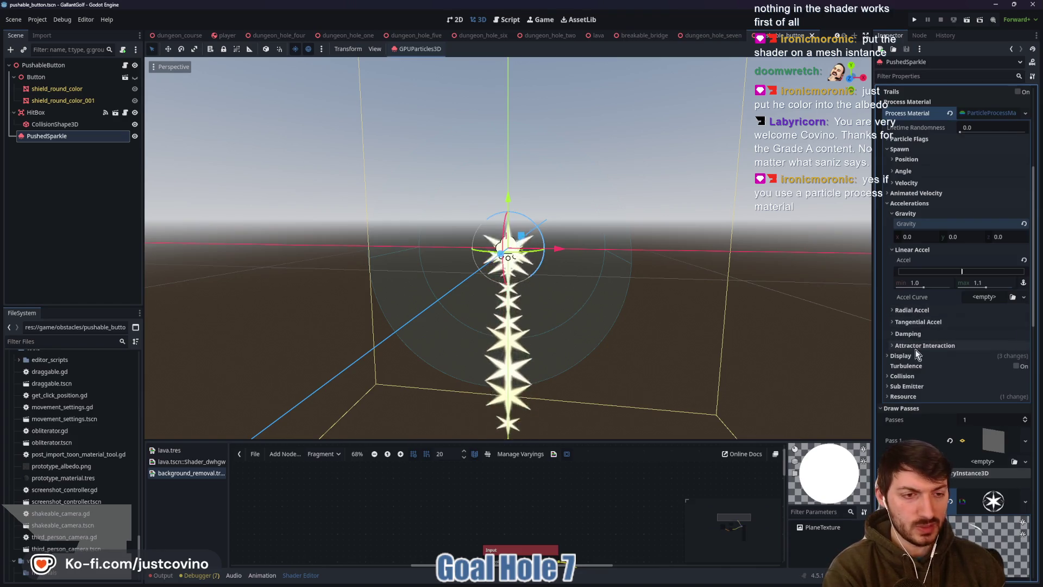
left_click(924, 310)
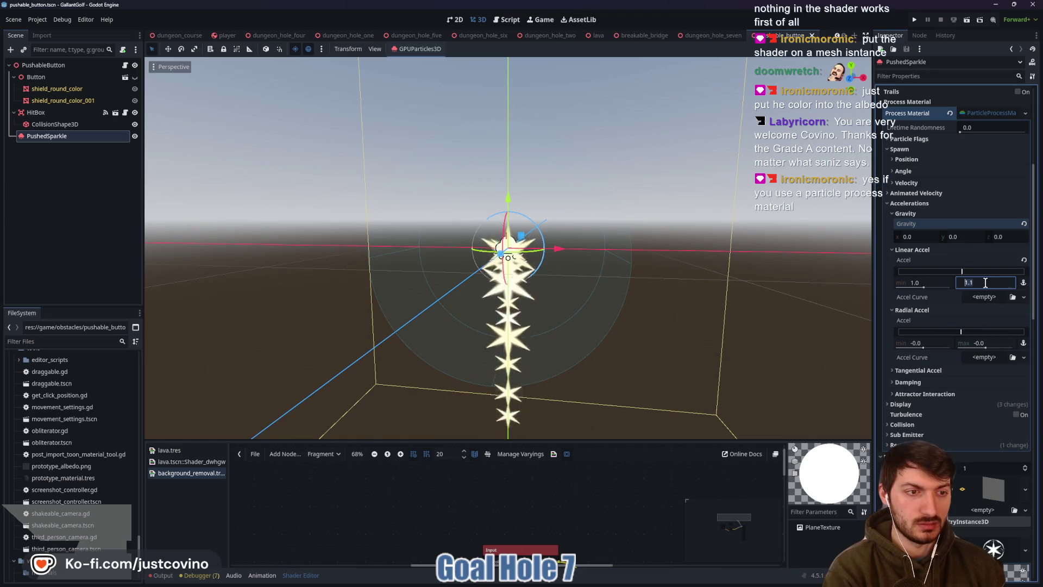
type("2")
key("Return")
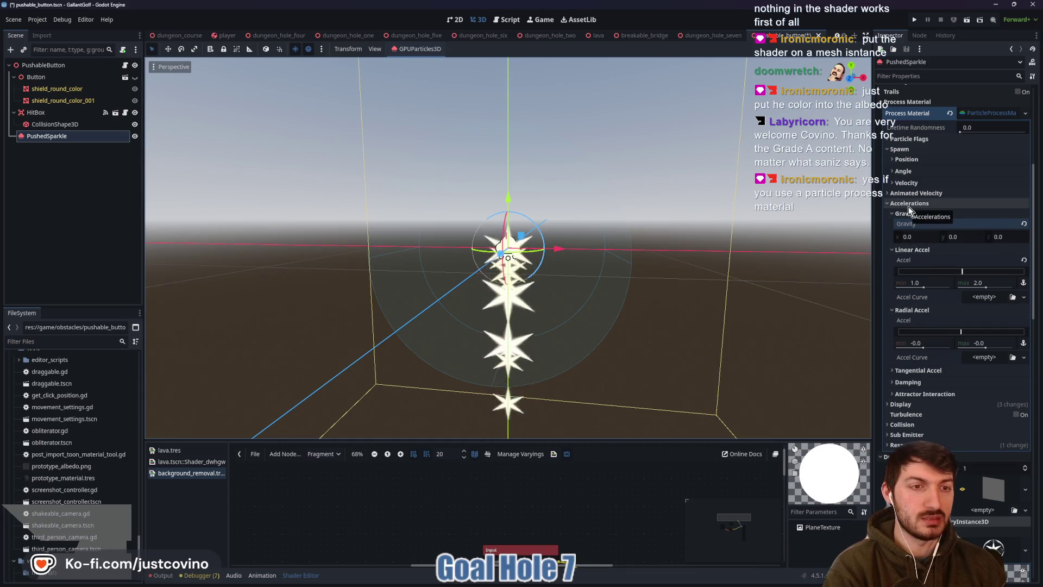
left_click(904, 159)
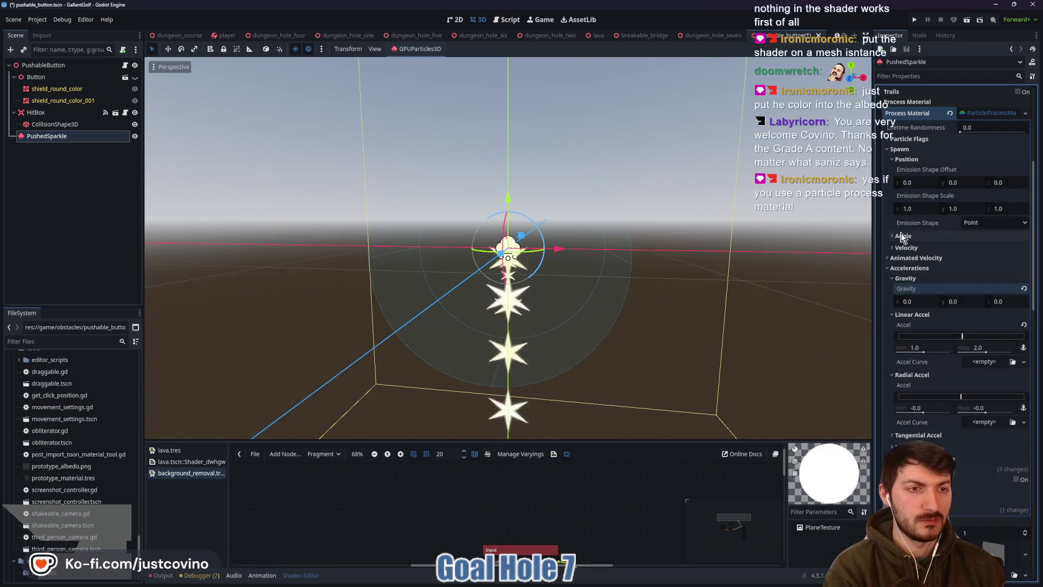
Widen the emission spread to 107.4 and set Initial Velocity to 1.0–1.1.
left_click(907, 247)
left_click(913, 311)
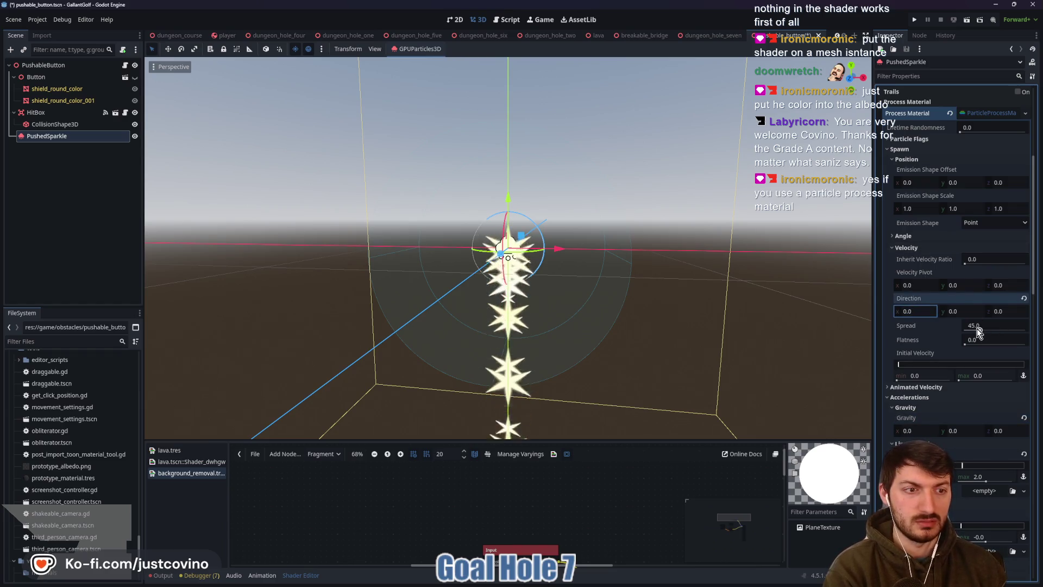
left_click_drag(980, 328, 1001, 332)
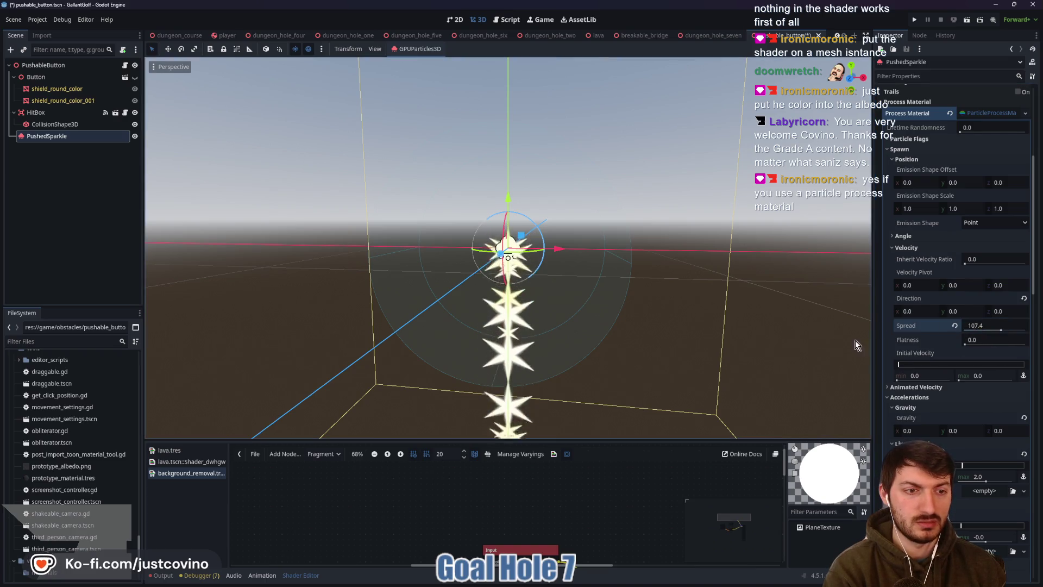
left_click(922, 374)
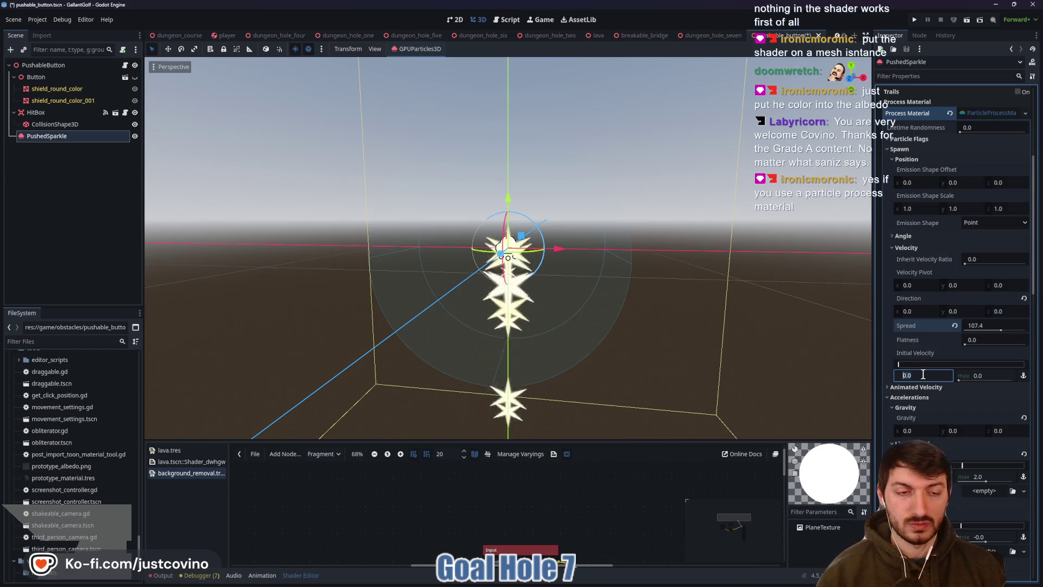
type("1")
key("Tab")
type("1.1")
key("Return")
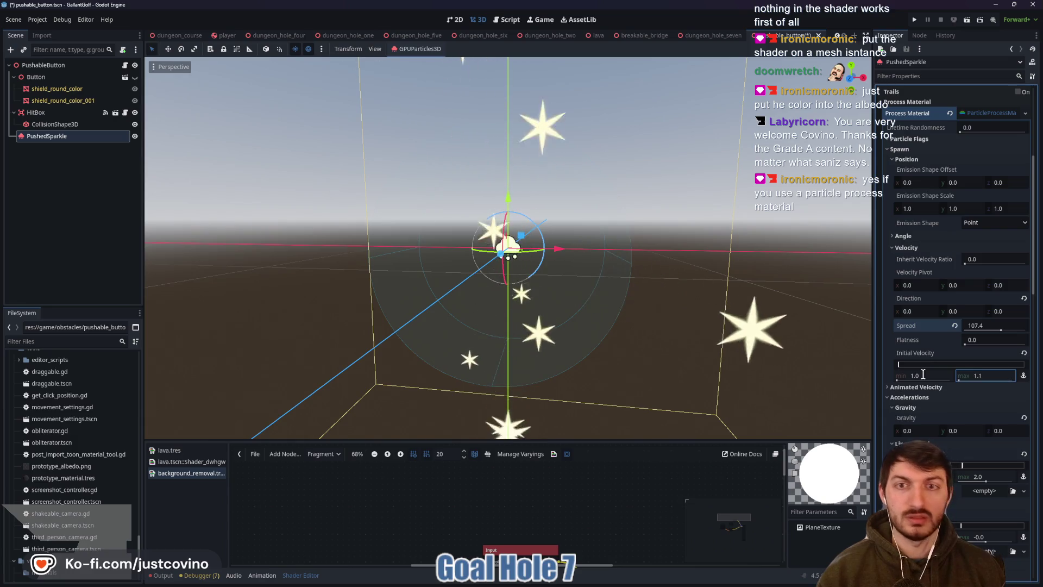
Revert Linear Accel to zero and collapse the acceleration sections.
scroll(638, 277, "down", 2)
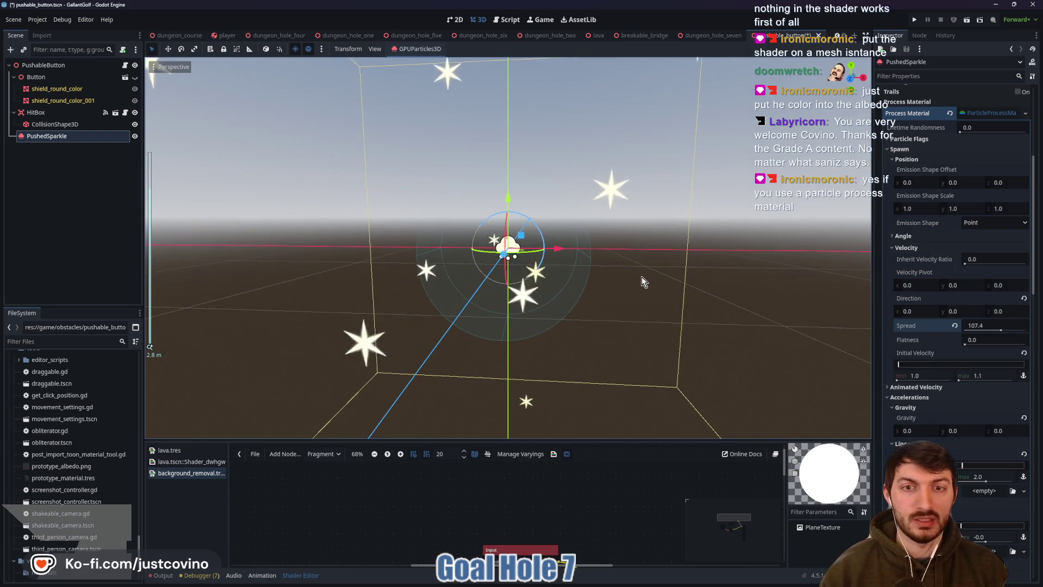
scroll(952, 364, "down", 5)
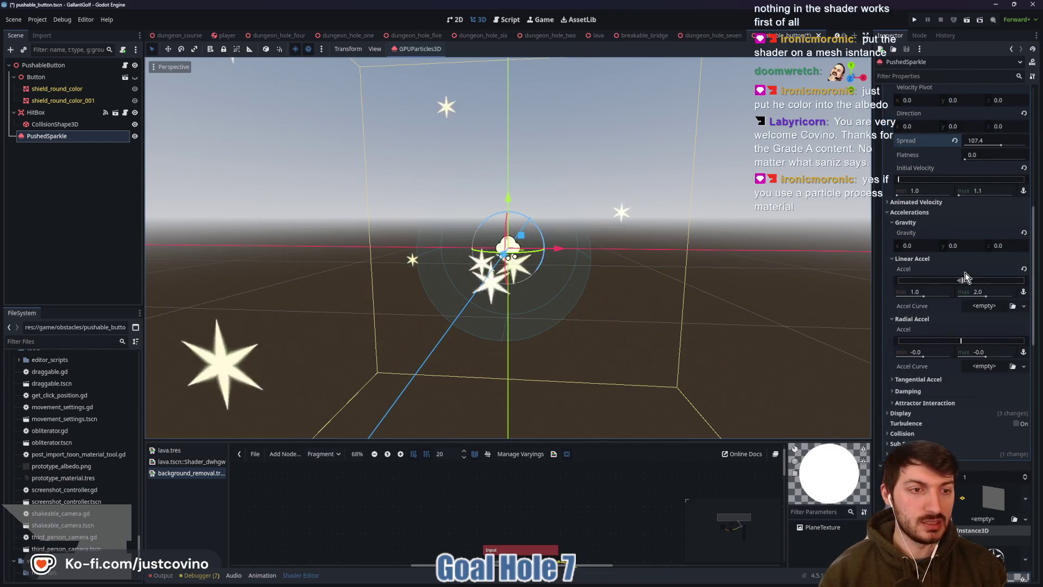
left_click(1024, 269)
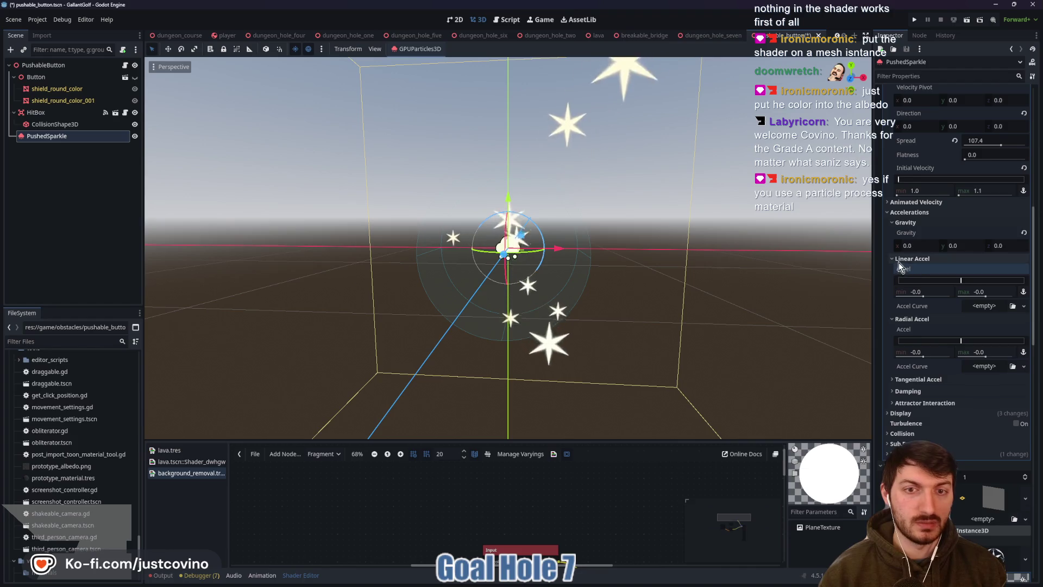
left_click(908, 259)
left_click(908, 270)
Change the emission Spread to 180, then settle on 90.
scroll(693, 298, "up", 2)
scroll(931, 263, "up", 4)
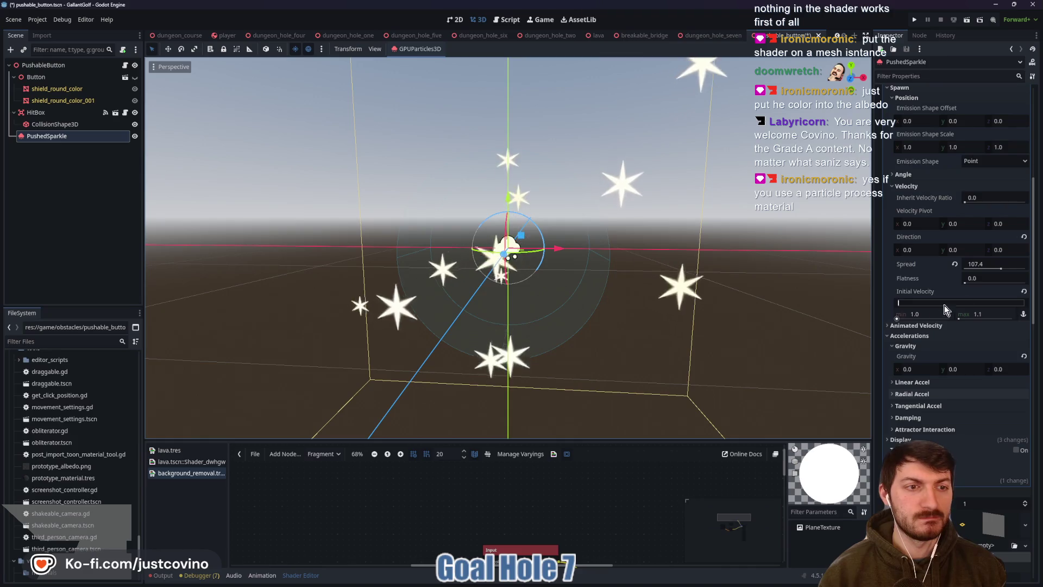
left_click_drag(1001, 268, 1039, 274)
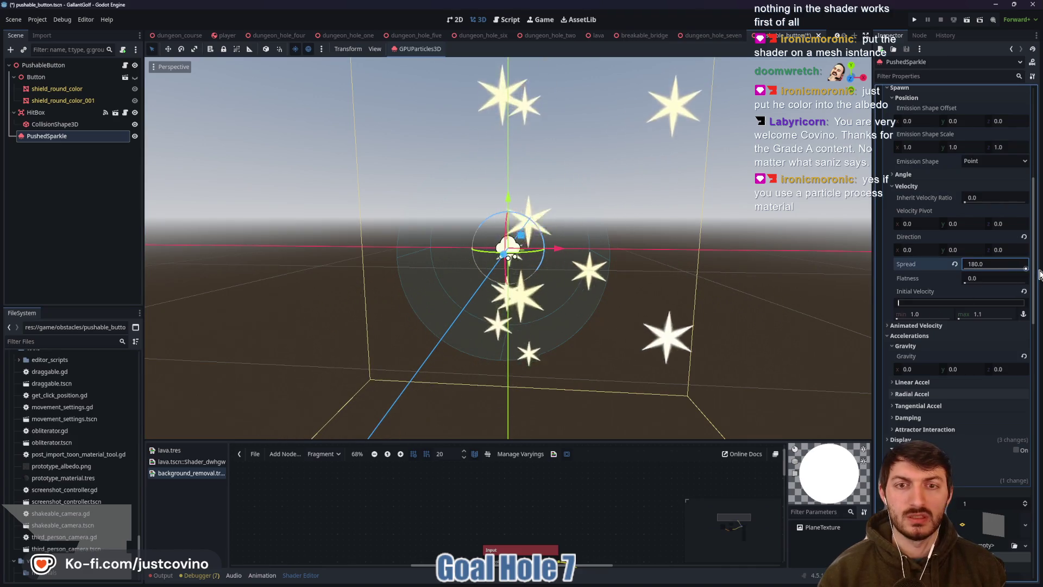
mouse_move(722, 309)
left_mouse_down()
mouse_move(672, 309)
mouse_move(687, 305)
left_mouse_up()
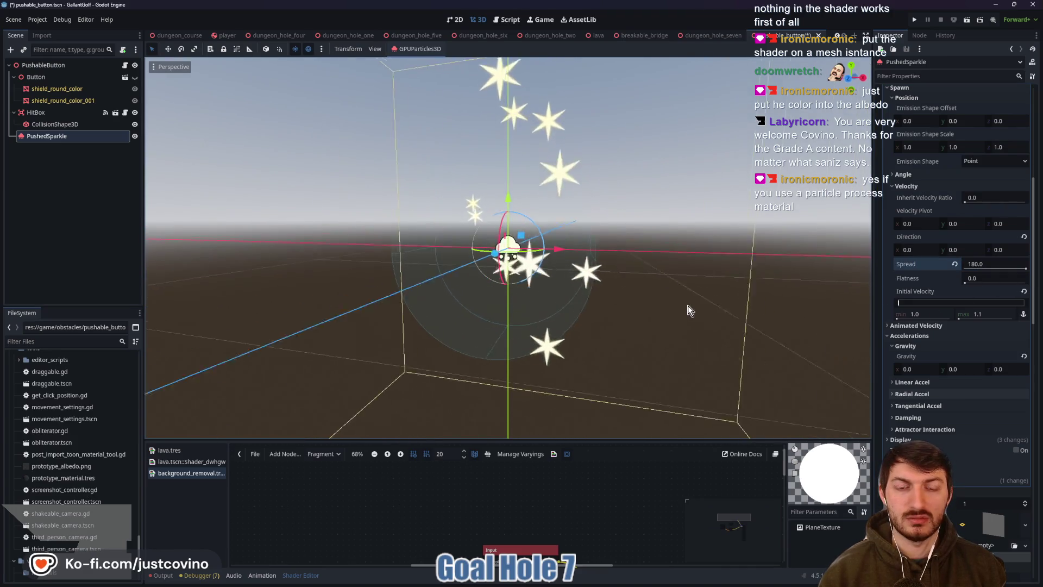
left_click(1001, 263)
type("90")
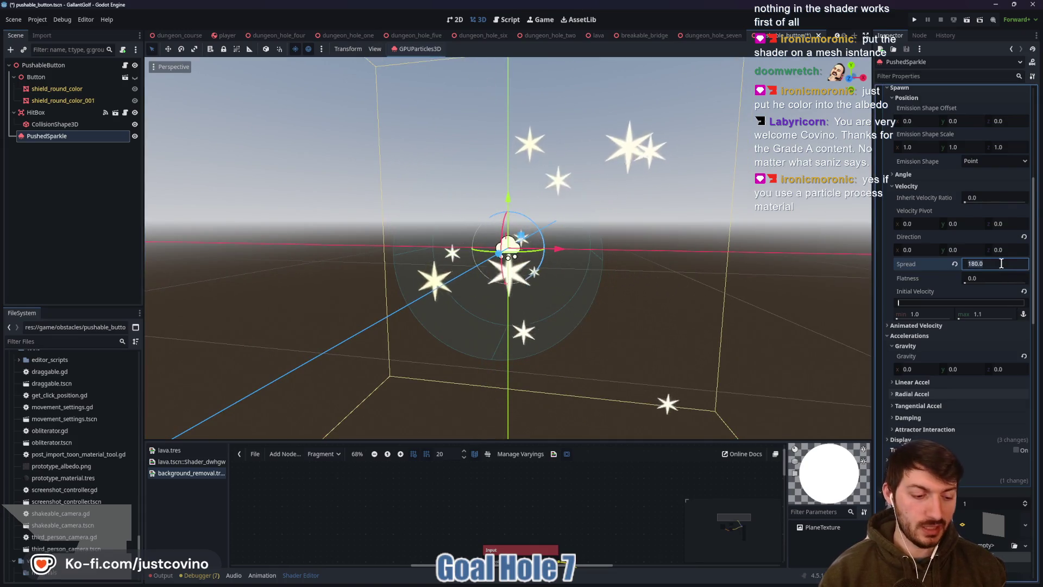
key("Return")
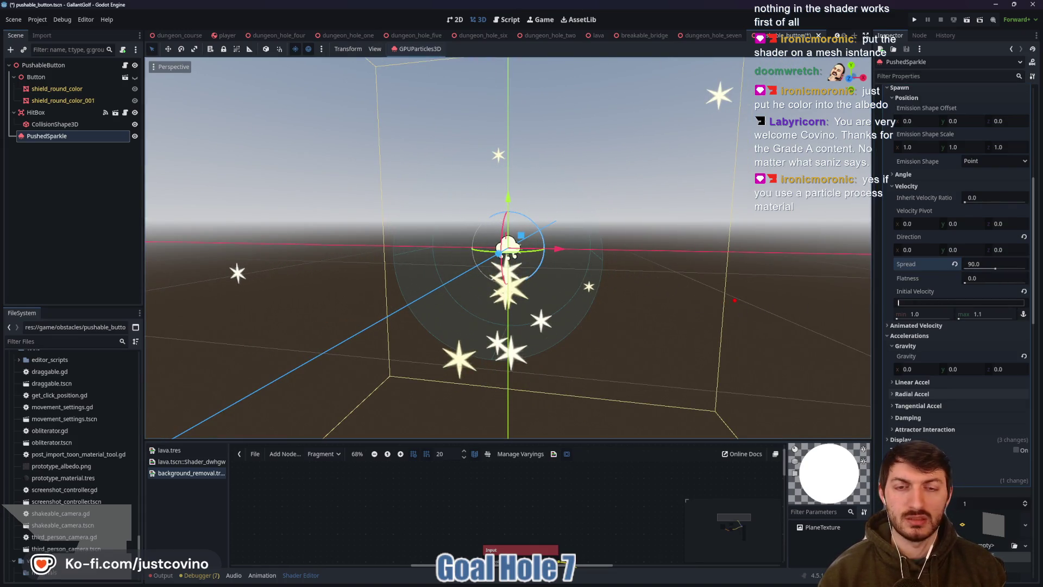
Save the scene with Ctrl+S and check the sparkles from another angle.
key("ctrl+s")
mouse_move(696, 297)
left_mouse_down()
mouse_move(580, 311)
mouse_move(581, 344)
left_mouse_up()
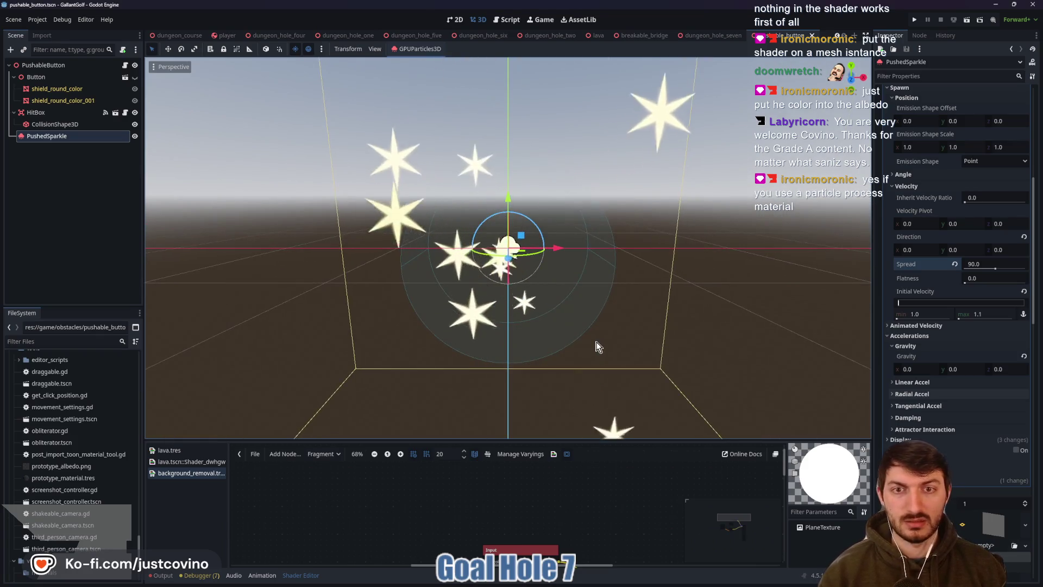
scroll(603, 320, "down", 2)
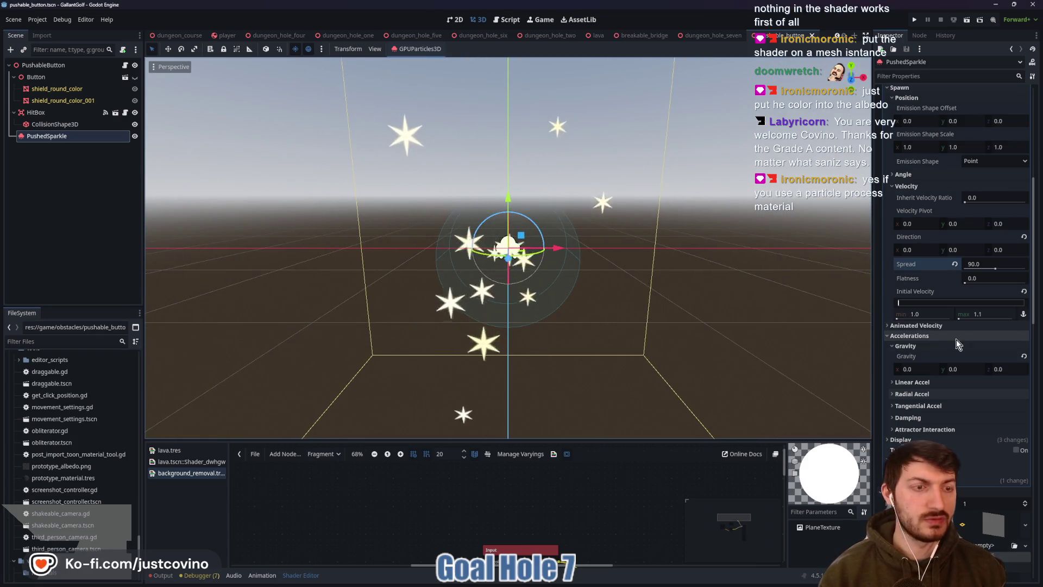
scroll(932, 352, "down", 2)
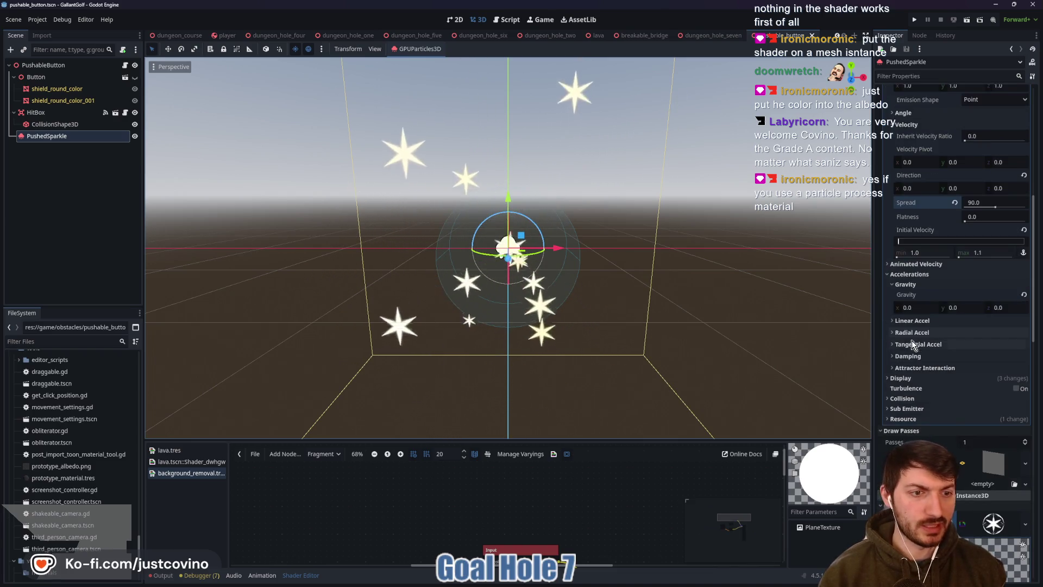
left_click(910, 378)
Assign a new CurveTexture to Scale Curve with a falling 1→0 curve.
scroll(945, 366, "down", 4)
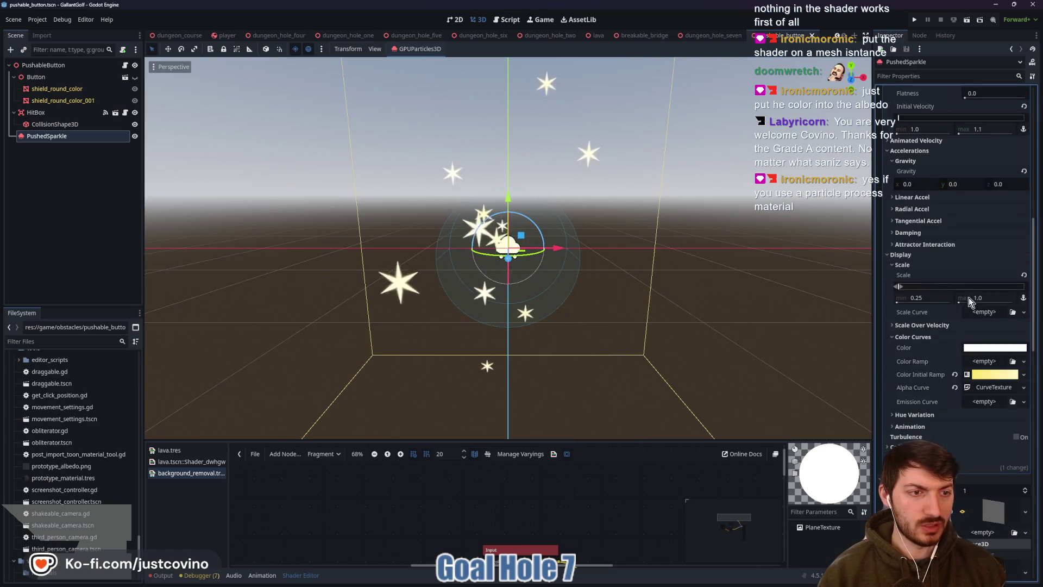
left_click(980, 313)
left_click(984, 333)
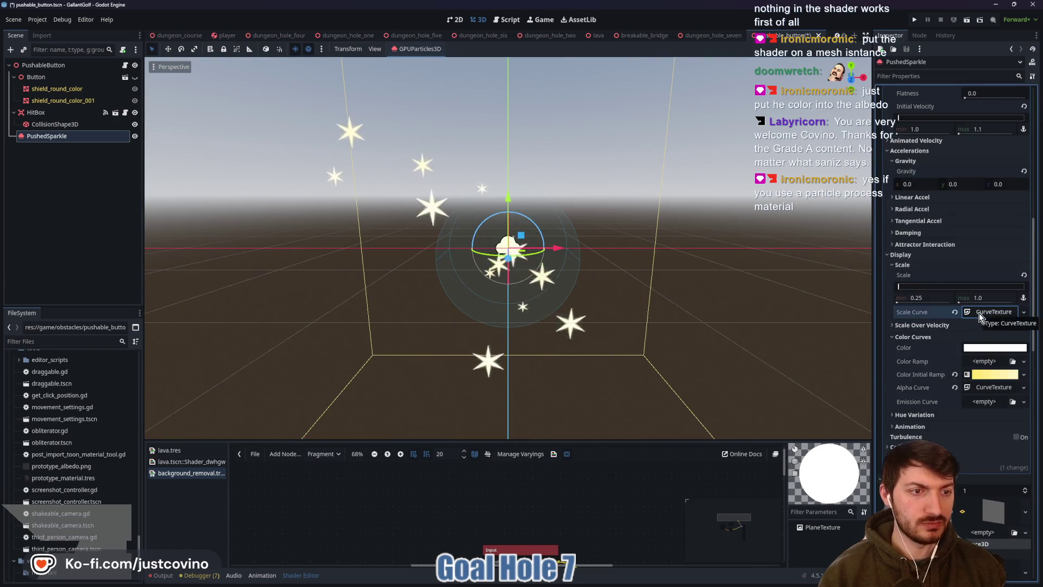
left_click(979, 313)
left_click(988, 360)
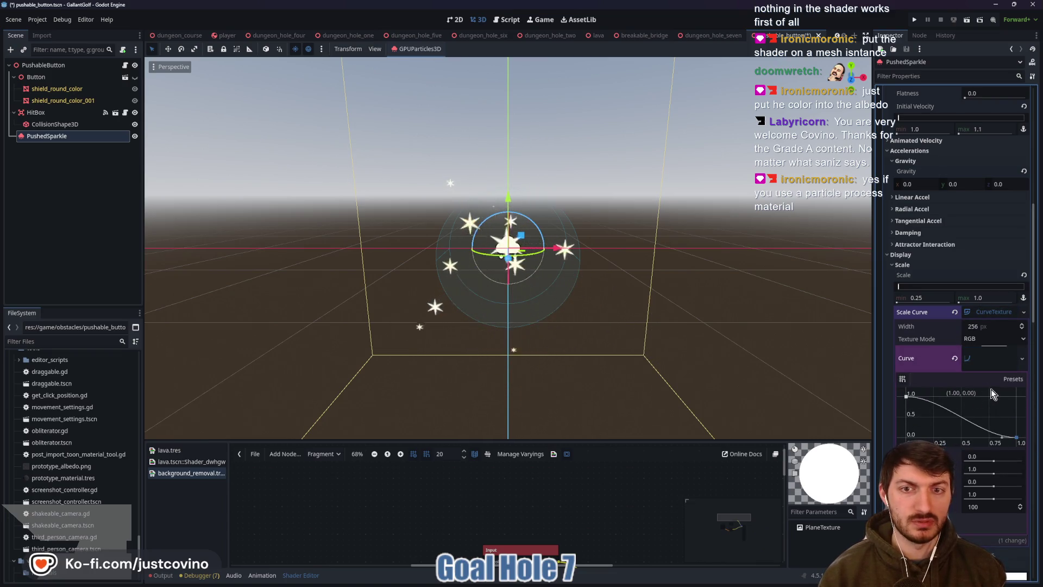
left_click(988, 358)
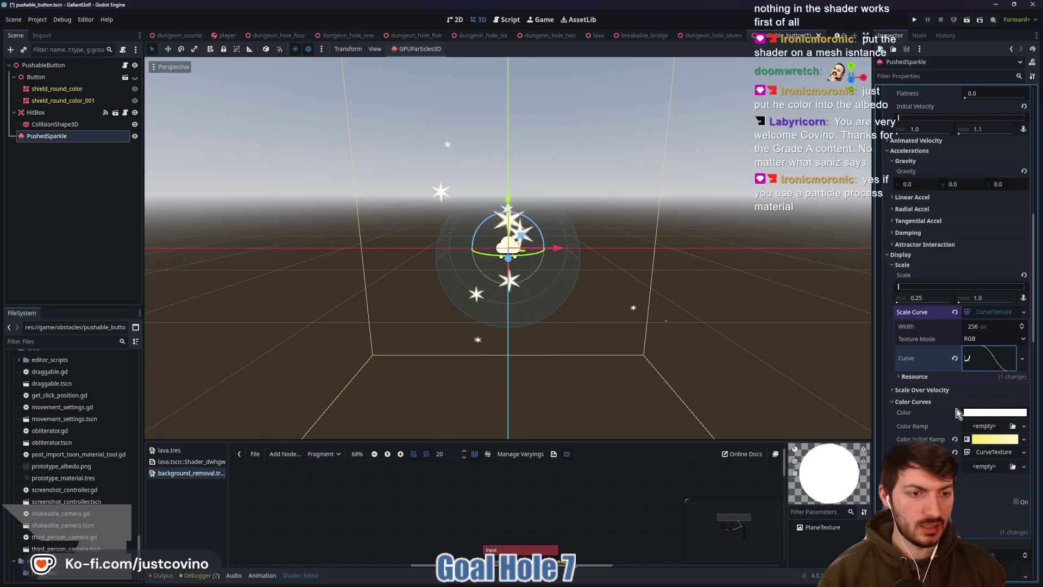
scroll(957, 414, "down", 2)
Tint the particle colour pale cyan (d5fcfe).
left_click(983, 351)
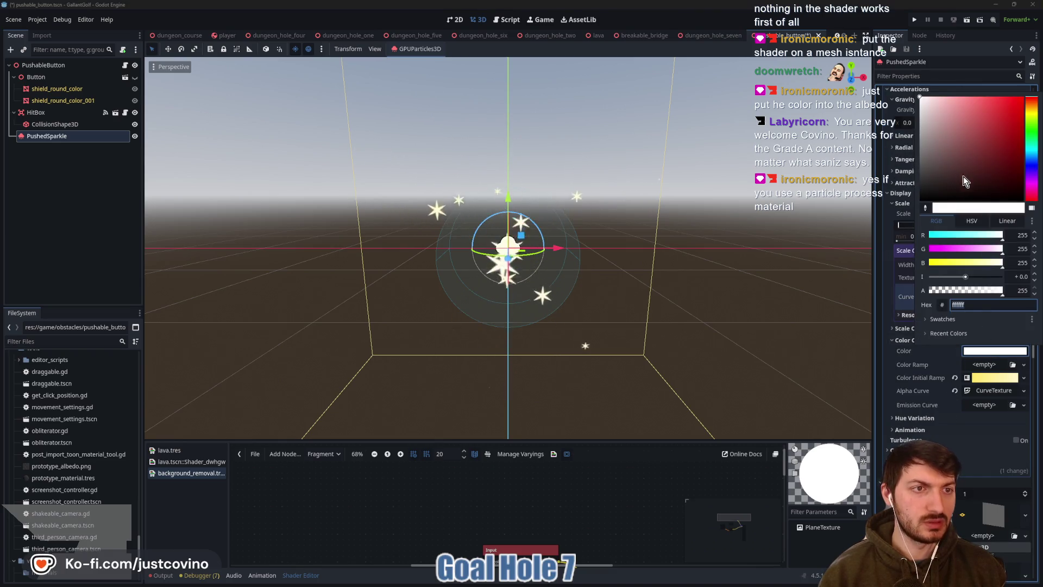
left_click(1033, 151)
left_click(936, 97)
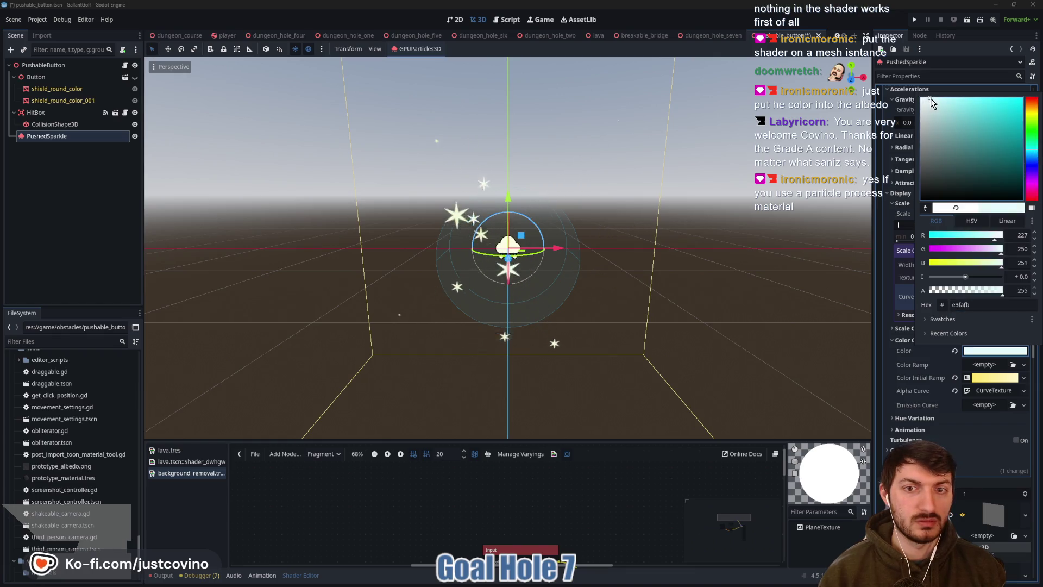
left_click(995, 369)
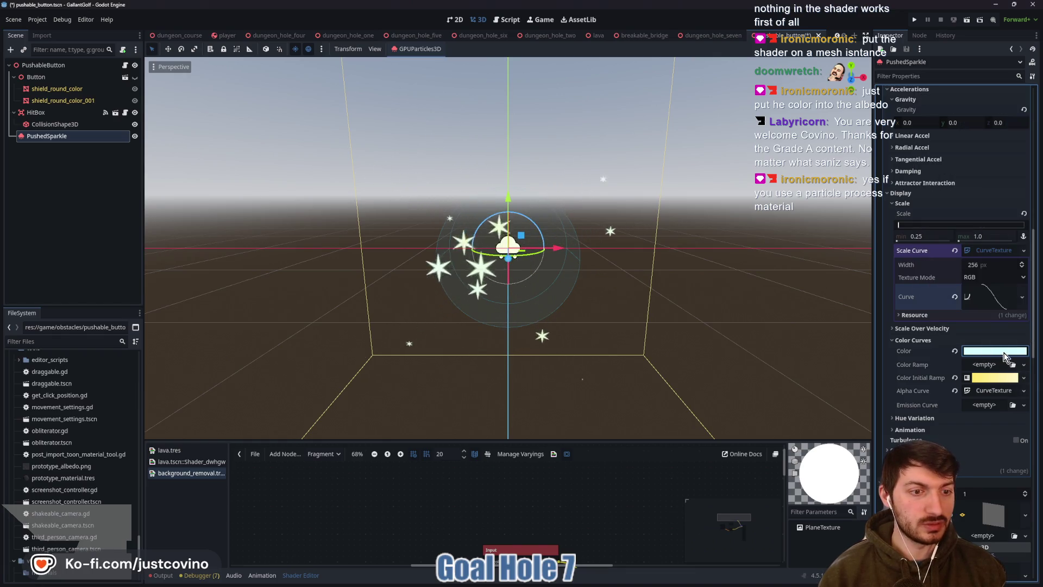
Review the alpha curve texture settings, then collapse them and the scale section.
left_click(985, 391)
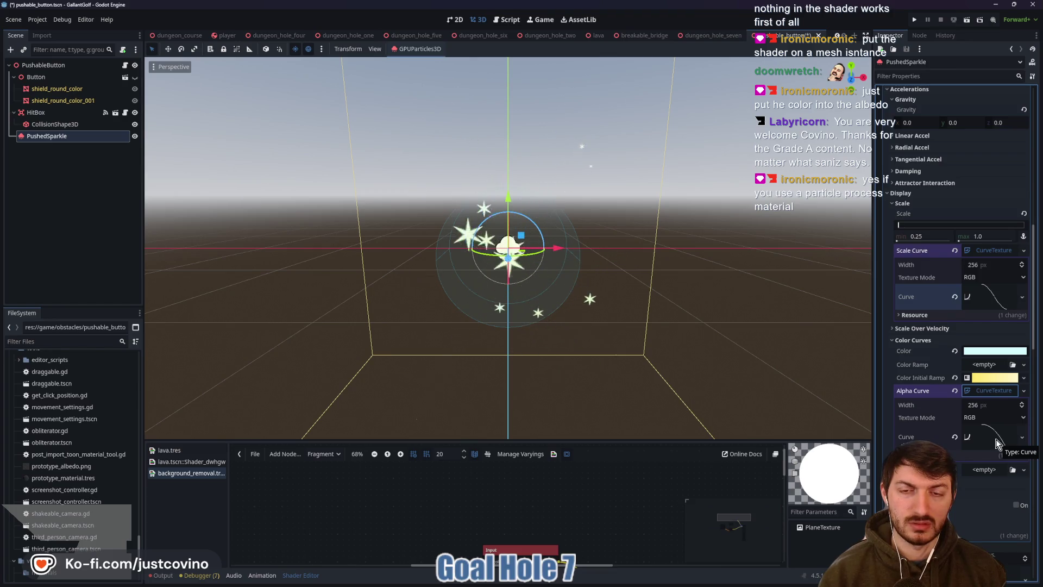
scroll(981, 416, "down", 3)
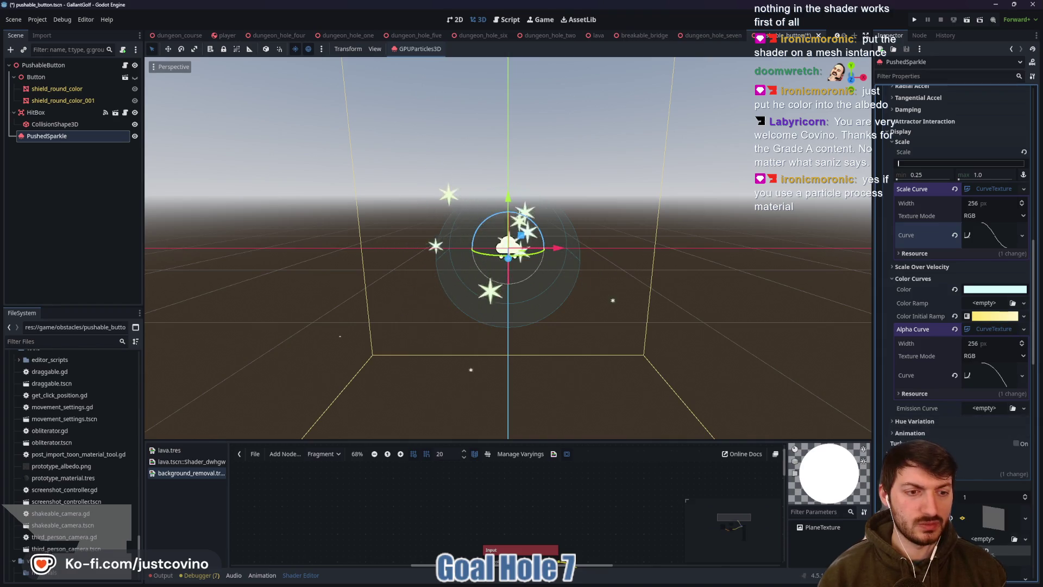
mouse_move(739, 351)
left_mouse_down()
mouse_move(704, 307)
mouse_move(714, 317)
left_mouse_up()
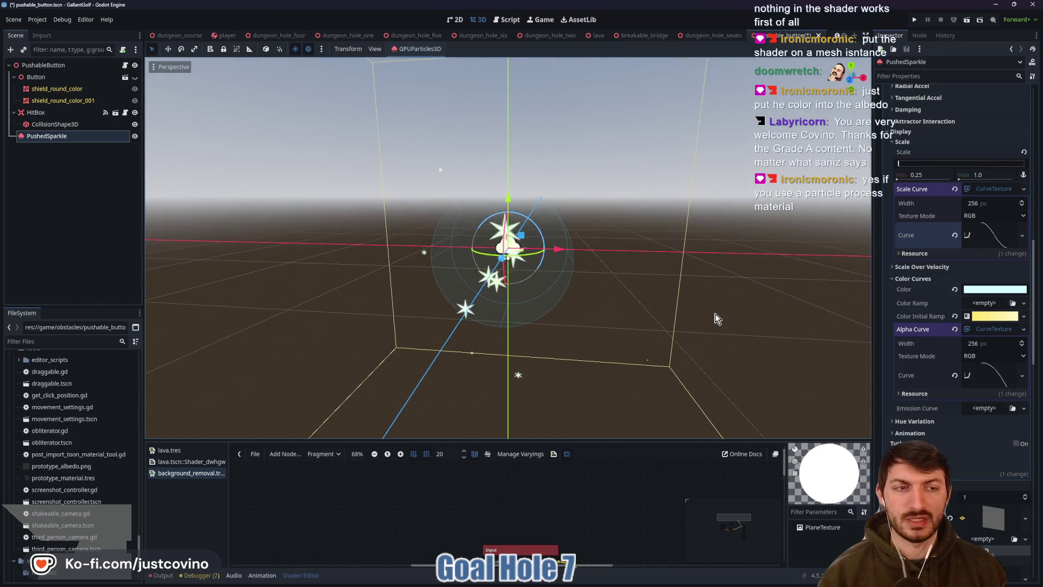
left_click(996, 328)
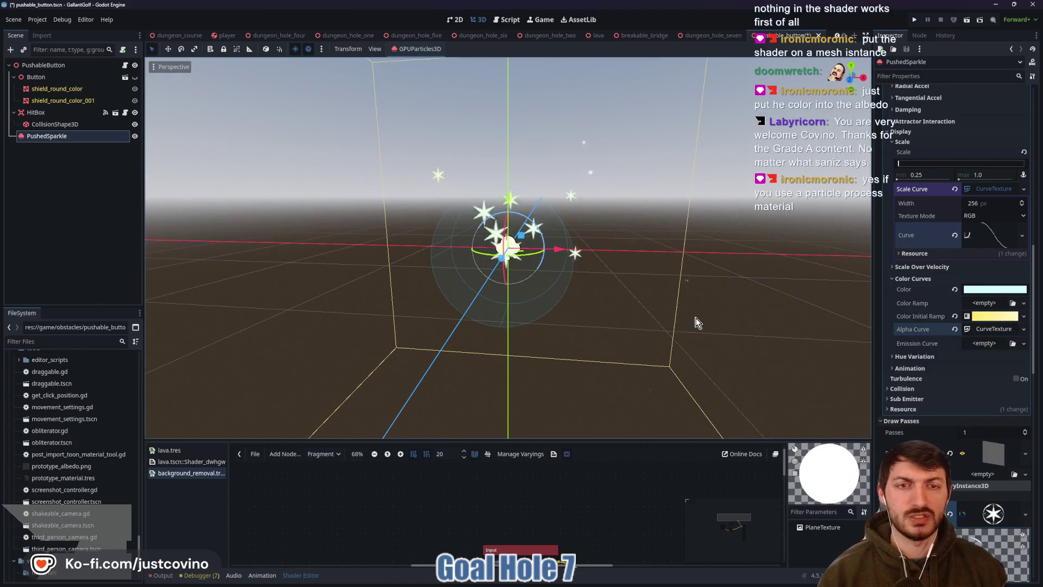
scroll(953, 296, "up", 3)
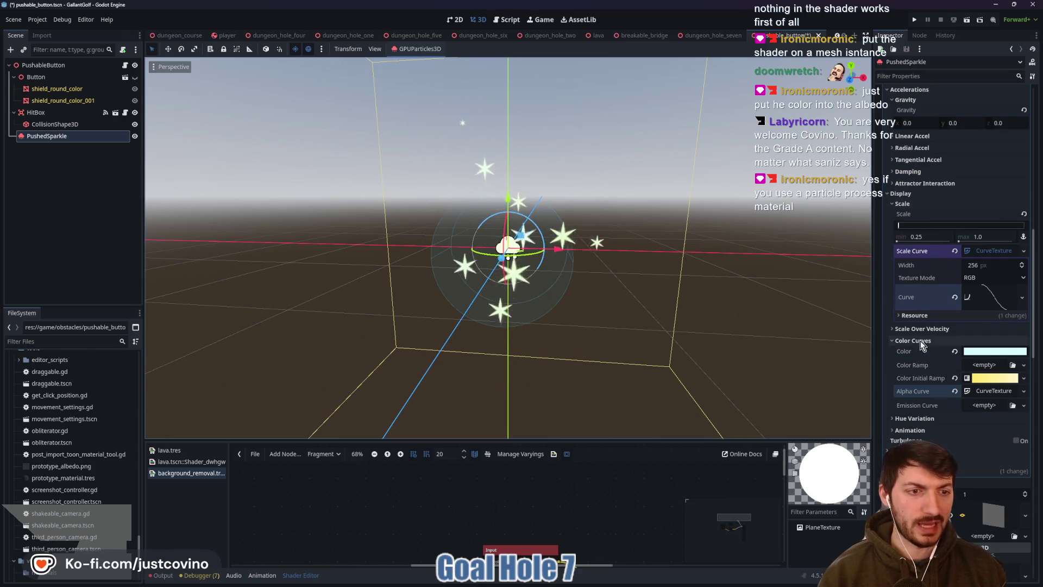
left_click(918, 203)
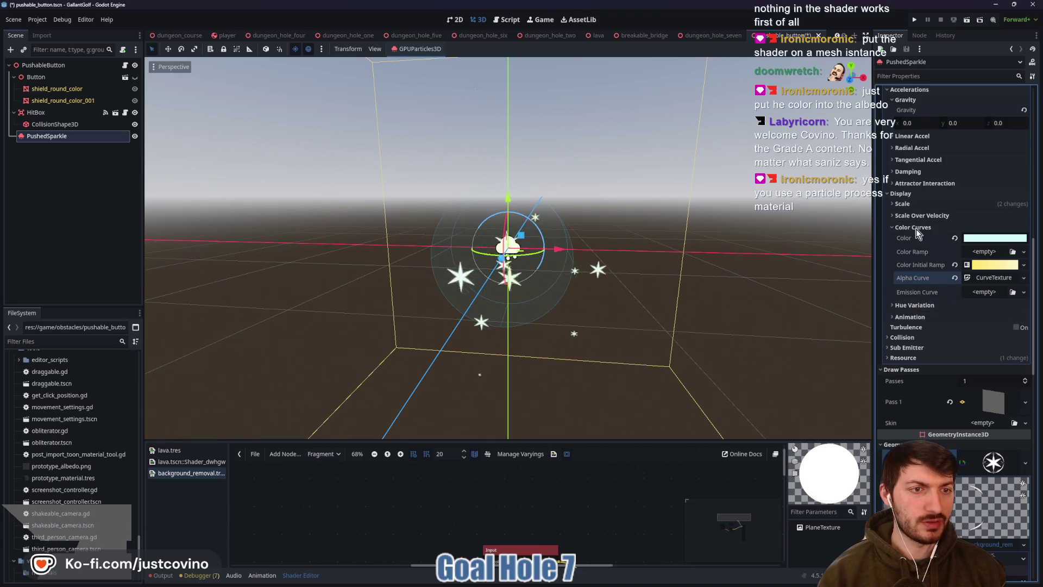
left_click(902, 148)
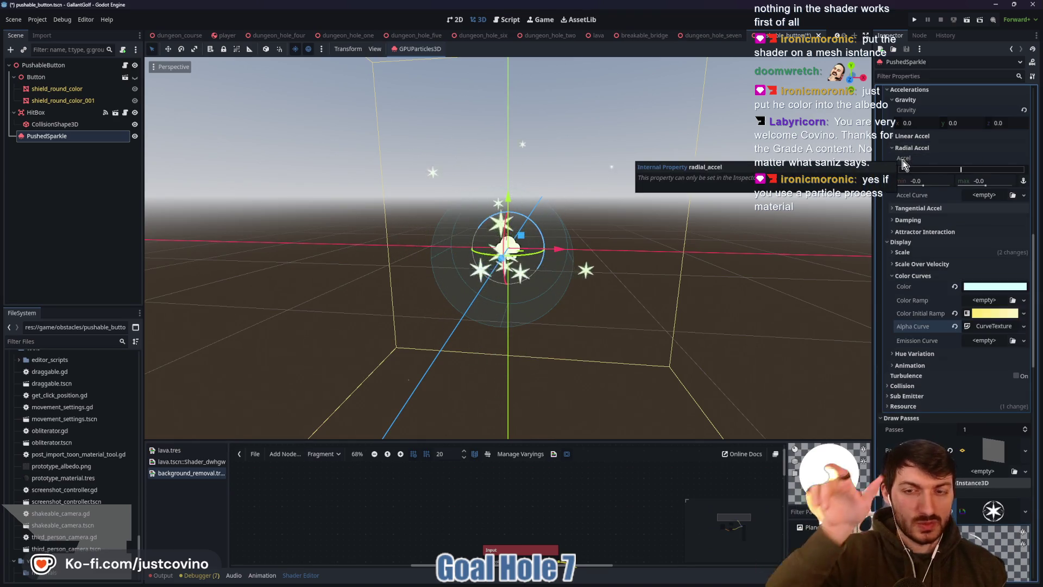
Try a radial acceleration of 1.0, then revert it to zero.
left_click(982, 176)
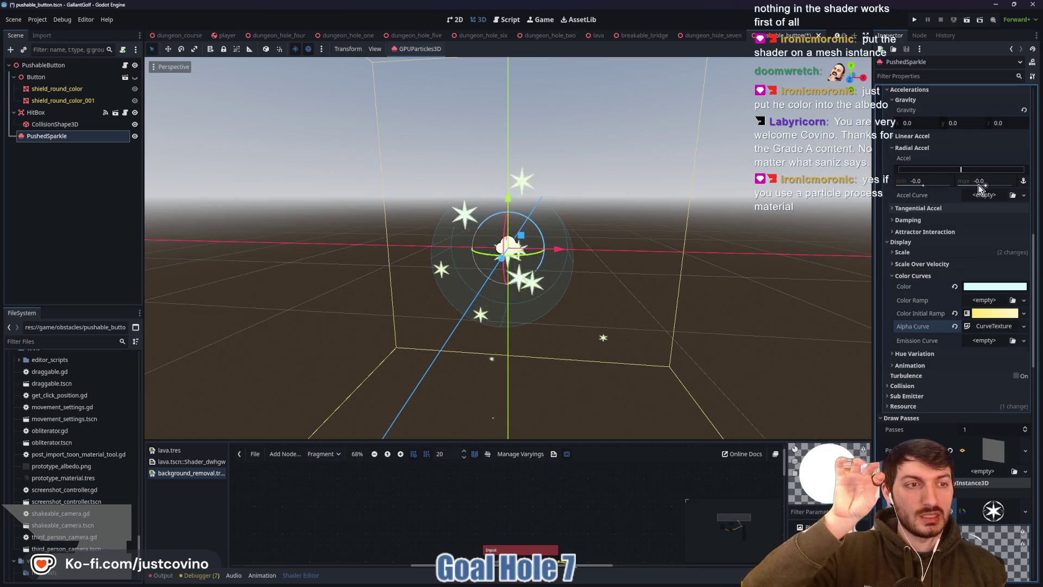
type("1")
key("Return")
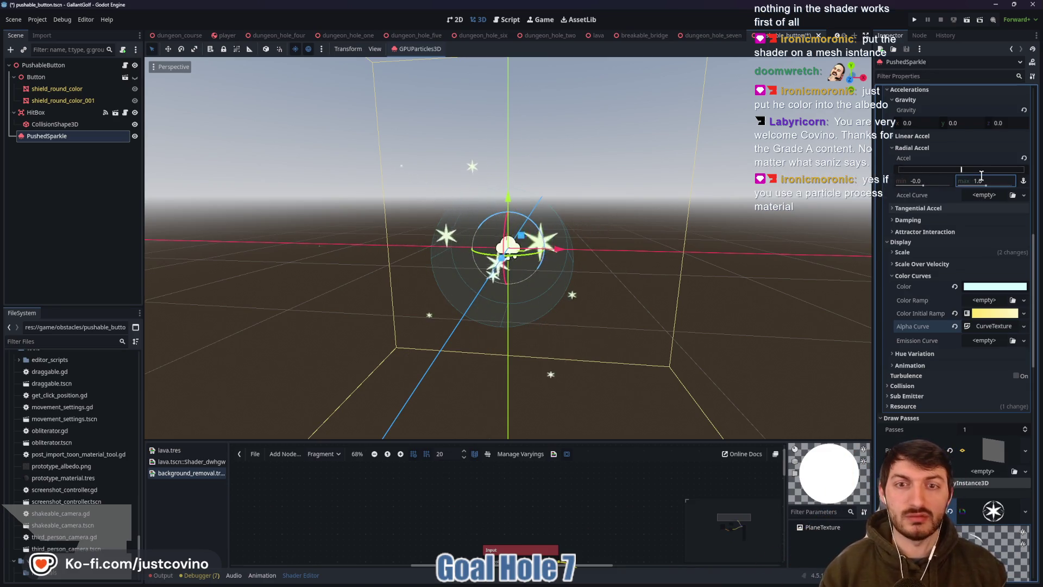
left_click(929, 181)
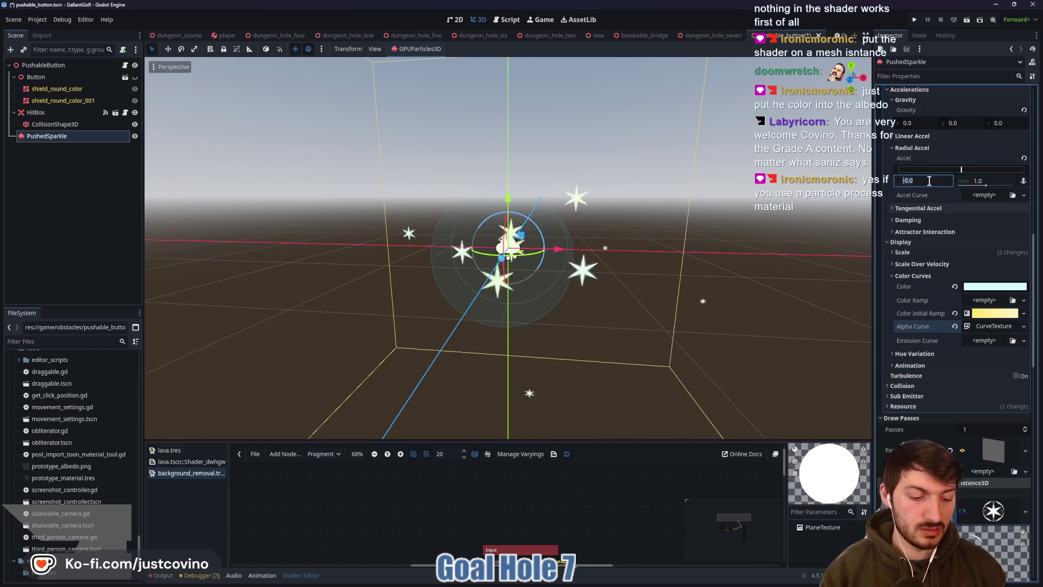
type("1")
key("Return")
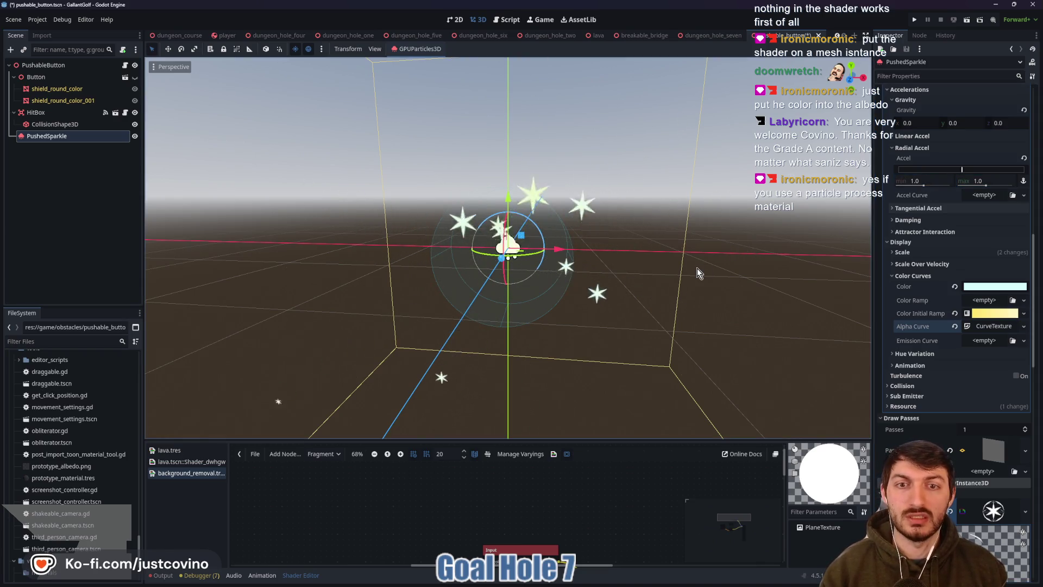
left_click_drag(696, 269, 705, 264)
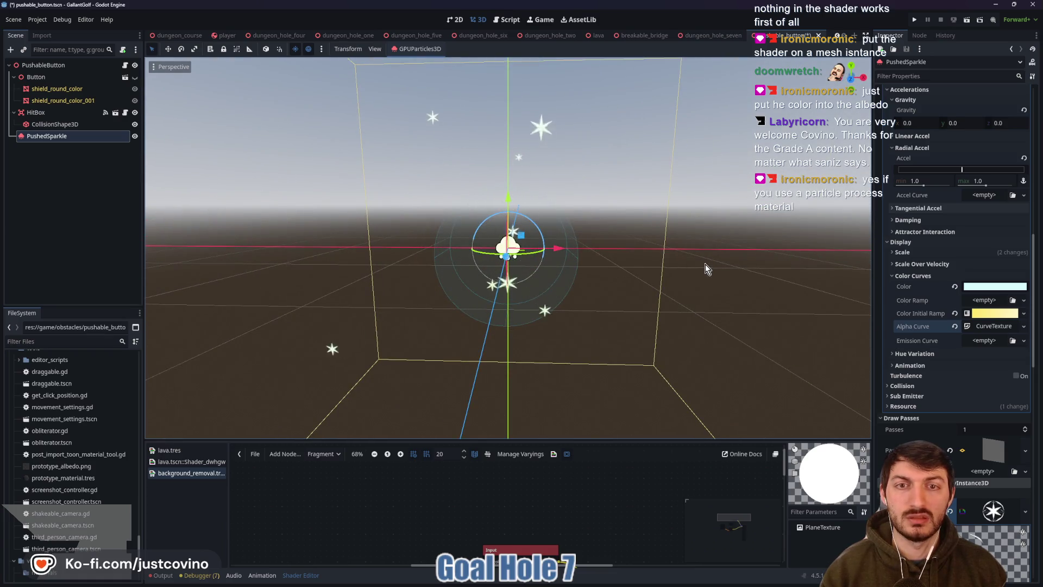
left_click(1021, 159)
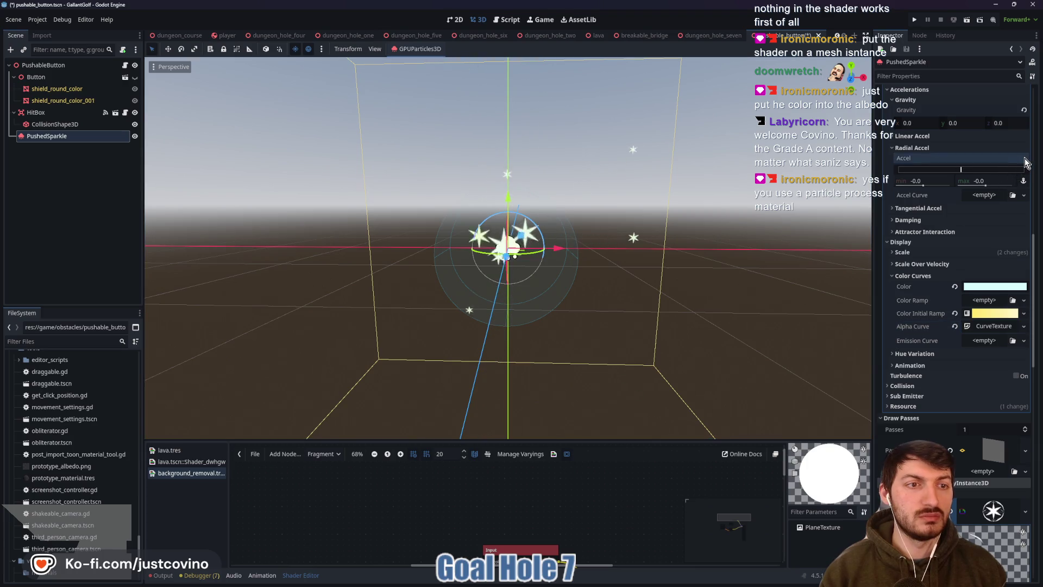
Try tangential acceleration 1.0–2.0, then revert it to zero and collapse both sections.
left_click(936, 210)
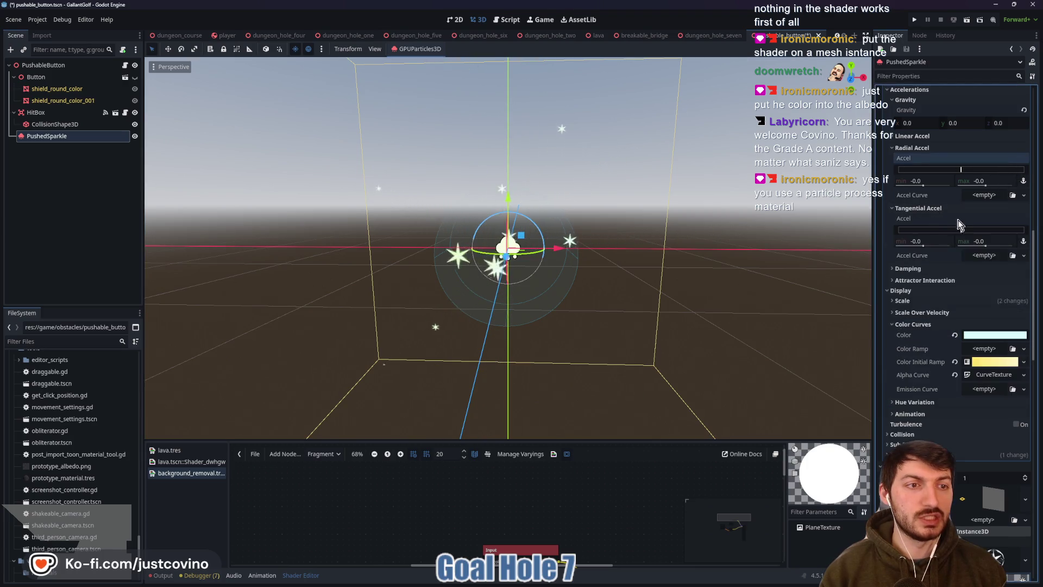
left_click(926, 240)
type("1")
key("Tab")
type("2")
key("Return")
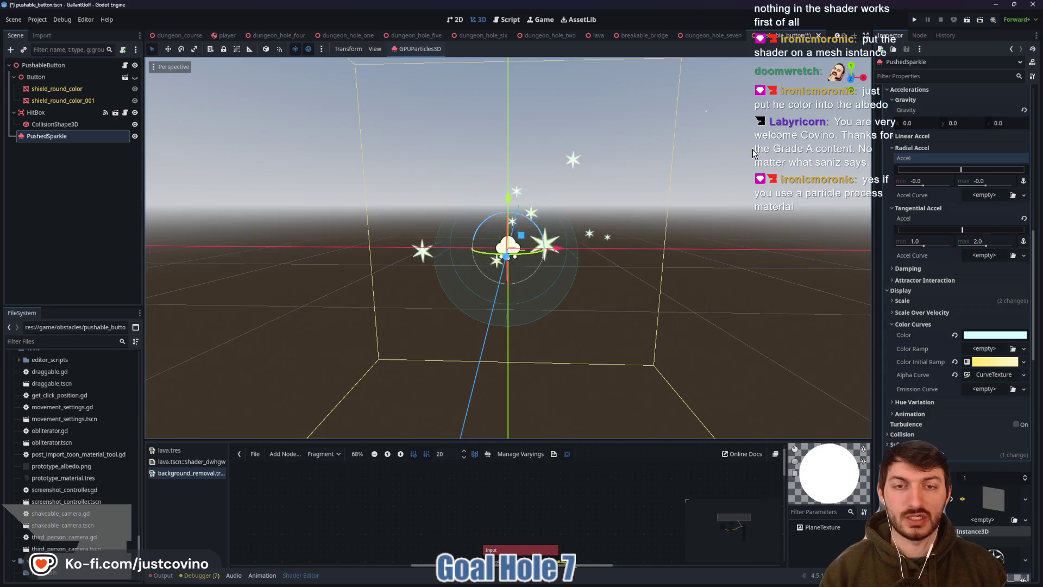
left_click(1024, 217)
left_click(905, 209)
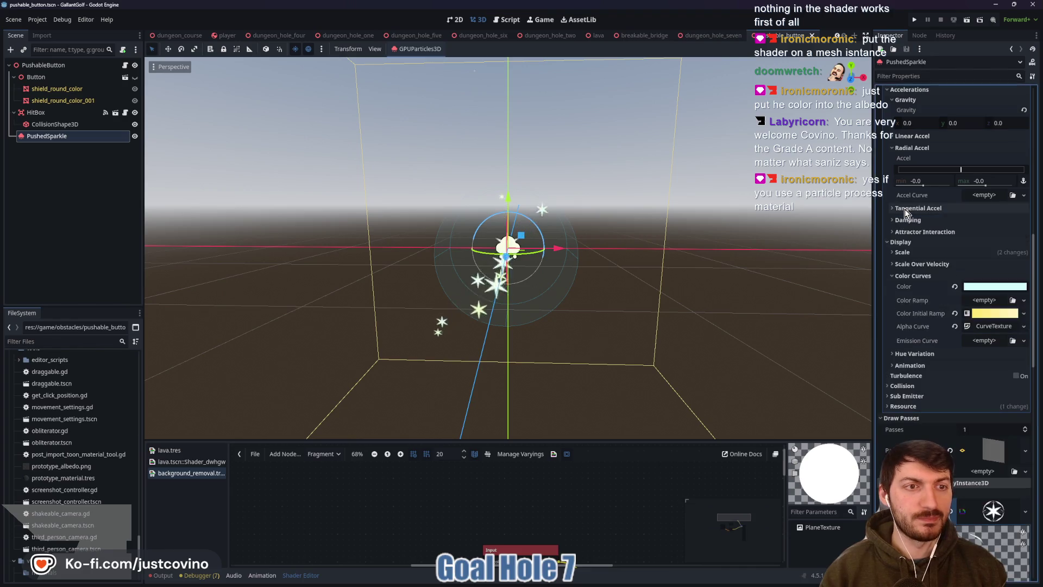
left_click(904, 148)
scroll(931, 230, "up", 3)
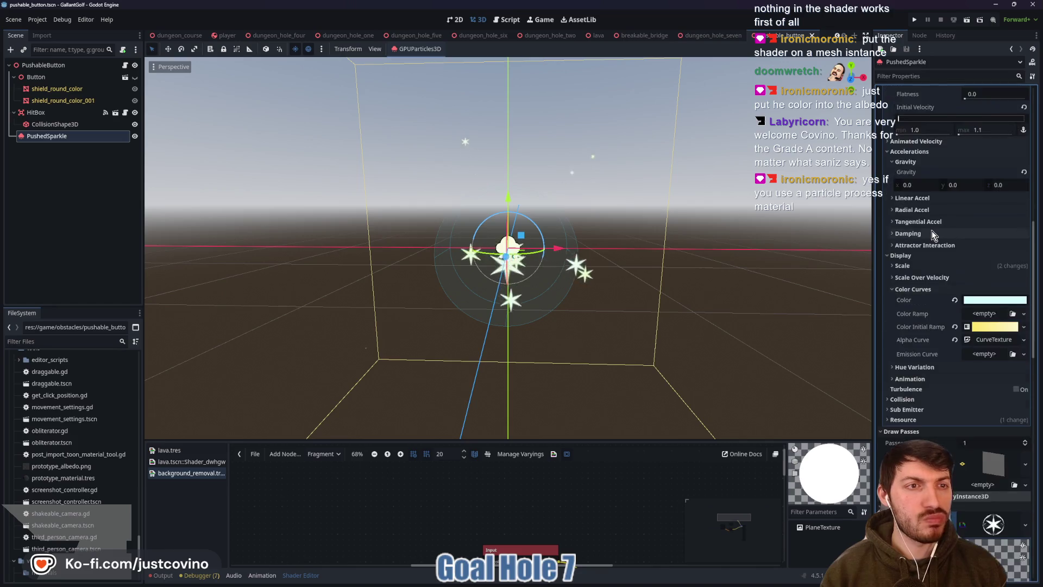
Try an initial velocity range of 2.0 to 2.2.
scroll(931, 230, "up", 2)
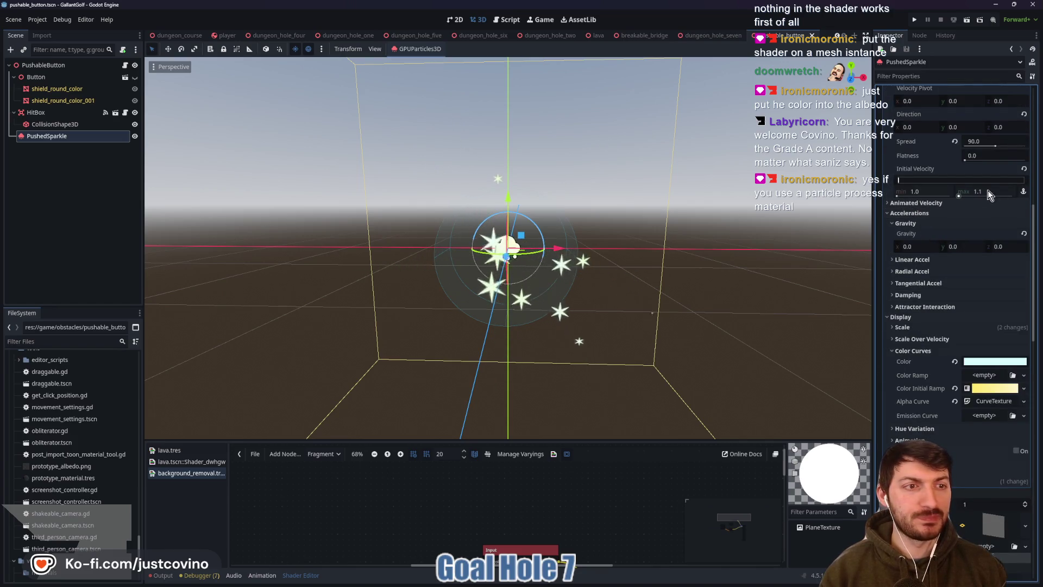
left_click(931, 191)
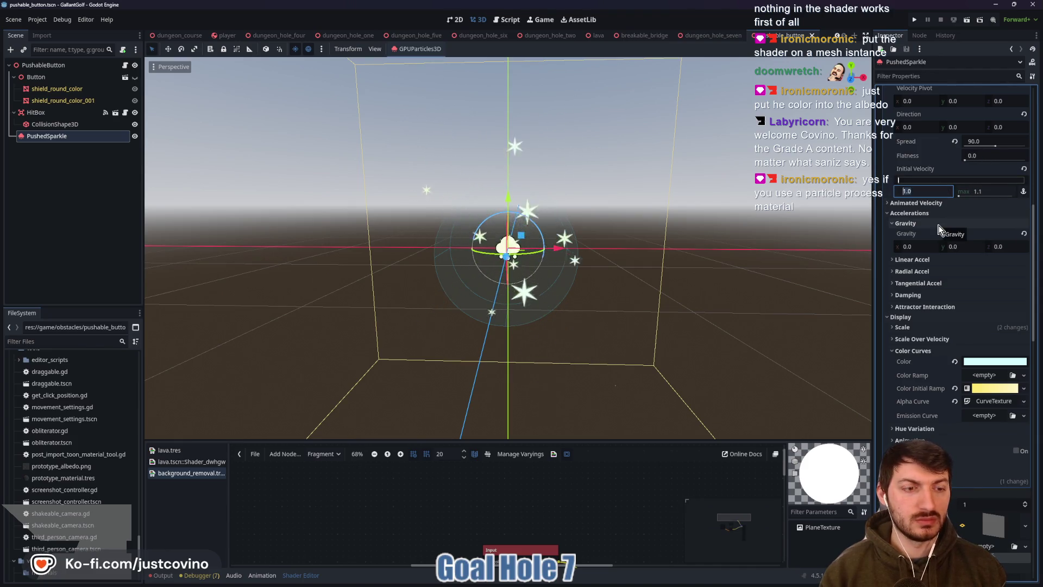
type("2")
key("Tab")
type("2")
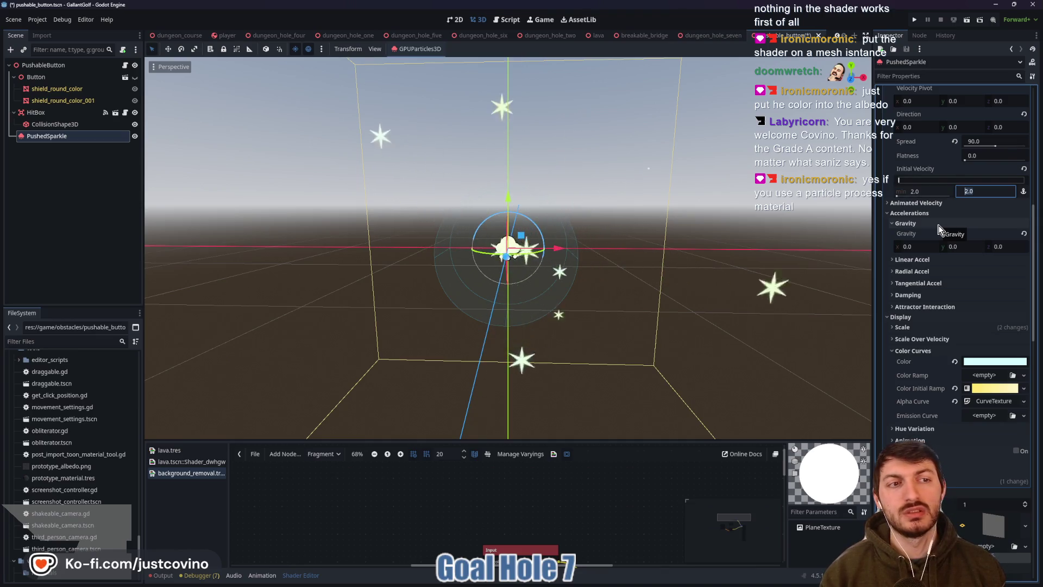
type(".2")
key("Return")
scroll(709, 276, "down", 2)
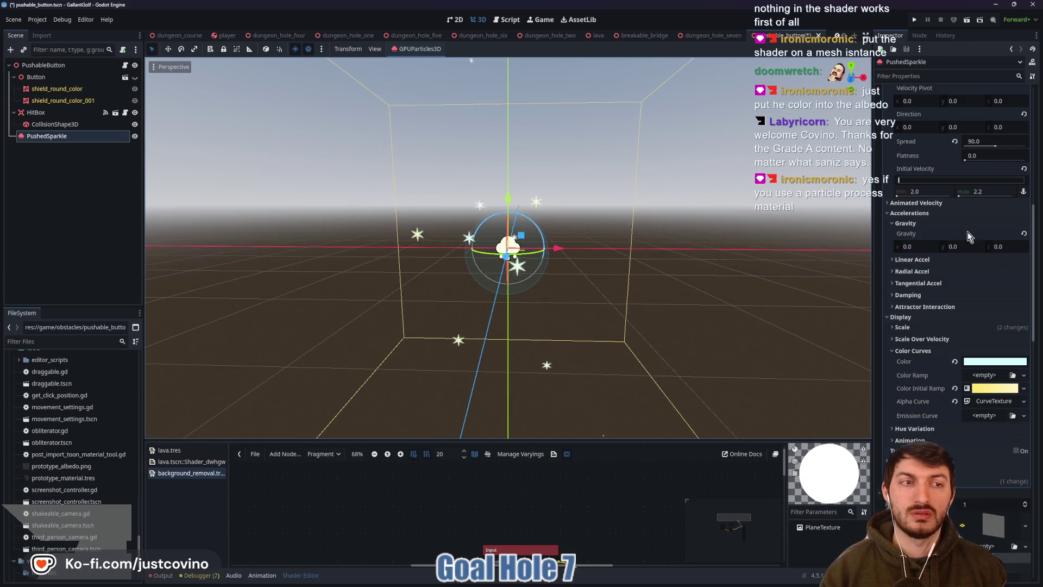
Set initial velocity to 1.5–1.8 and save the scene.
left_click(933, 191)
type(".5")
key("Tab")
type("1.")
key("ctrl+s")
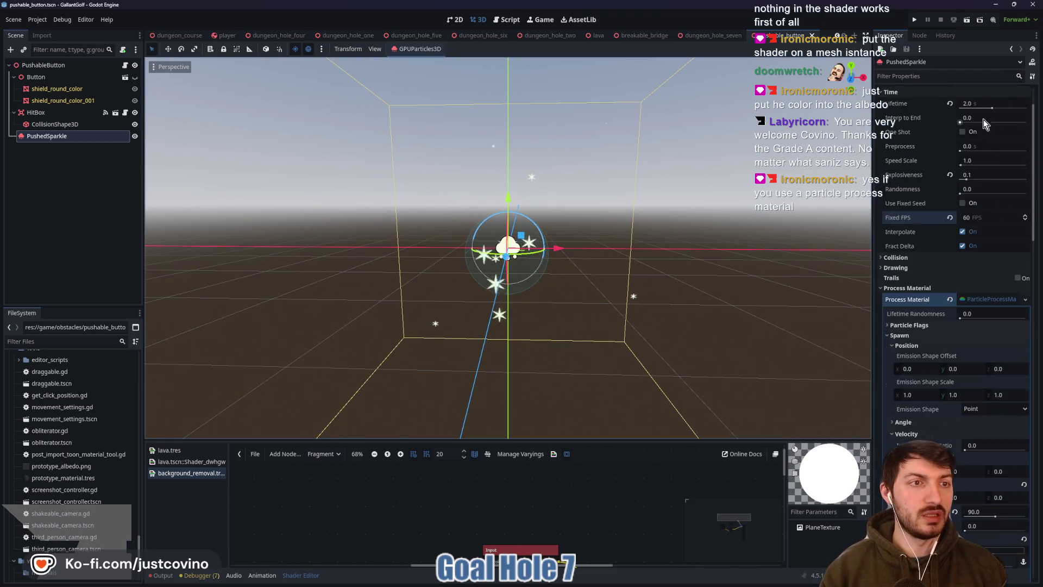
Set the particle Amount to 20 and save.
scroll(986, 124, "up", 2)
left_click(977, 116)
key("Return")
key("ctrl+s")
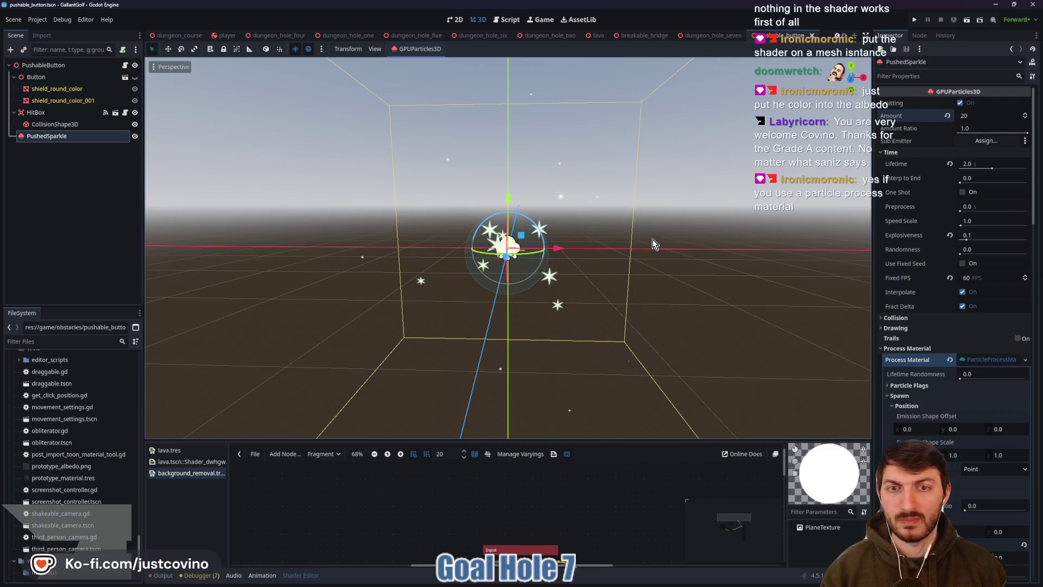
mouse_move(652, 241)
left_mouse_down()
mouse_move(615, 258)
mouse_move(678, 258)
mouse_move(670, 255)
left_mouse_up()
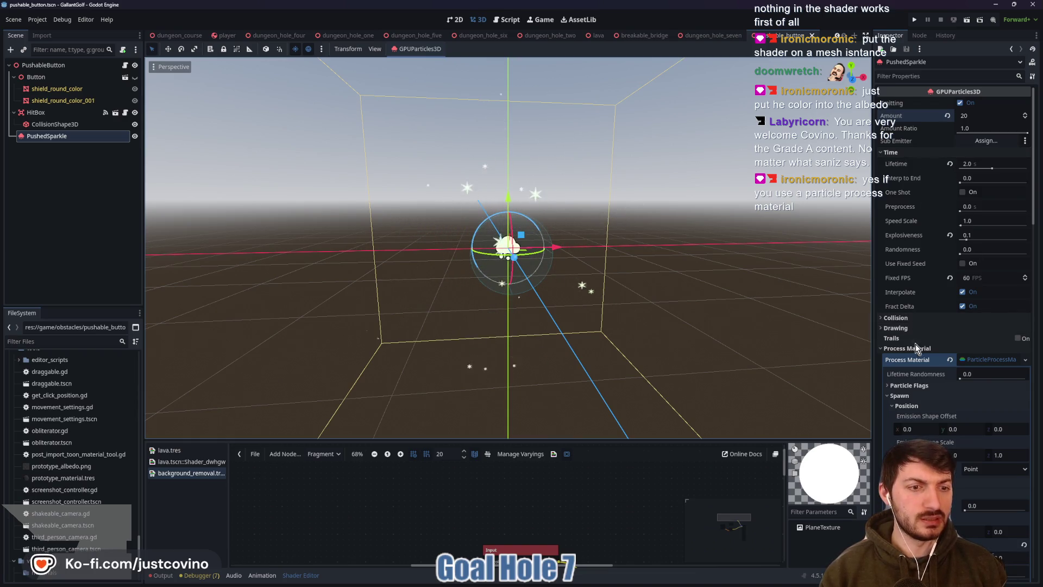
Change the Emission Shape from Point to Sphere and save.
scroll(937, 340, "down", 3)
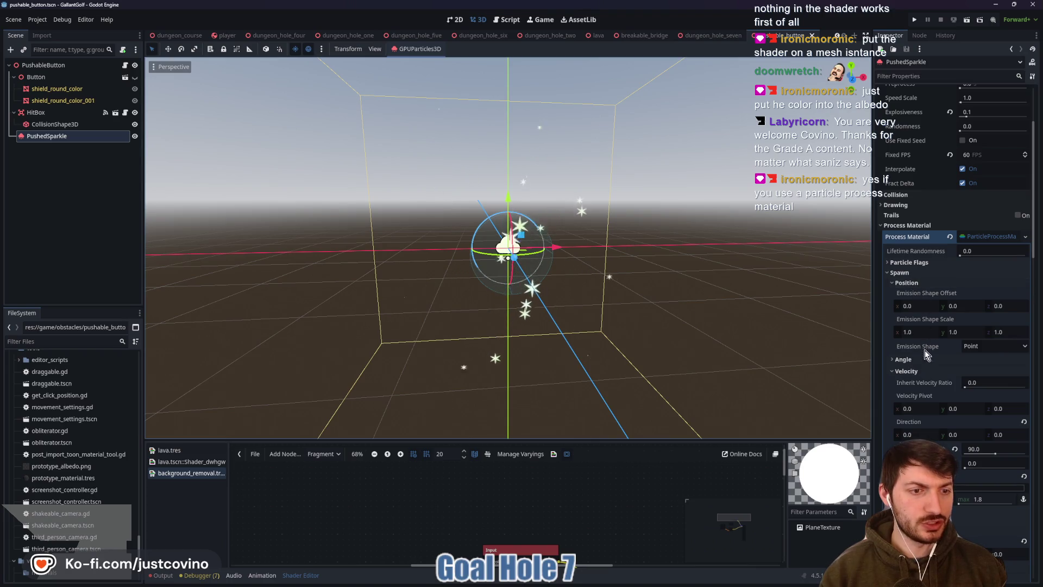
left_click(991, 344)
left_click(989, 369)
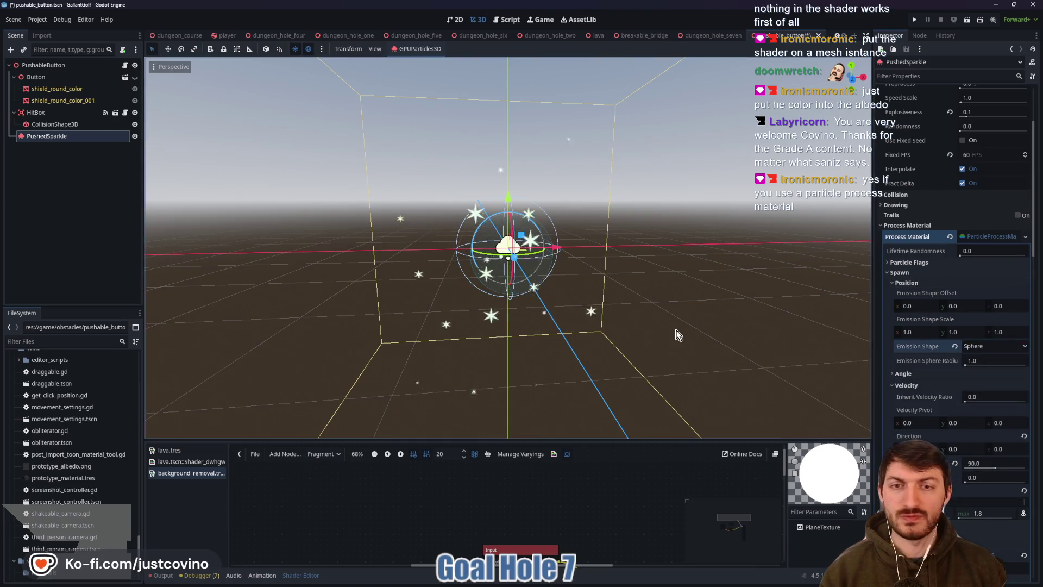
key("ctrl+s")
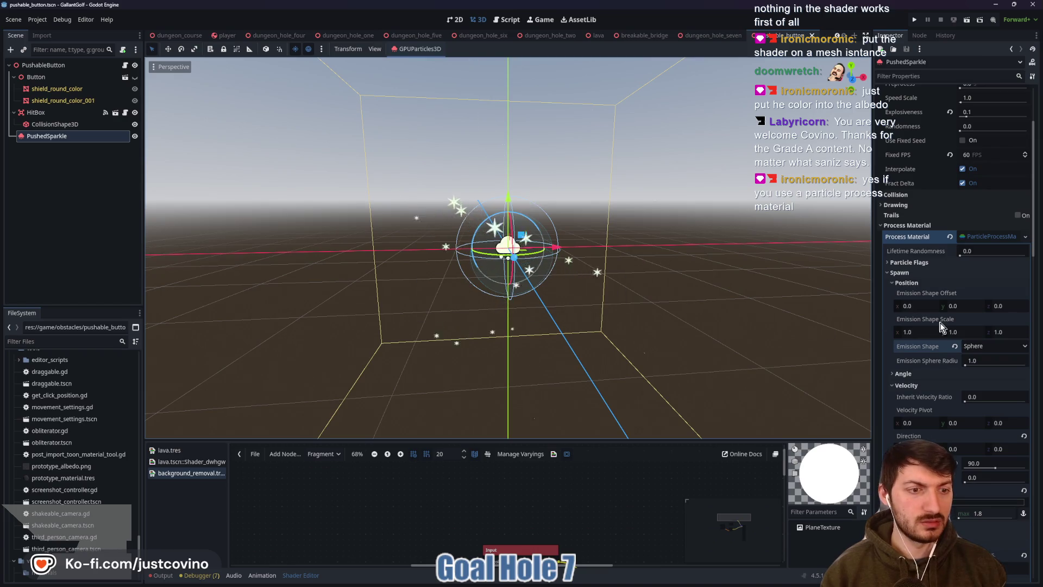
left_click_drag(719, 332, 687, 327)
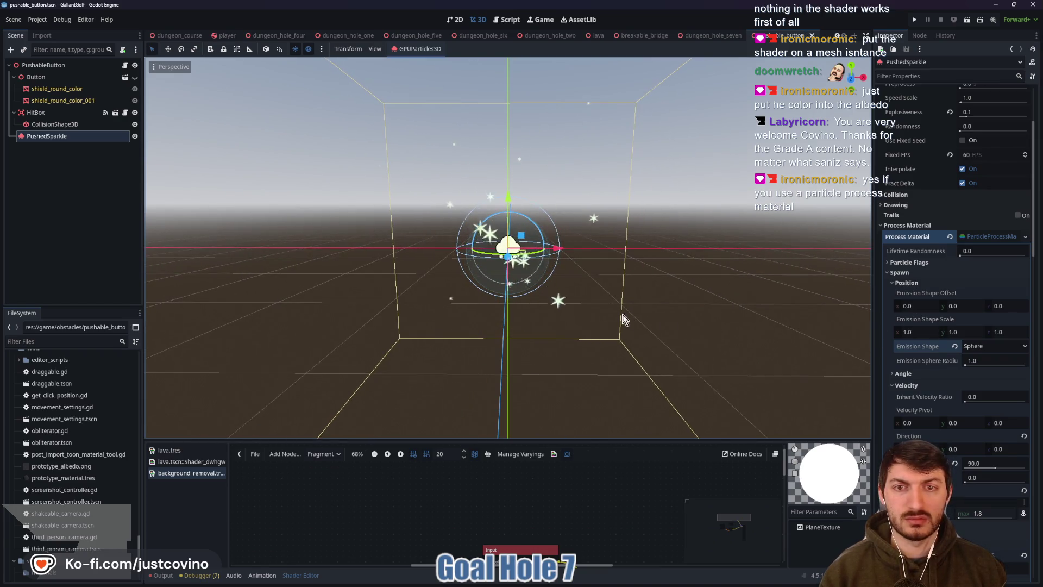
Make the Button node visible again and view the sparkles around the red button.
left_click(135, 76)
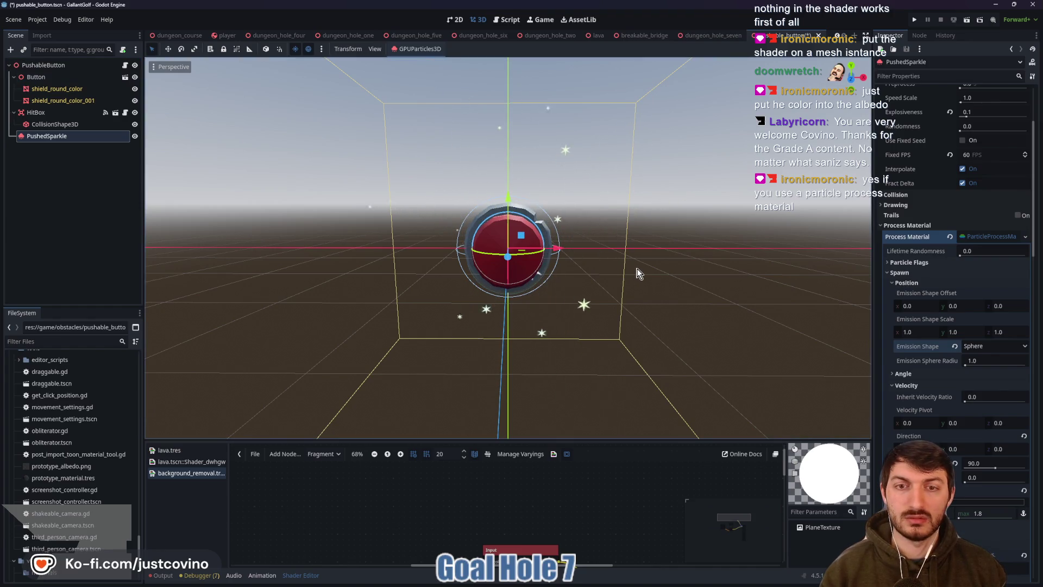
mouse_move(858, 348)
left_mouse_down()
mouse_move(656, 346)
mouse_move(406, 263)
left_mouse_up()
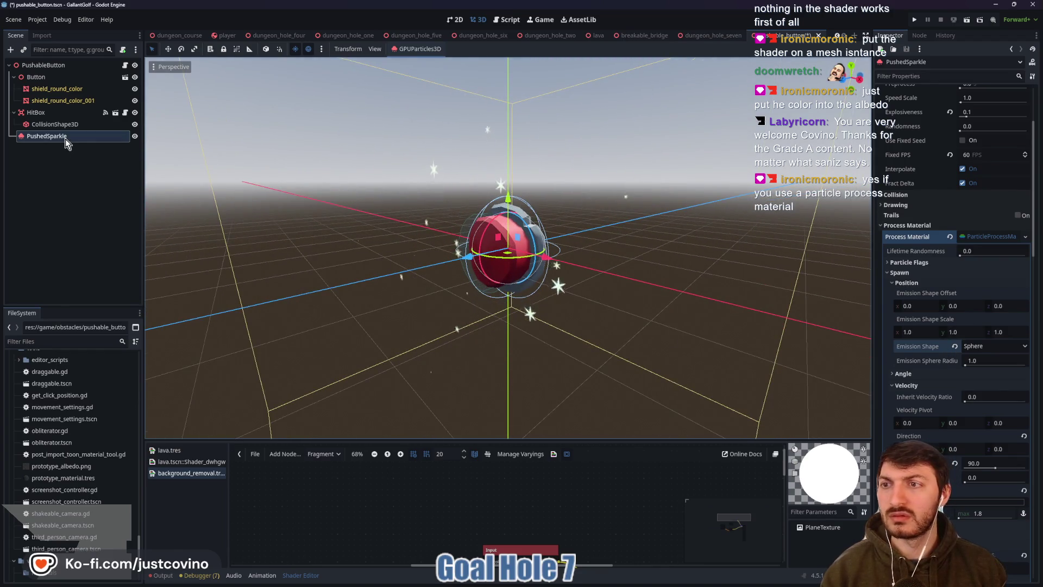
mouse_move(526, 307)
left_mouse_down()
mouse_move(482, 286)
mouse_move(459, 334)
left_mouse_up()
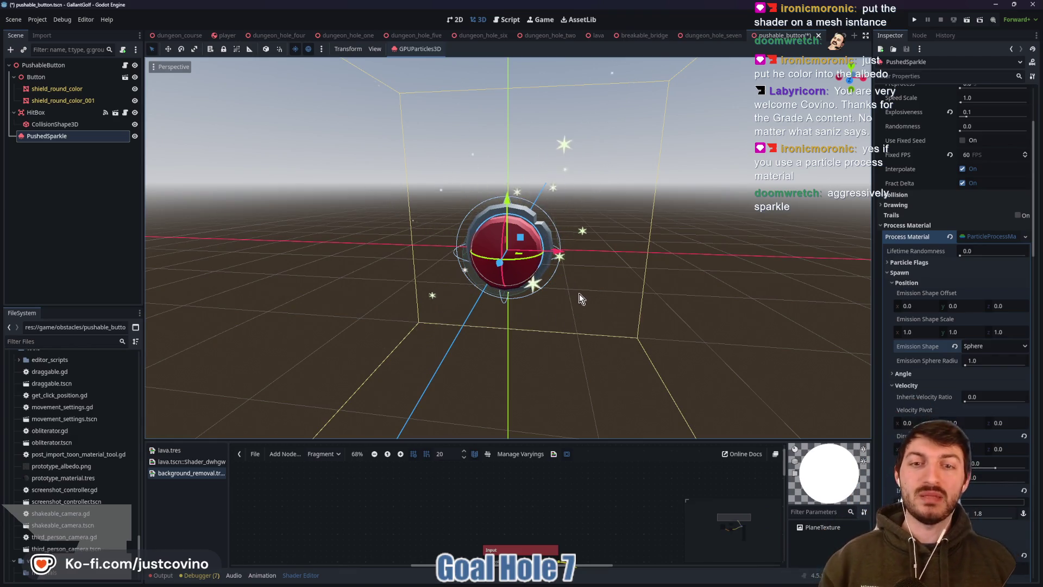
left_click_drag(579, 293, 609, 292)
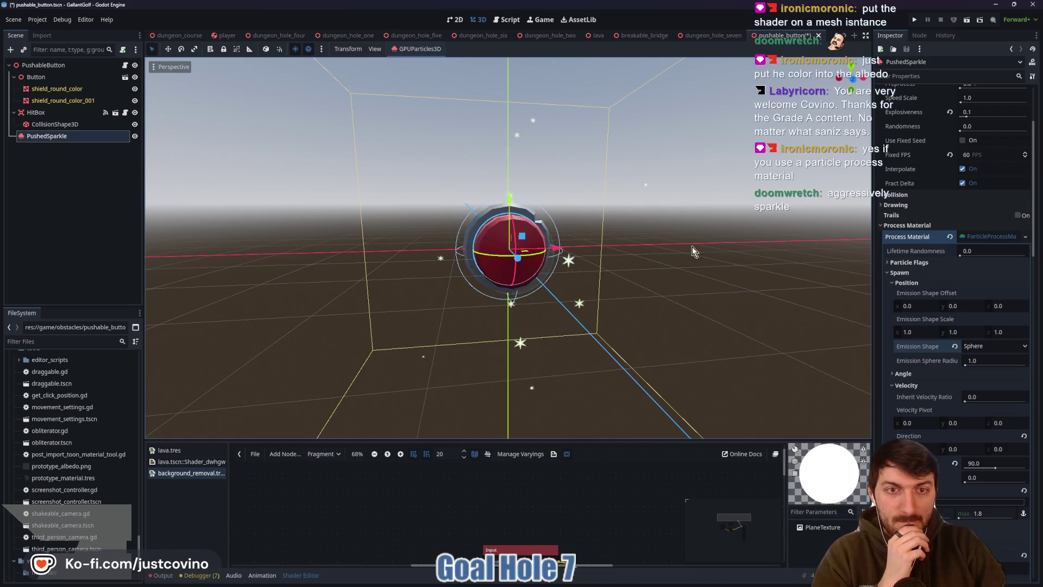
left_click_drag(692, 242, 676, 256)
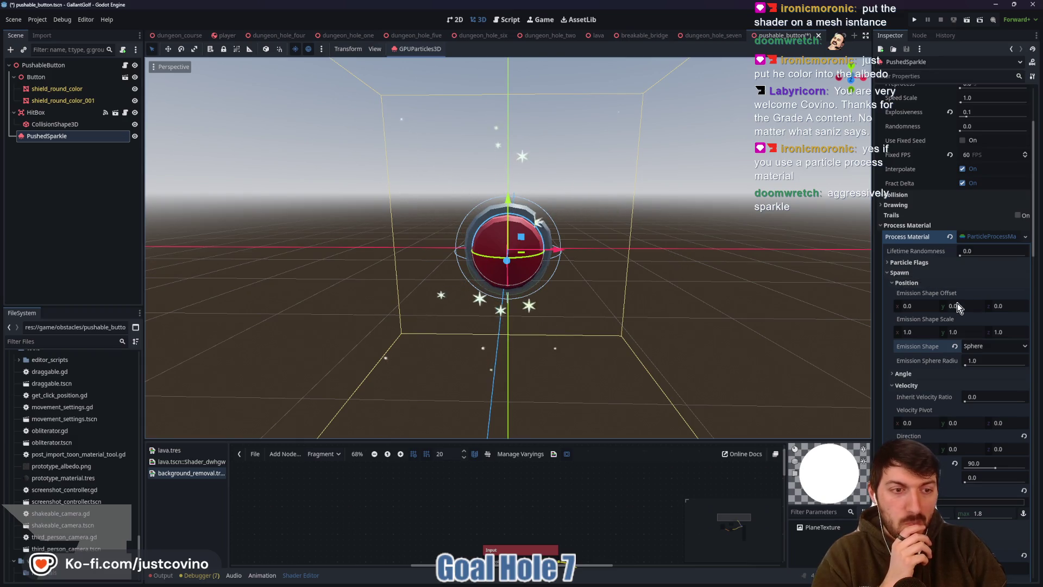
scroll(948, 313, "down", 5)
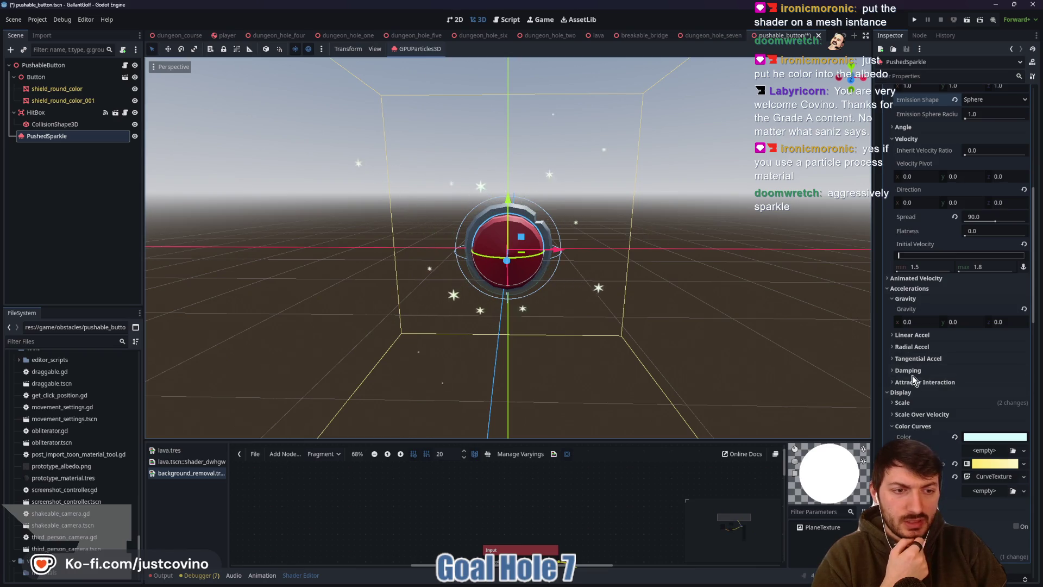
scroll(918, 367, "down", 4)
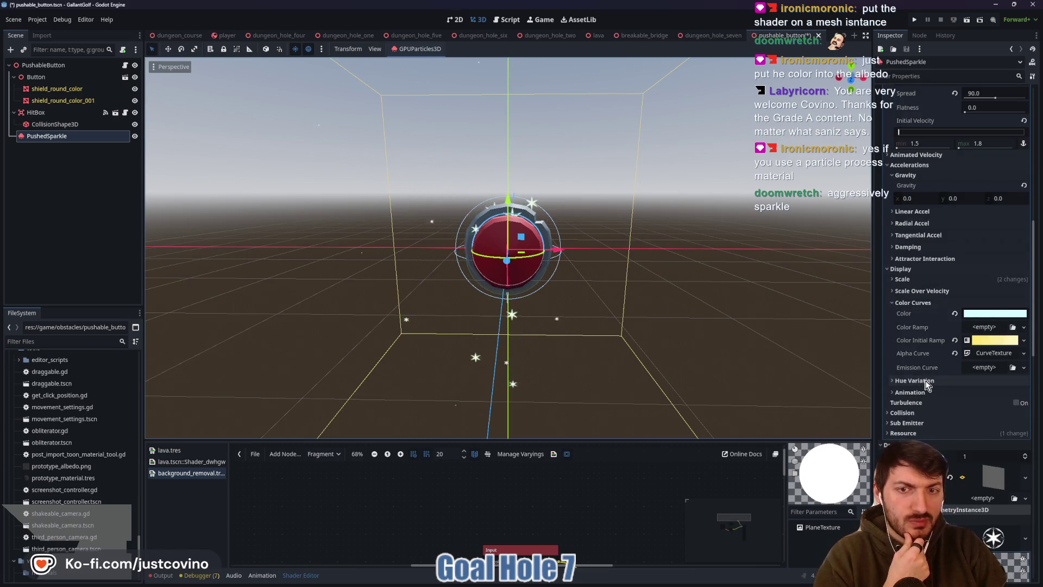
Expand Hue Variation and set it to min 0.1, max 0.2.
left_click(917, 381)
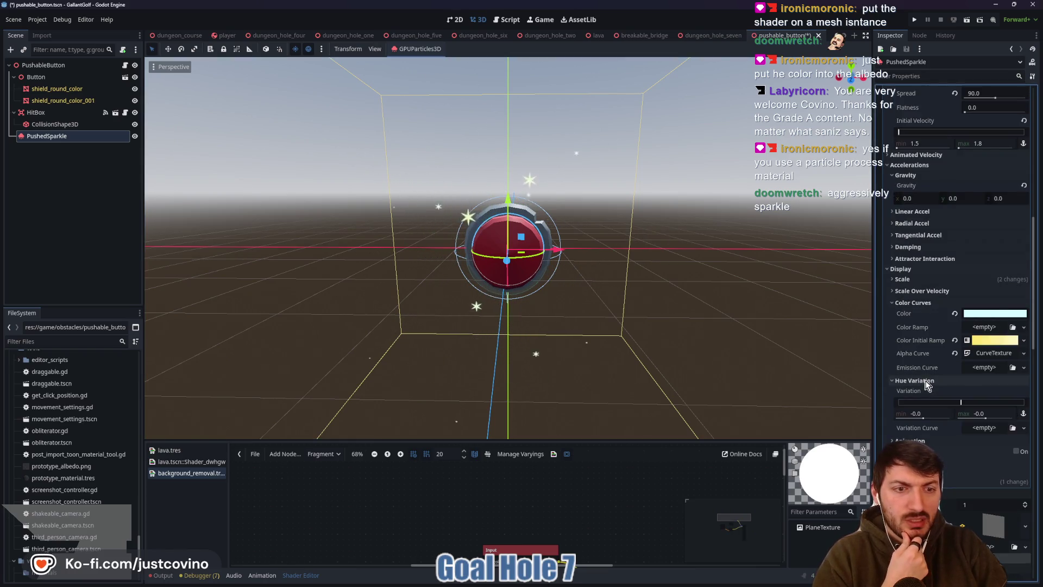
left_click(935, 413)
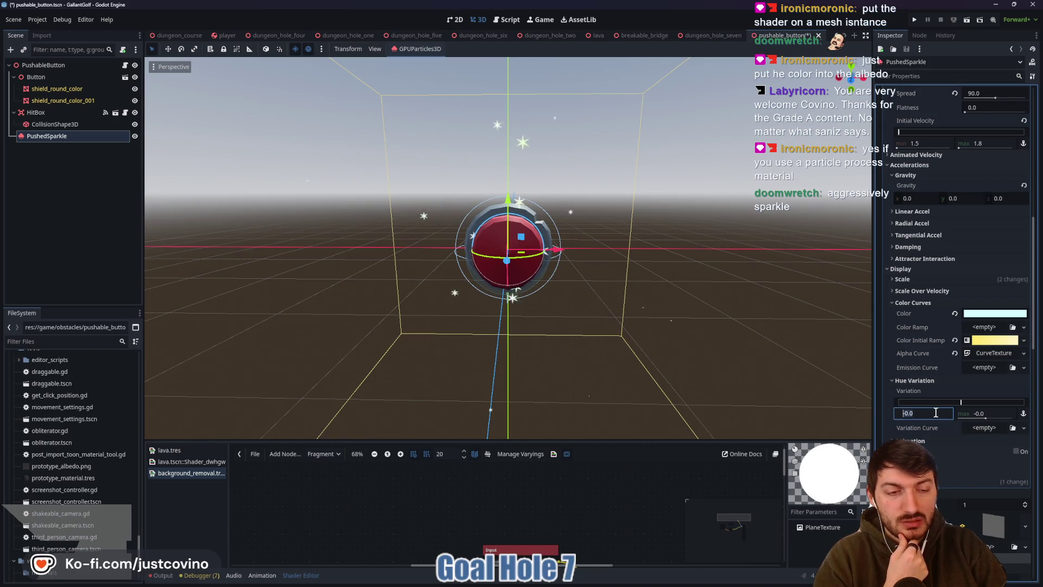
type("0.1")
key("Tab")
type("0")
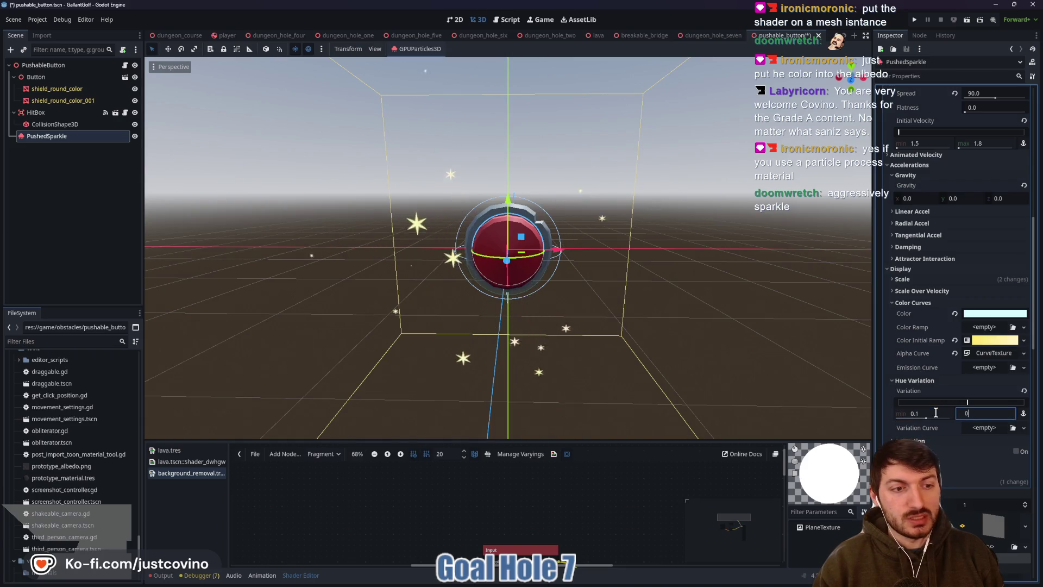
key("Return")
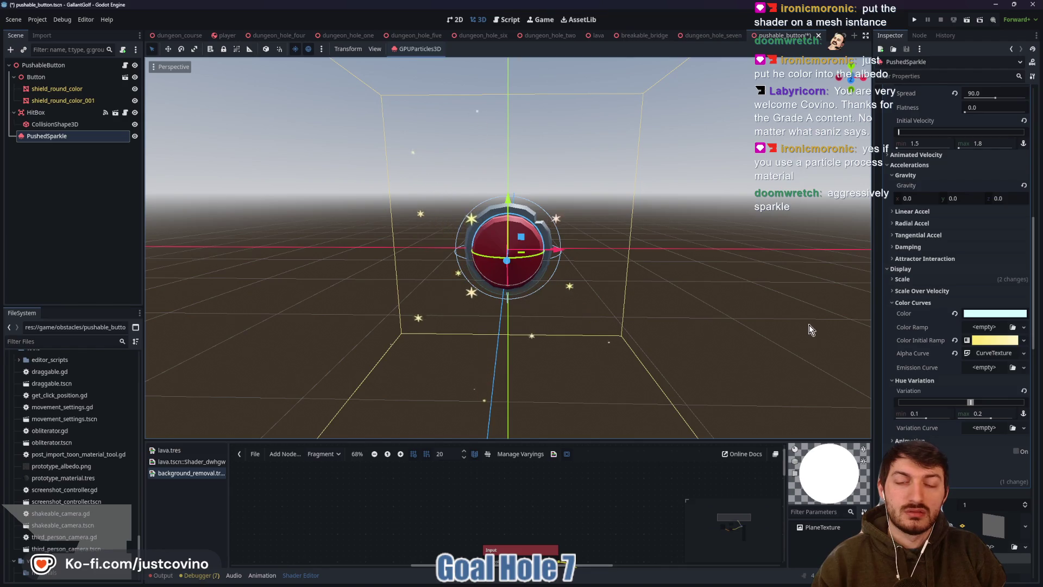
Raise the maximum hue variation to 0.3 and save the scene.
left_click(988, 414)
type("0.")
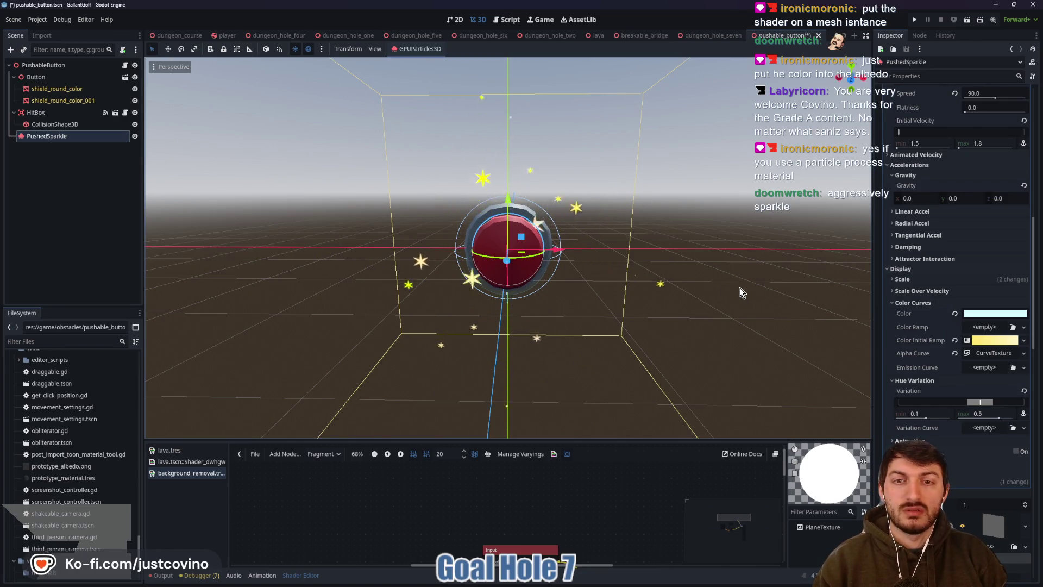
left_click(987, 414)
type("0.3")
key("Return")
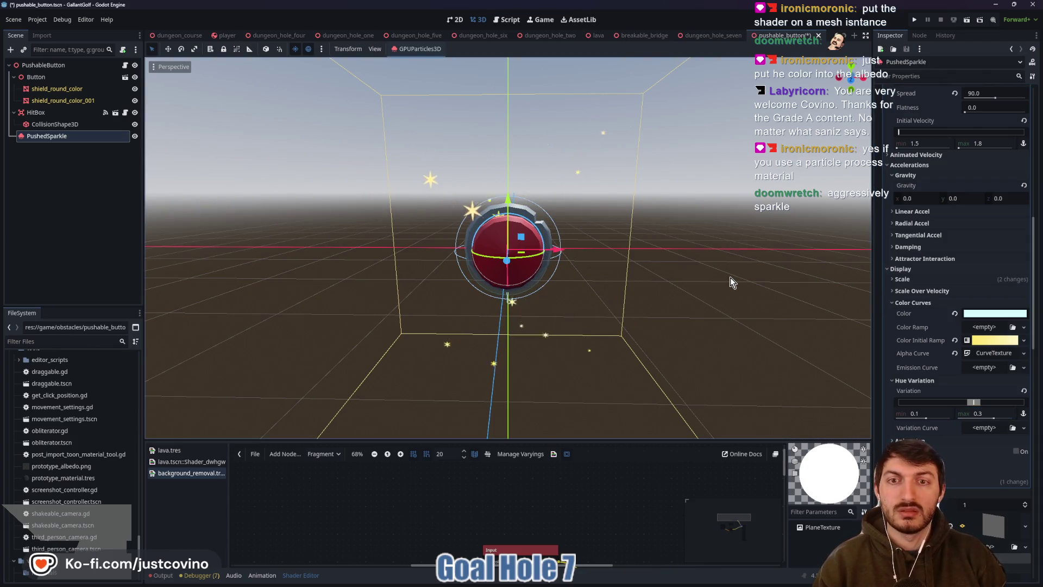
key("ctrl+s")
left_click_drag(692, 311, 693, 303)
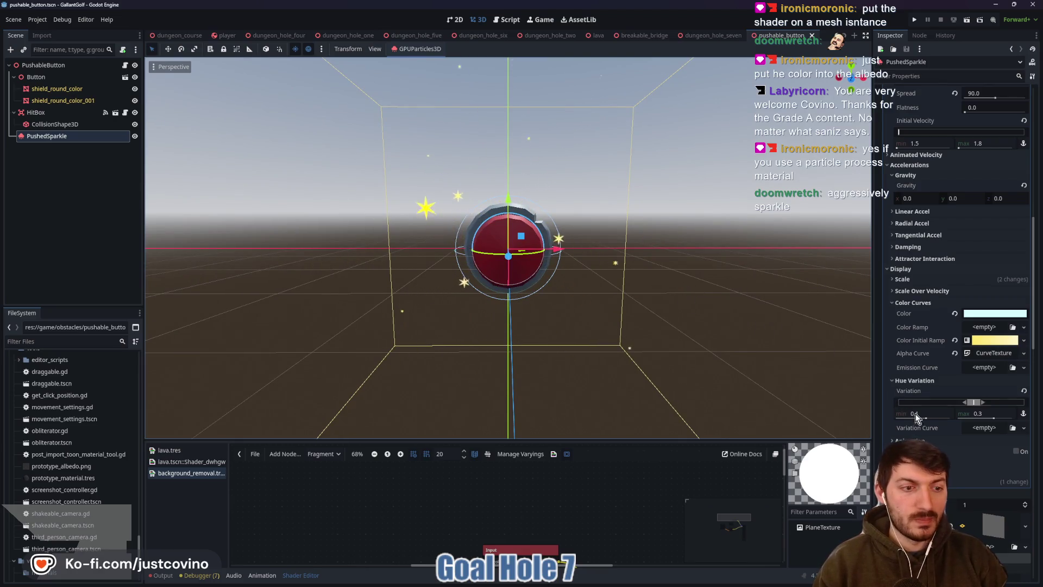
Expand the draw-pass mesh settings to check the 0.25 m quad width.
left_click(993, 525)
scroll(976, 390, "down", 3)
scroll(975, 389, "down", 2)
Resize the particle quad mesh to 0.25 by 0.25 and save the scene.
left_click(991, 361)
type("0.25")
key("Tab")
type("0.25")
key("Return")
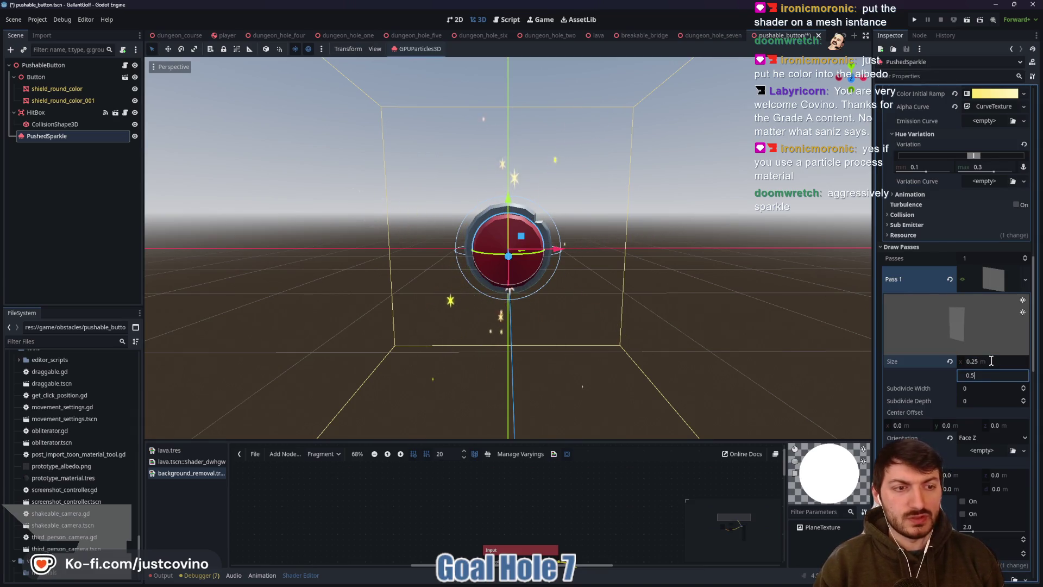
key("ctrl+s")
Set the sparkle material's Blend mode to Add and Cull mode to Disabled.
left_click(993, 279)
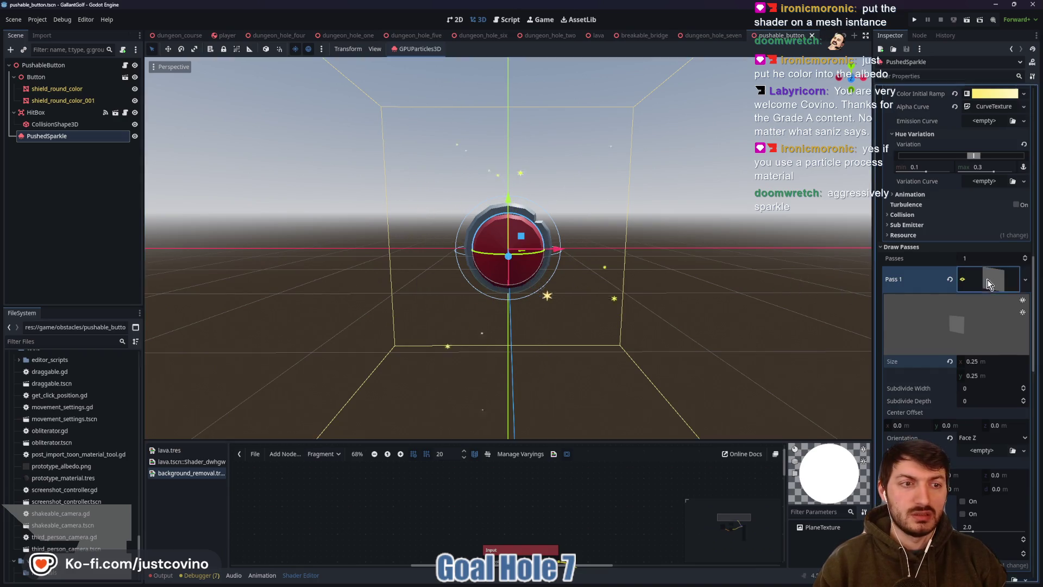
mouse_move(722, 308)
left_mouse_down()
mouse_move(609, 314)
mouse_move(681, 313)
left_mouse_up()
scroll(956, 288, "up", 3)
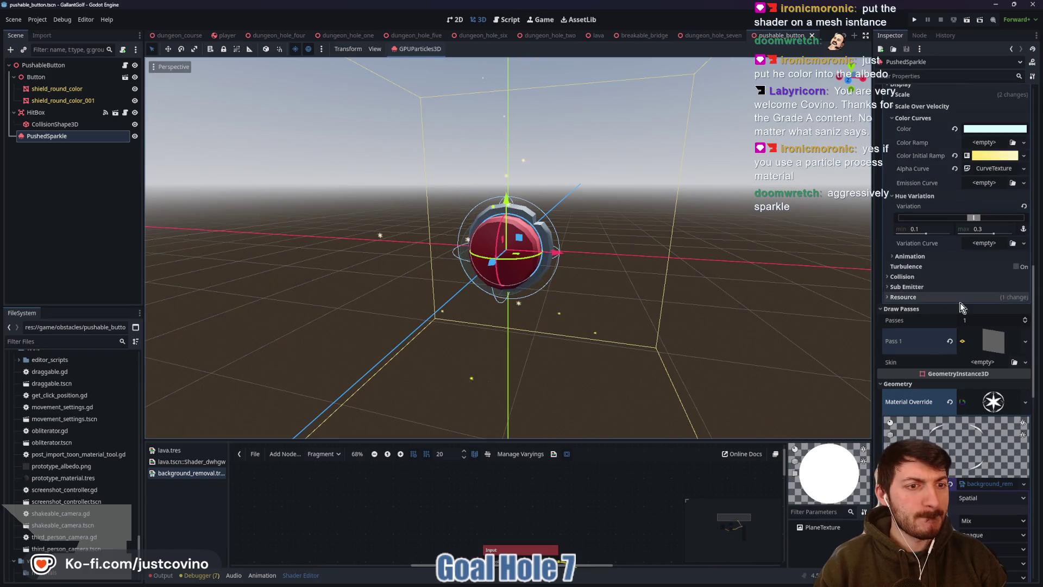
scroll(953, 299, "down", 5)
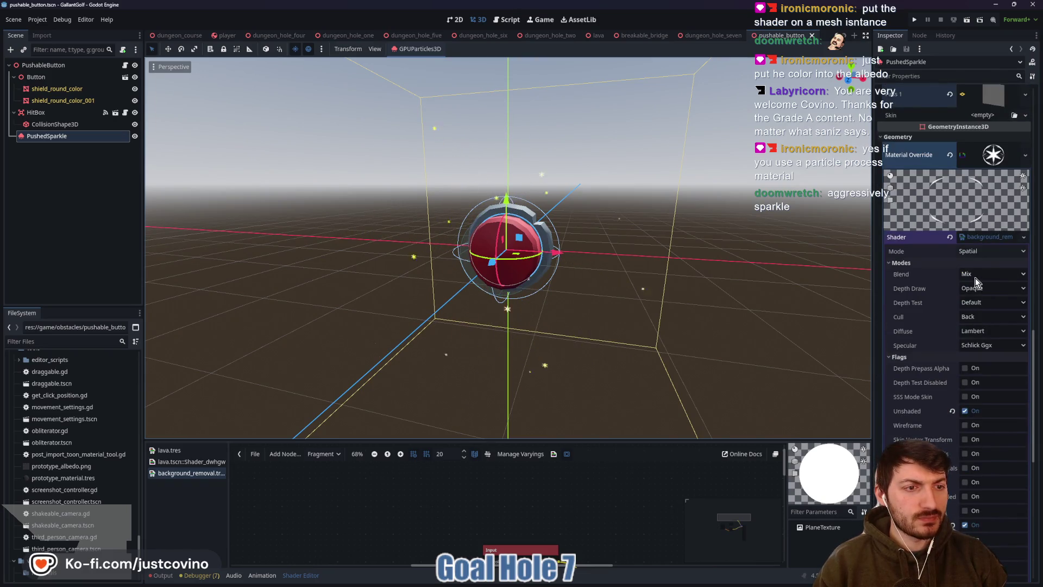
left_click(981, 276)
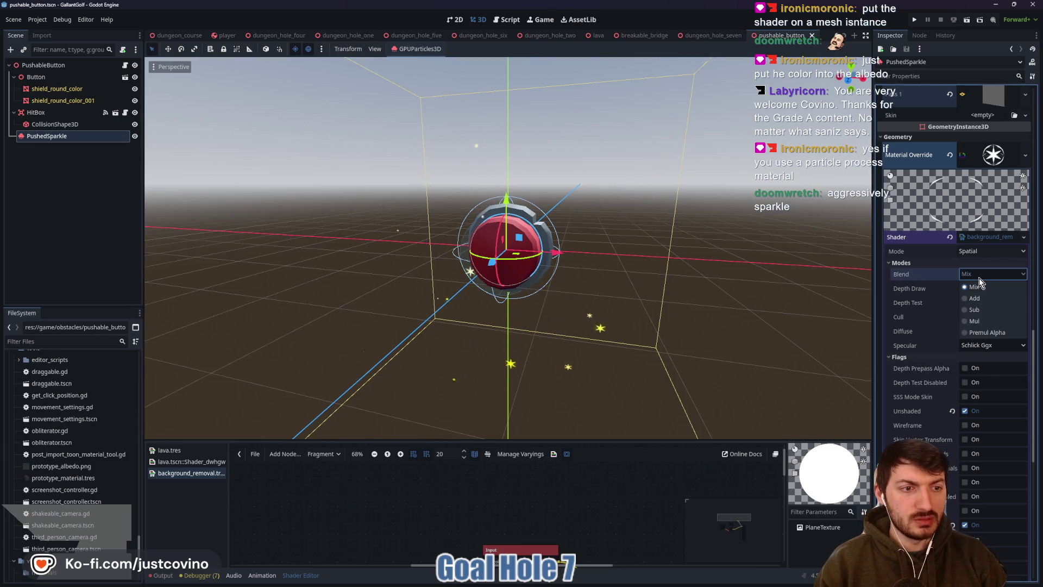
left_click(982, 297)
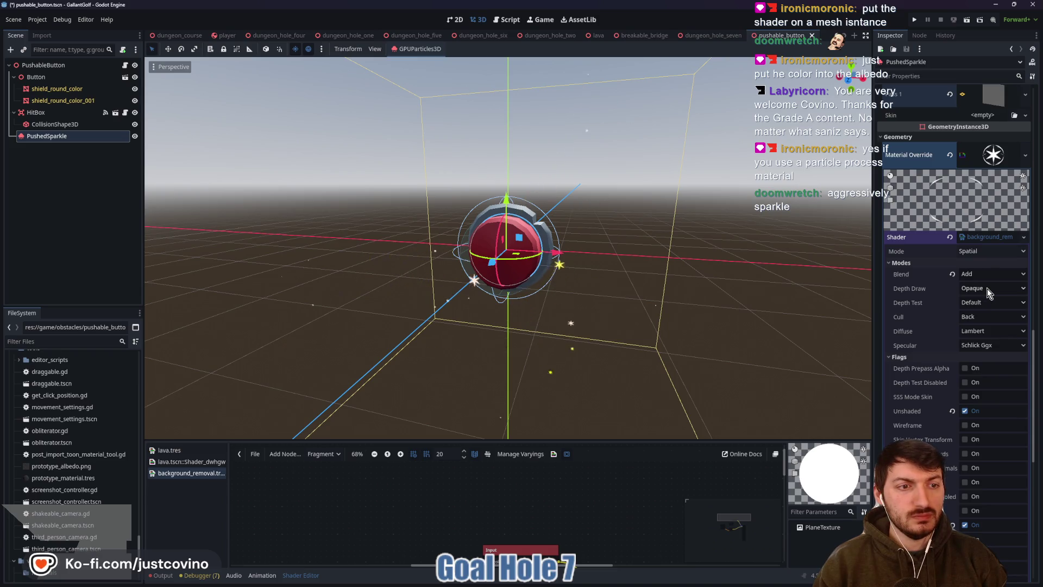
left_click(979, 315)
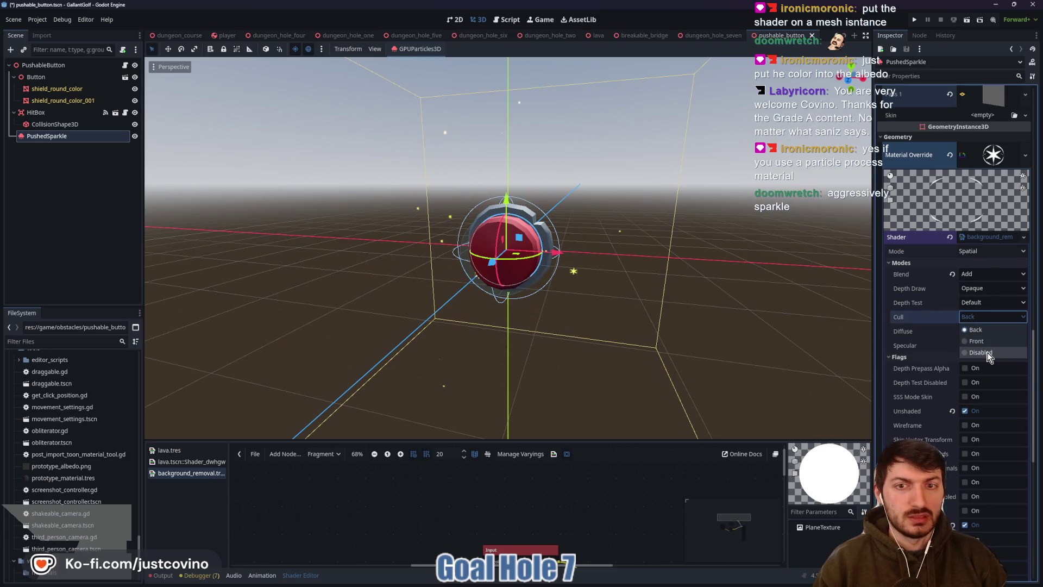
left_click(980, 352)
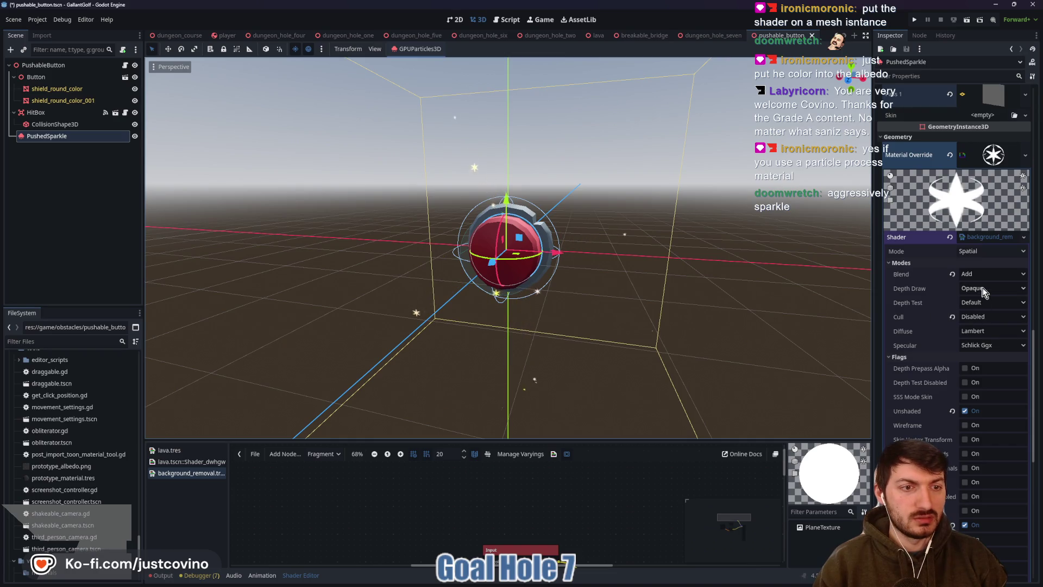
Check the Fog Disabled flag, leaving diffuse at Lambert and Shadow to Opacity off.
left_click(982, 331)
left_click(985, 337)
scroll(942, 341, "down", 3)
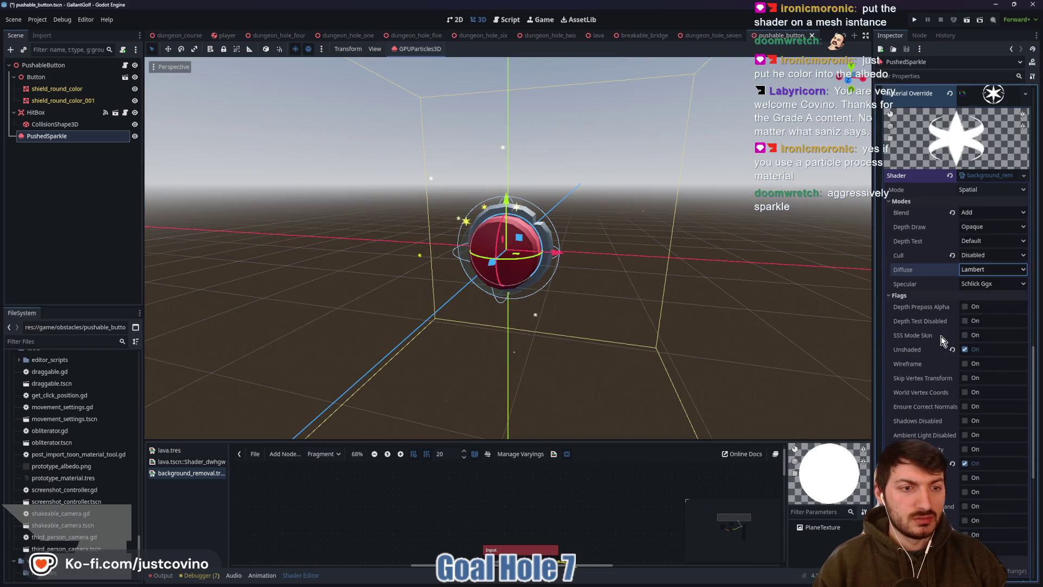
scroll(954, 364, "down", 5)
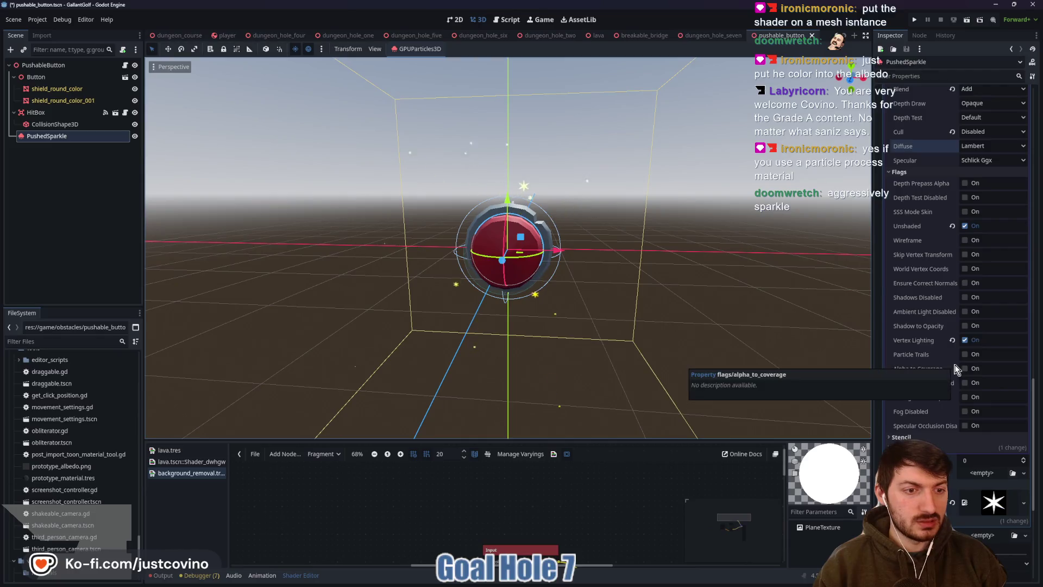
left_click(949, 415)
left_click(965, 412)
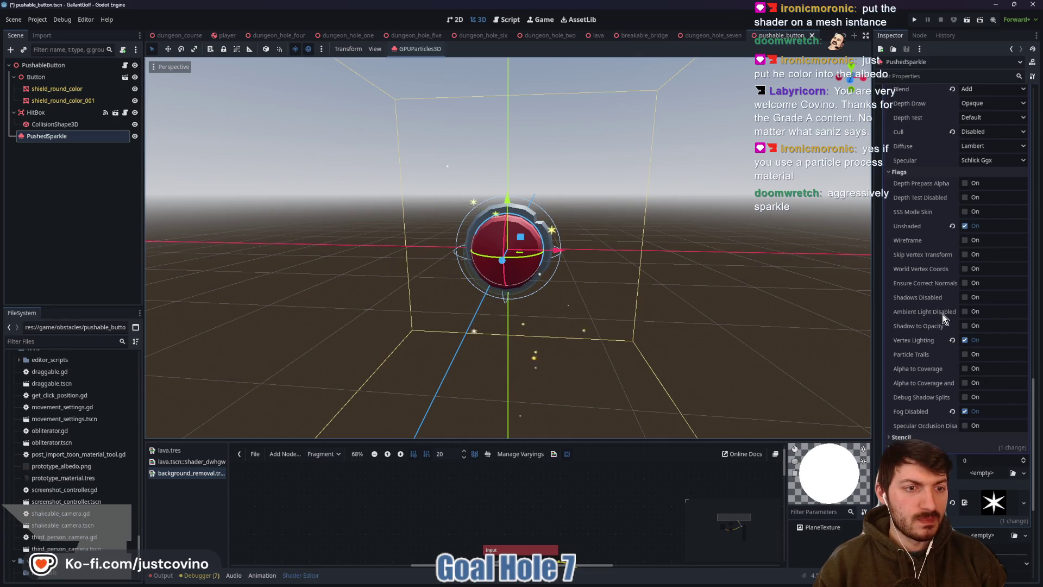
left_click(965, 326)
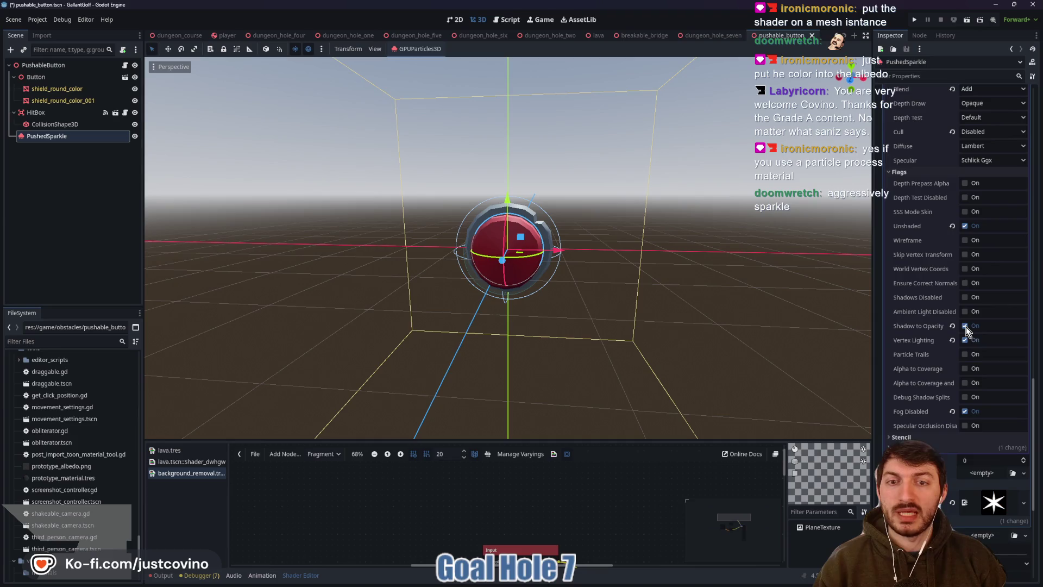
left_click(964, 326)
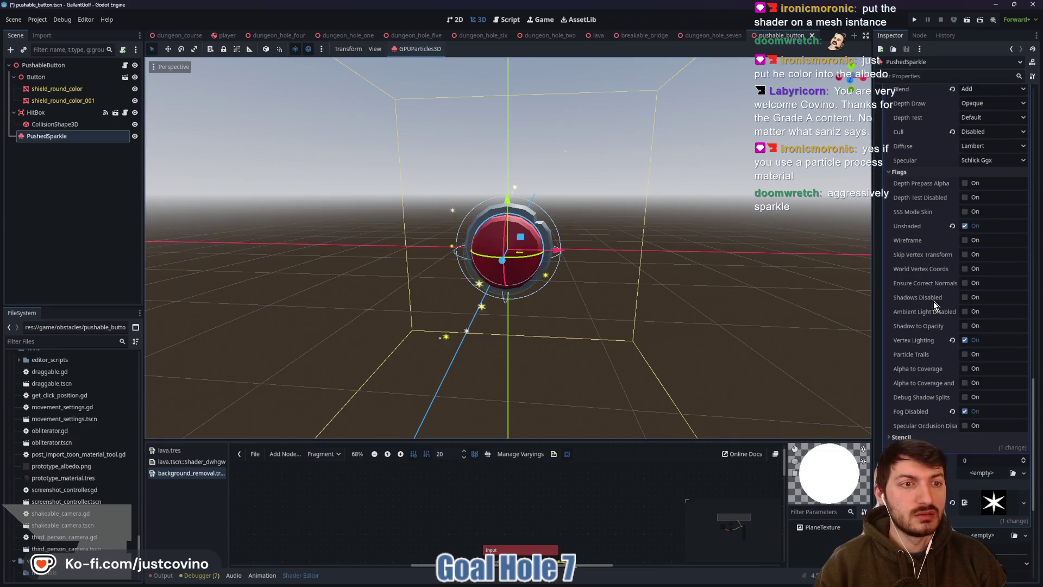
scroll(935, 304, "up", 3)
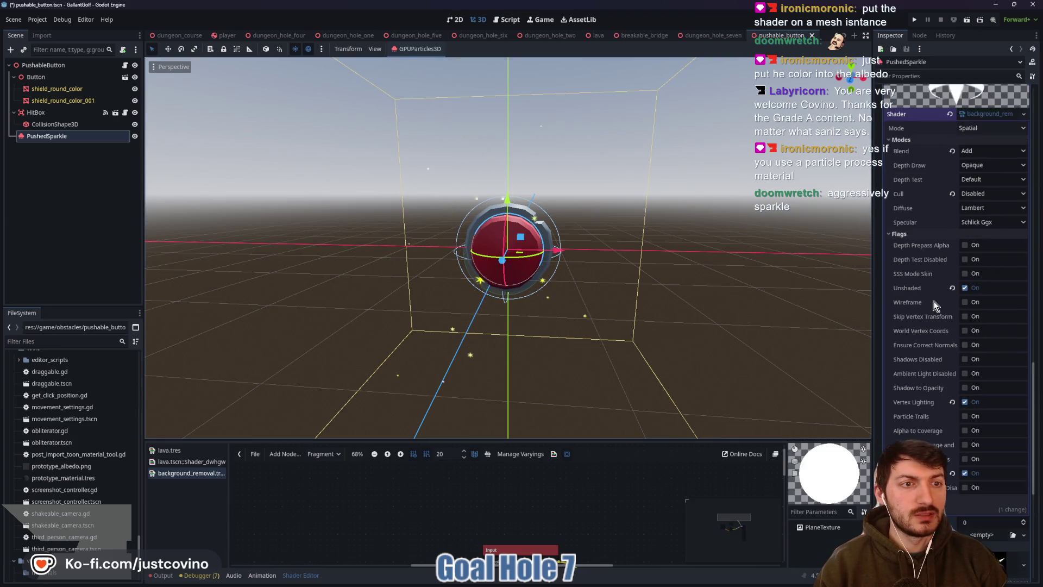
Collapse the Flags section, save the scene, and orbit to look down on the button.
left_click(899, 234)
key("ctrl+s")
mouse_move(641, 304)
left_mouse_down()
mouse_move(586, 324)
mouse_move(538, 319)
mouse_move(738, 323)
mouse_move(629, 423)
mouse_move(617, 307)
mouse_move(595, 316)
left_mouse_up()
scroll(607, 308, "down", 5)
scroll(621, 315, "up", 4)
scroll(595, 316, "up", 4)
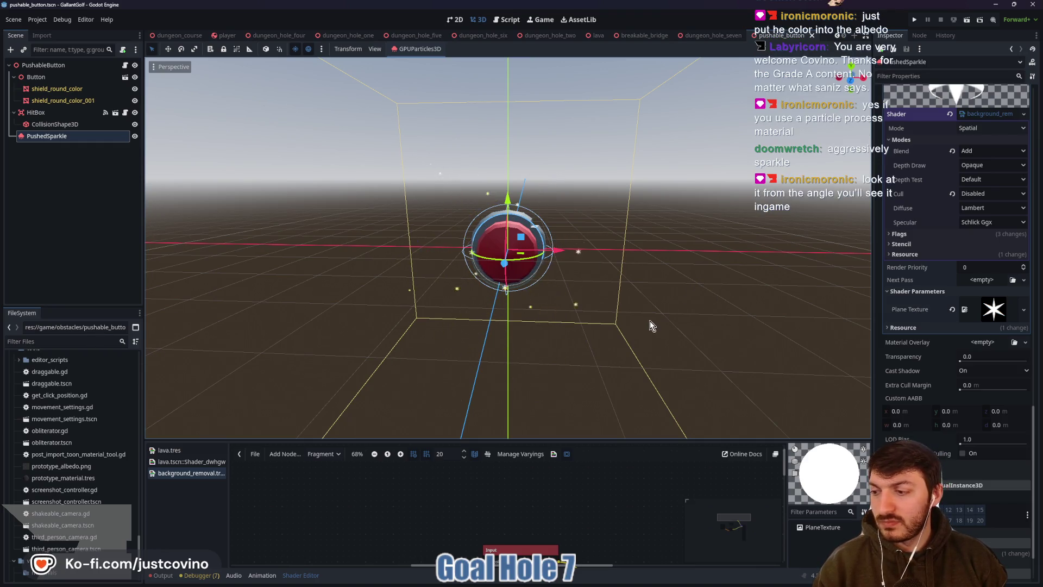
scroll(642, 306, "down", 3)
mouse_move(614, 318)
left_mouse_down()
mouse_move(623, 432)
mouse_move(630, 371)
left_mouse_up()
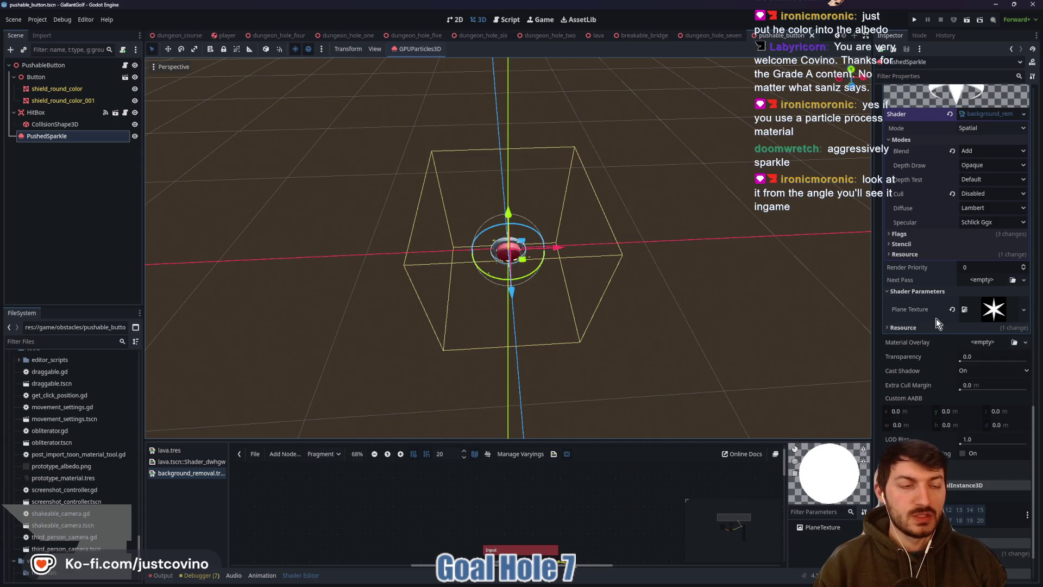
Orbit down to a low horizon view and zoom around the sparkling button.
left_click(914, 235)
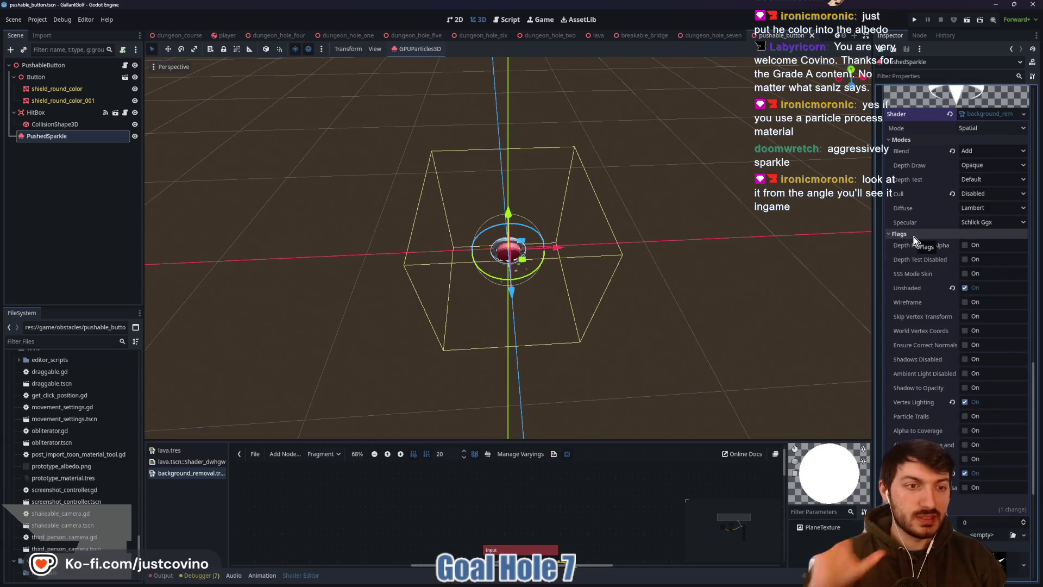
left_click(915, 235)
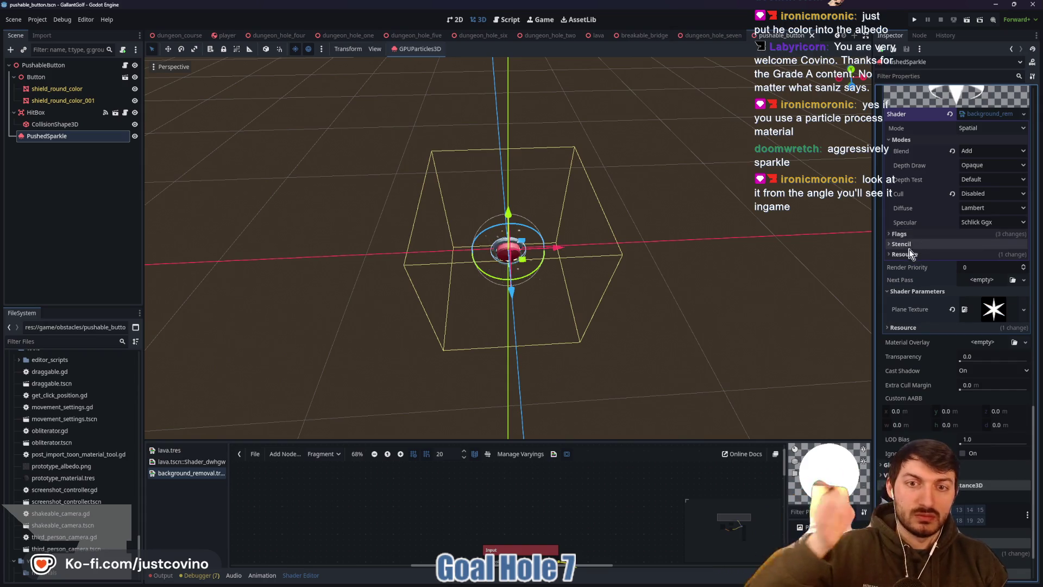
scroll(927, 265, "up", 3)
scroll(935, 262, "up", 3)
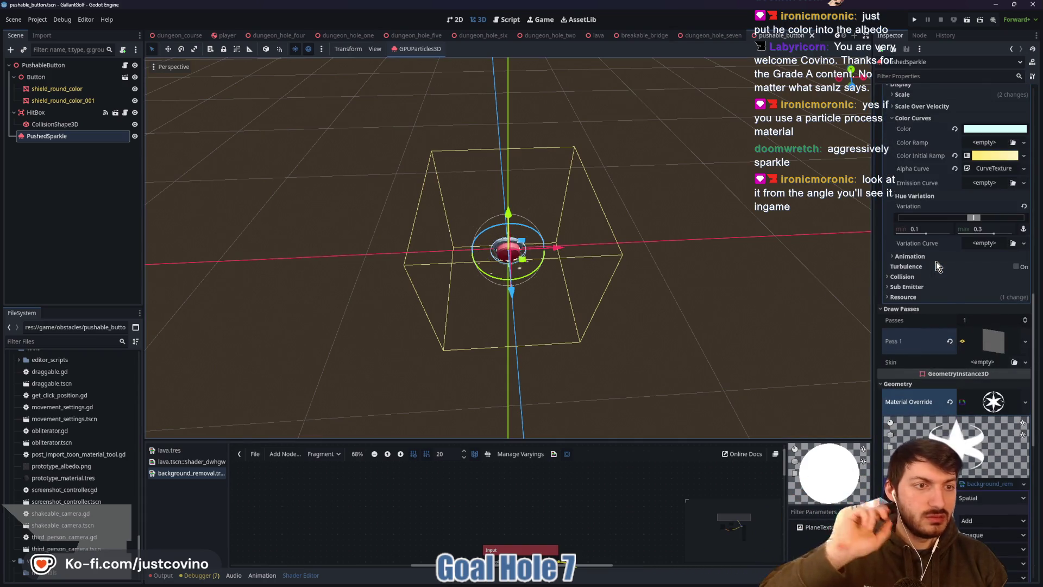
scroll(934, 262, "up", 2)
mouse_move(671, 326)
left_mouse_down()
mouse_move(605, 311)
mouse_move(600, 297)
left_mouse_up()
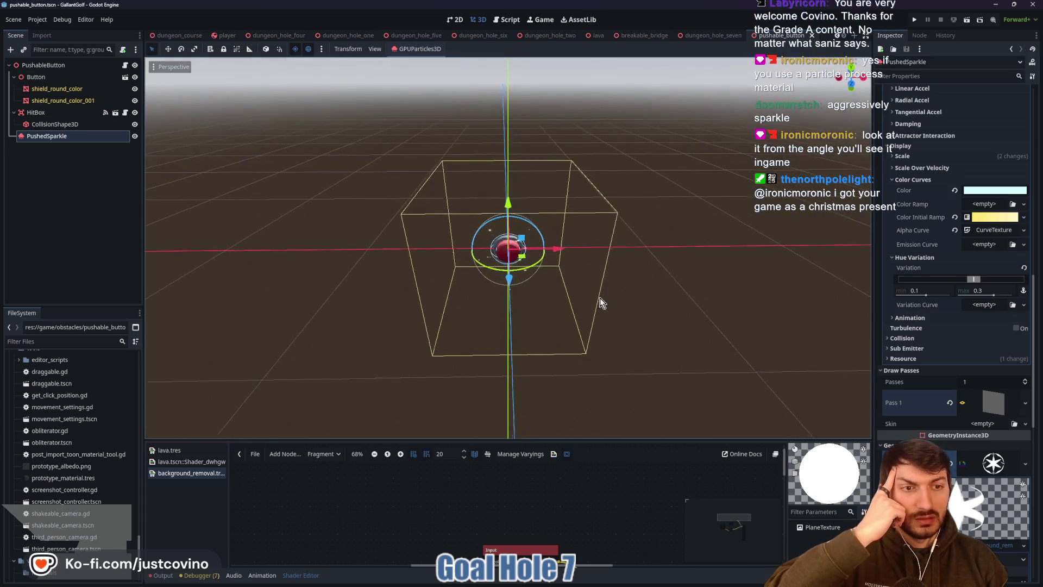
scroll(587, 307, "up", 2)
scroll(587, 307, "up", 2)
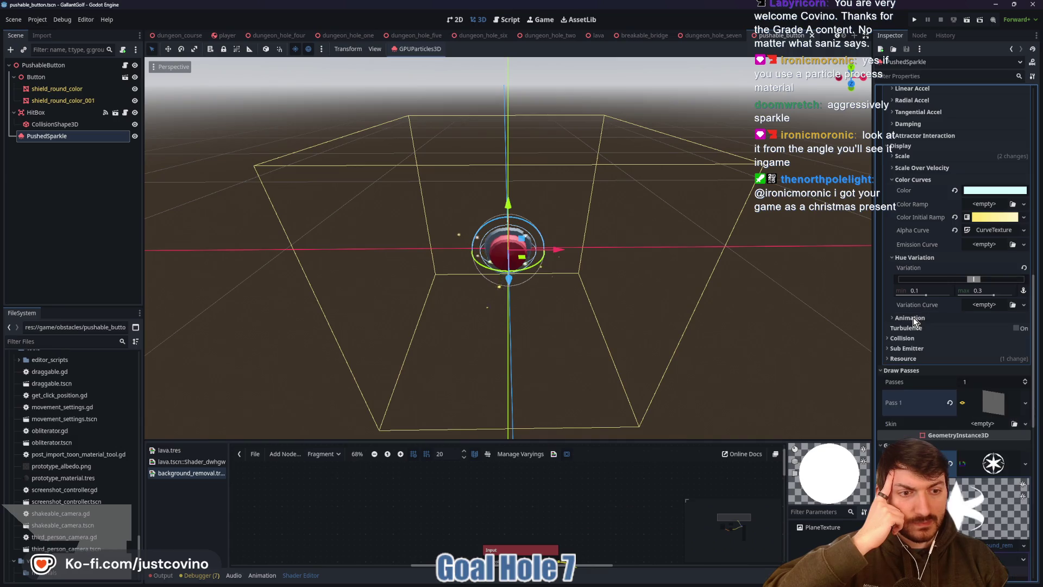
scroll(913, 317, "up", 2)
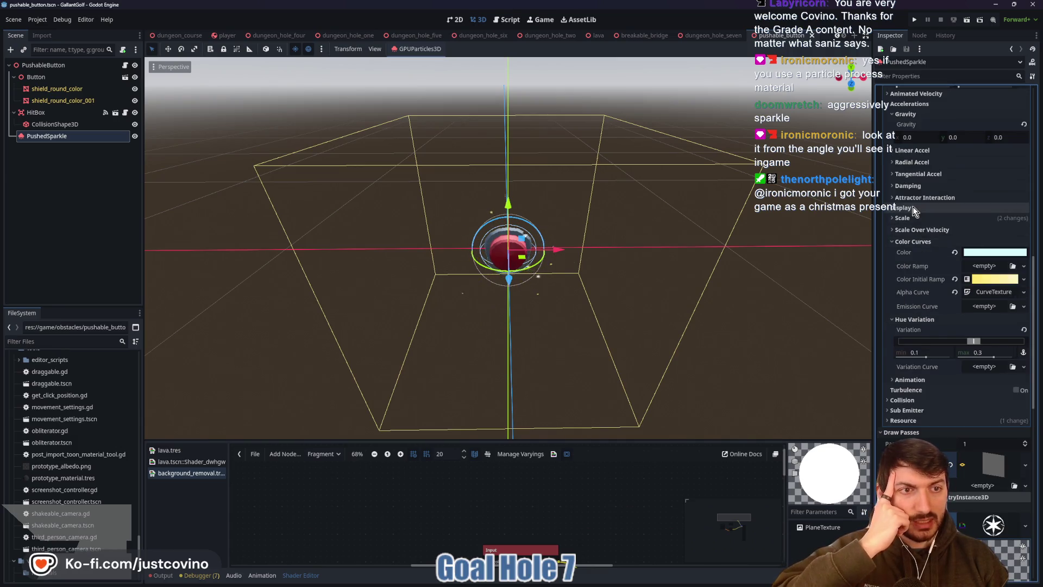
scroll(912, 195, "up", 2)
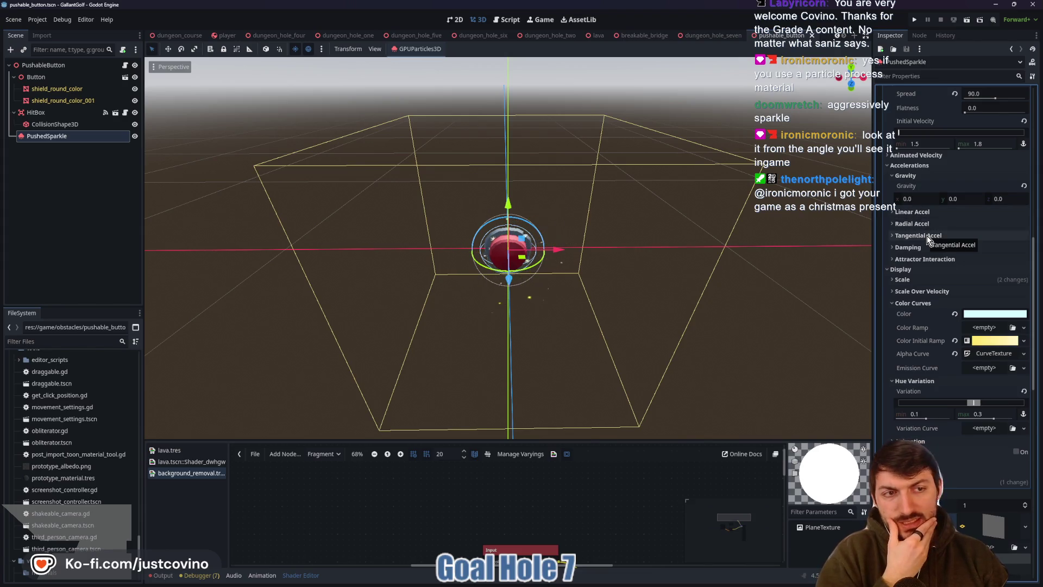
scroll(928, 237, "up", 4)
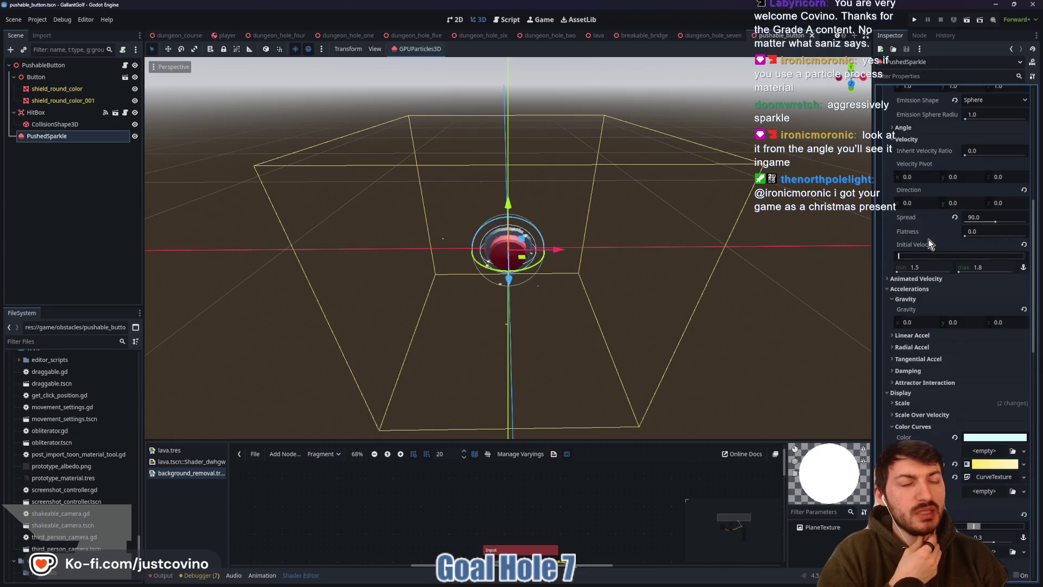
Expand the process material's Angle section and set the maximum starting angle to 1.
left_click(906, 128)
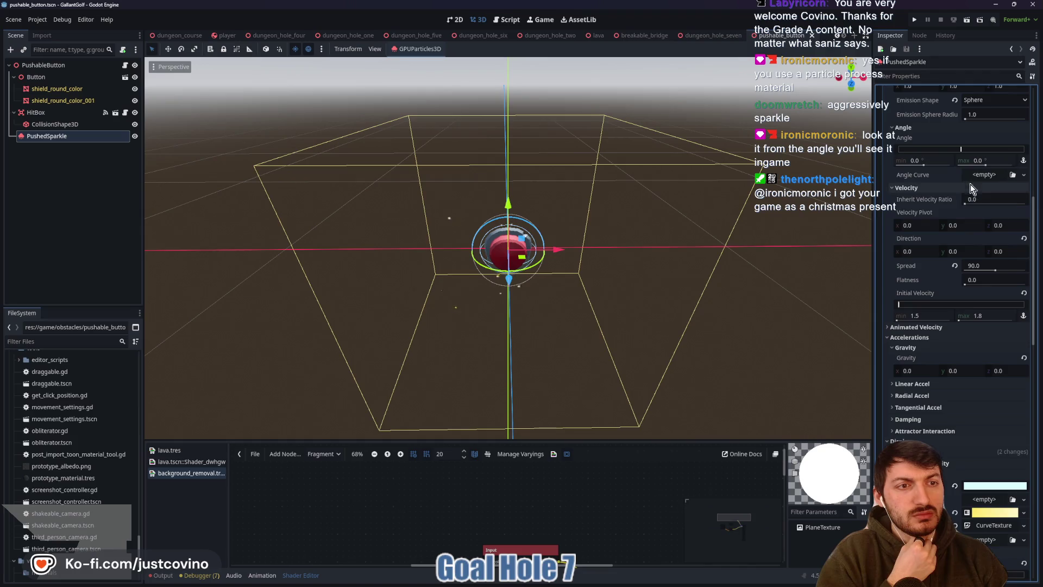
mouse_move(939, 160)
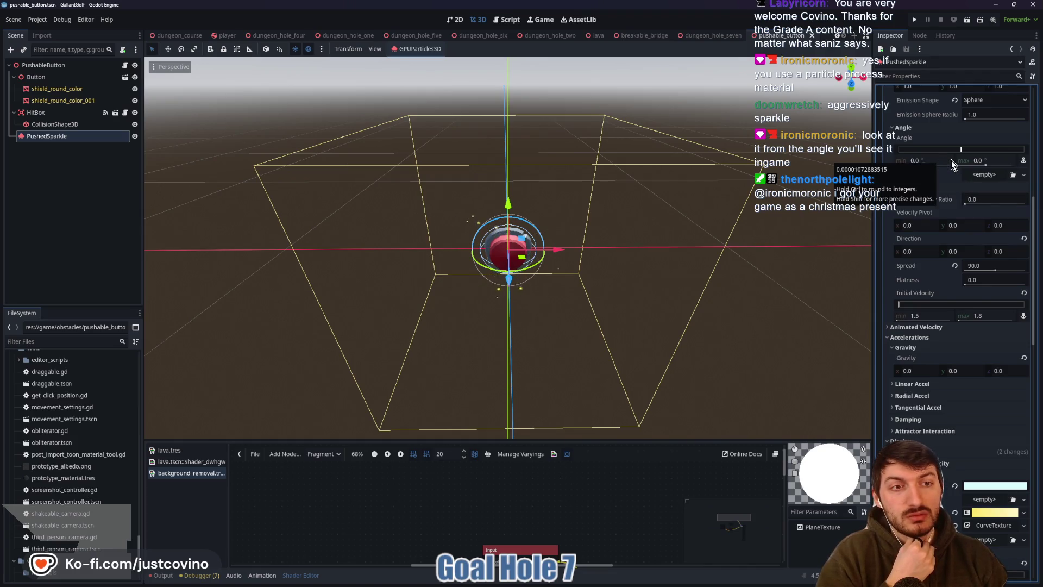
left_click(981, 160)
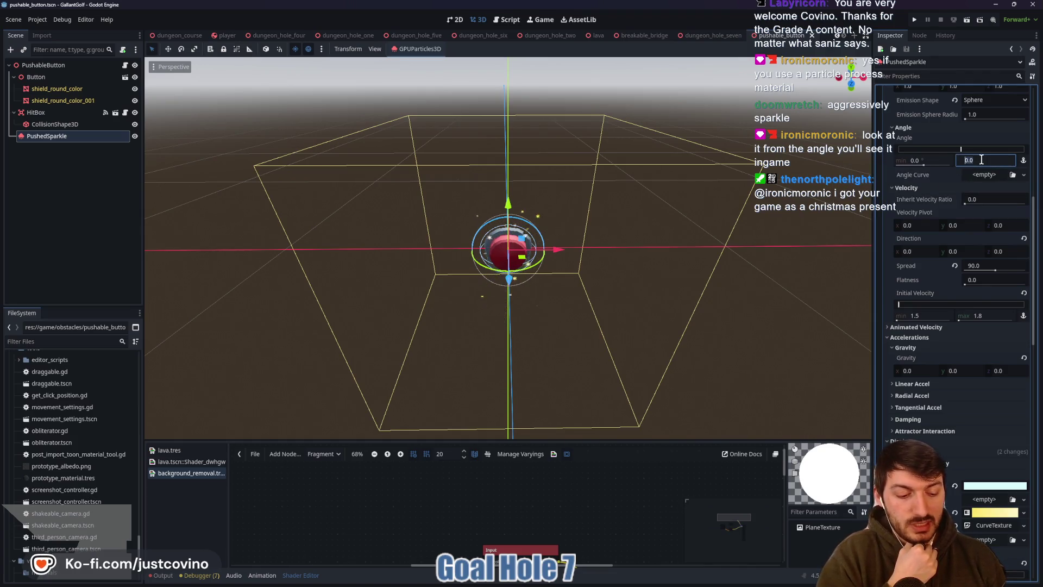
type("1")
key("Return")
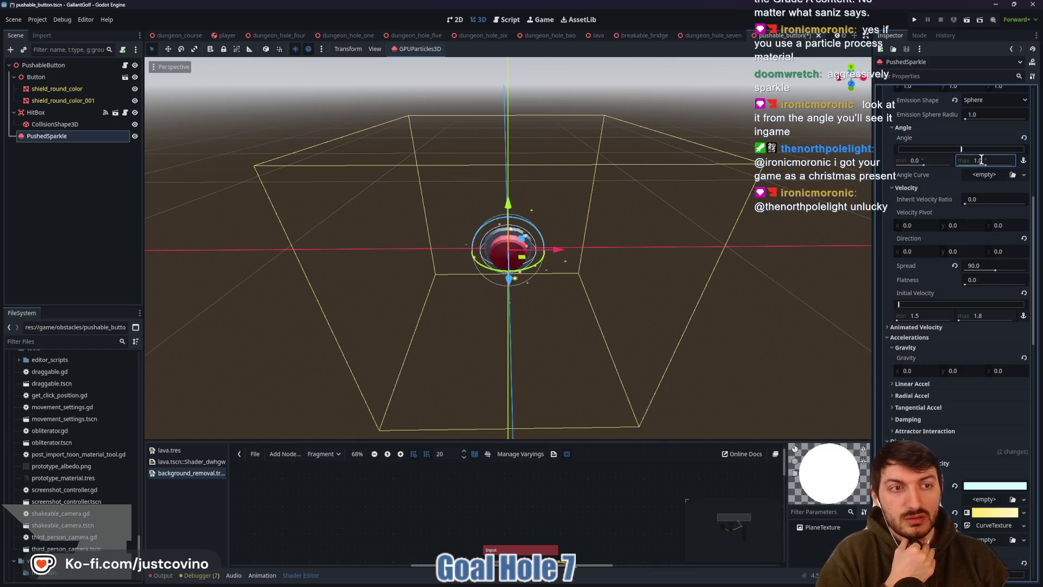
Orbit around the button to check the rotated sparkles, then save the scene.
scroll(673, 309, "up", 3)
left_click_drag(672, 310, 678, 275)
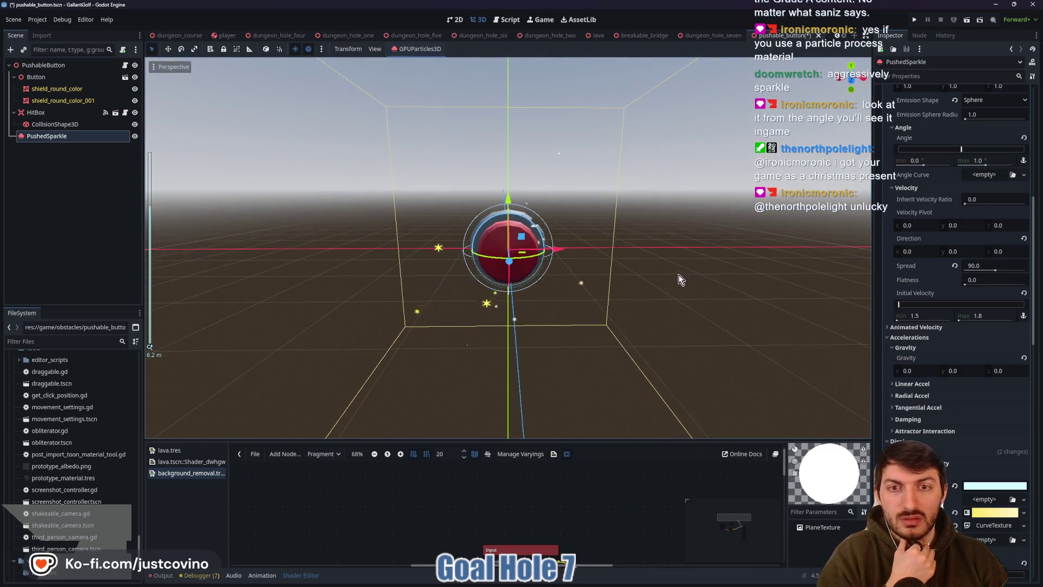
scroll(679, 279, "up", 3)
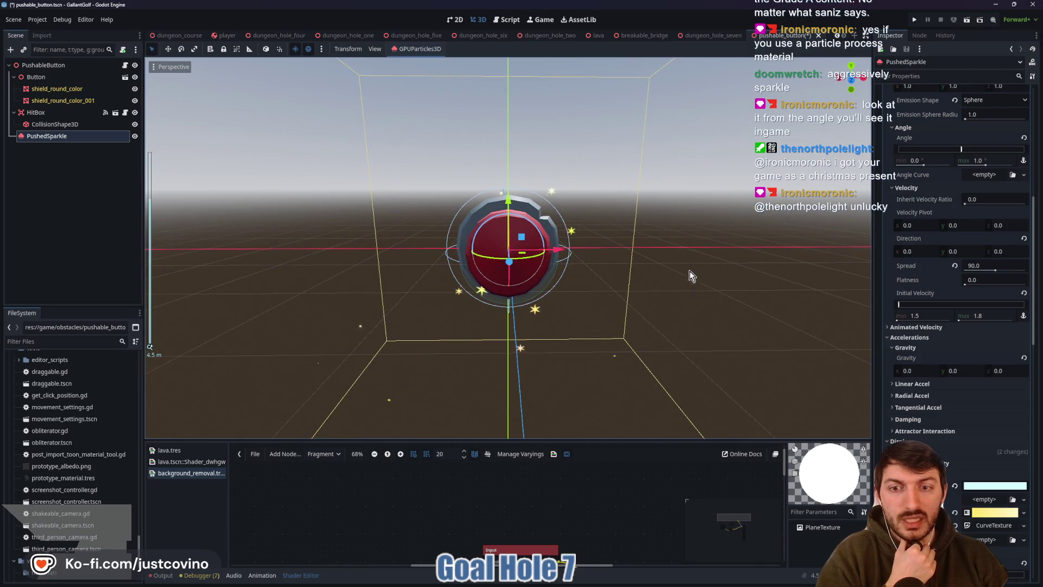
mouse_move(683, 279)
left_mouse_down()
mouse_move(703, 244)
mouse_move(705, 320)
left_mouse_up()
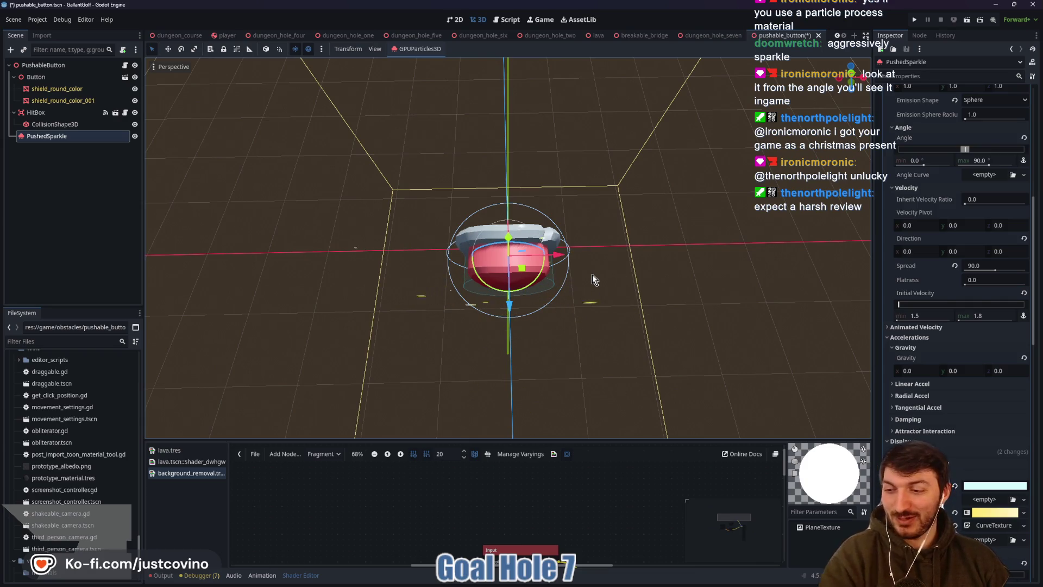
mouse_move(591, 275)
left_mouse_down()
mouse_move(617, 247)
mouse_move(620, 282)
mouse_move(585, 308)
mouse_move(584, 298)
mouse_move(643, 302)
left_mouse_up()
key("ctrl+s")
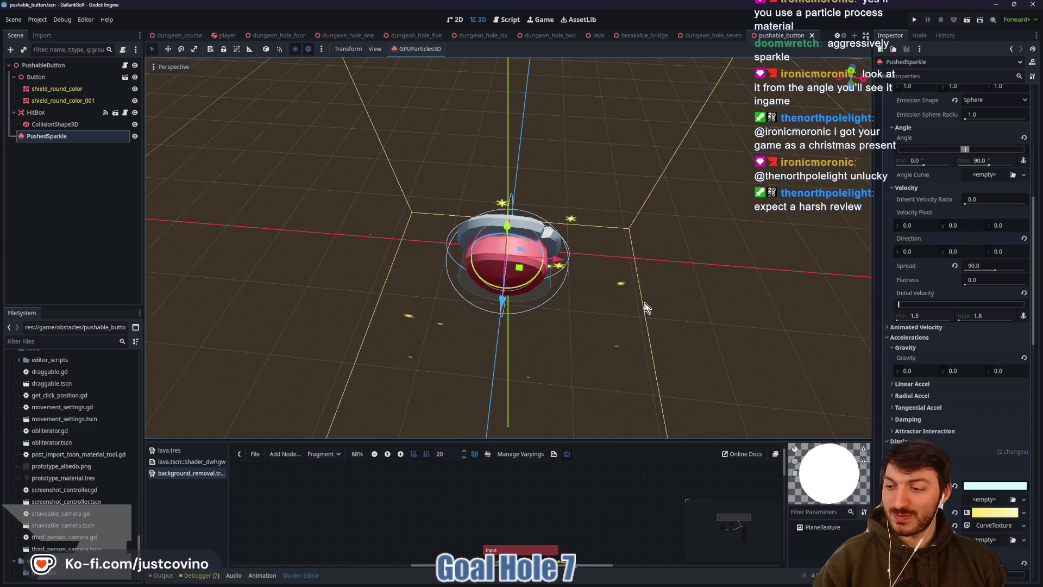
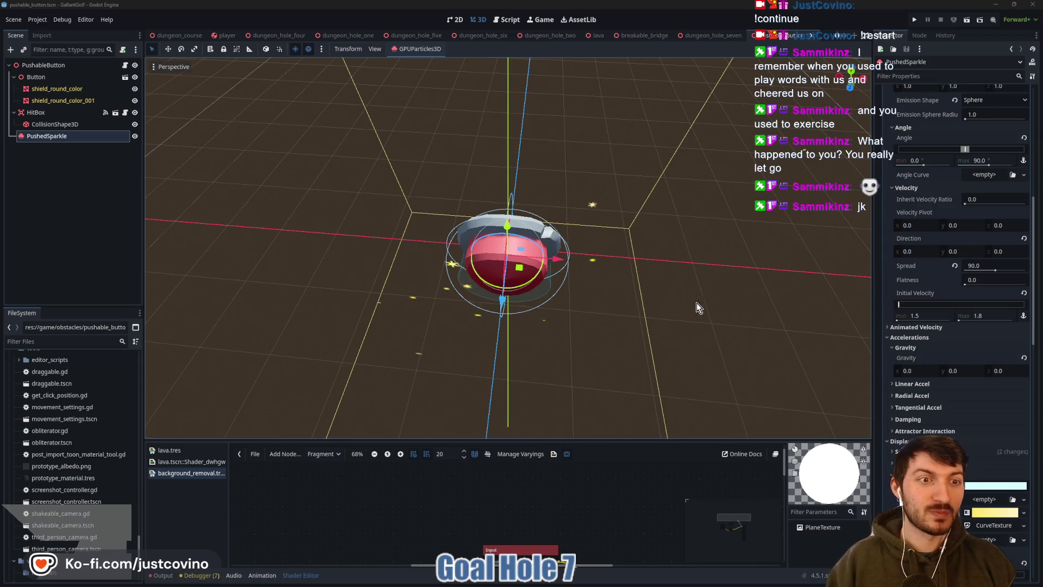
Raise the particle Scale min from 0.25 to 0.5 and save the scene.
scroll(696, 302, "down", 2)
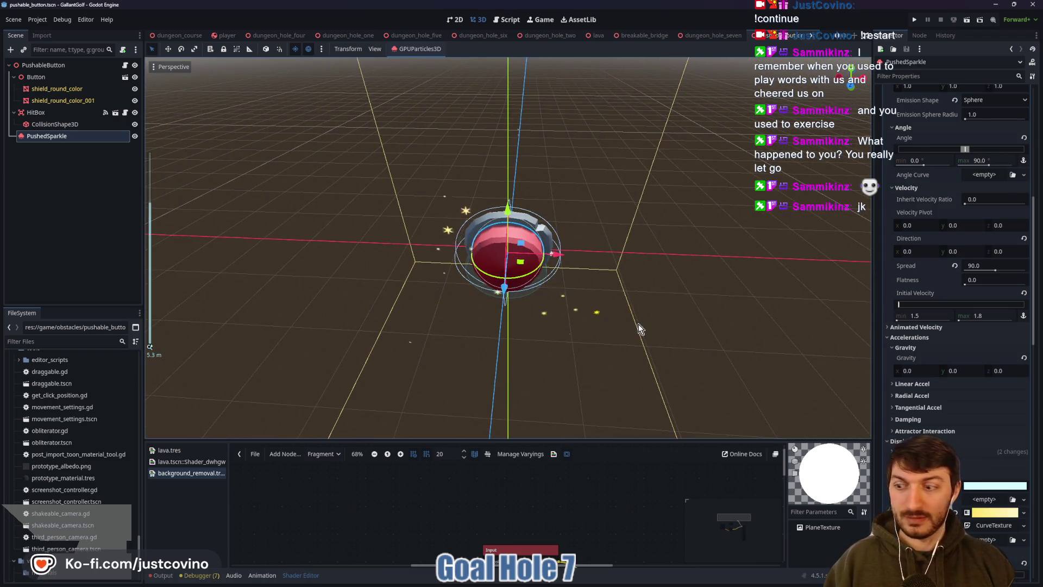
left_click_drag(637, 323, 647, 290)
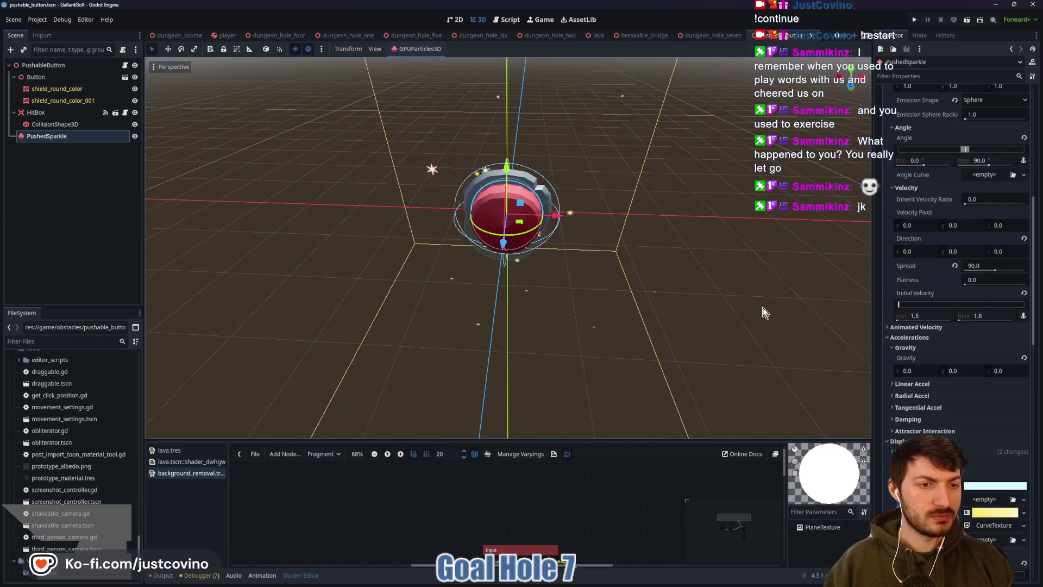
scroll(939, 386, "down", 3)
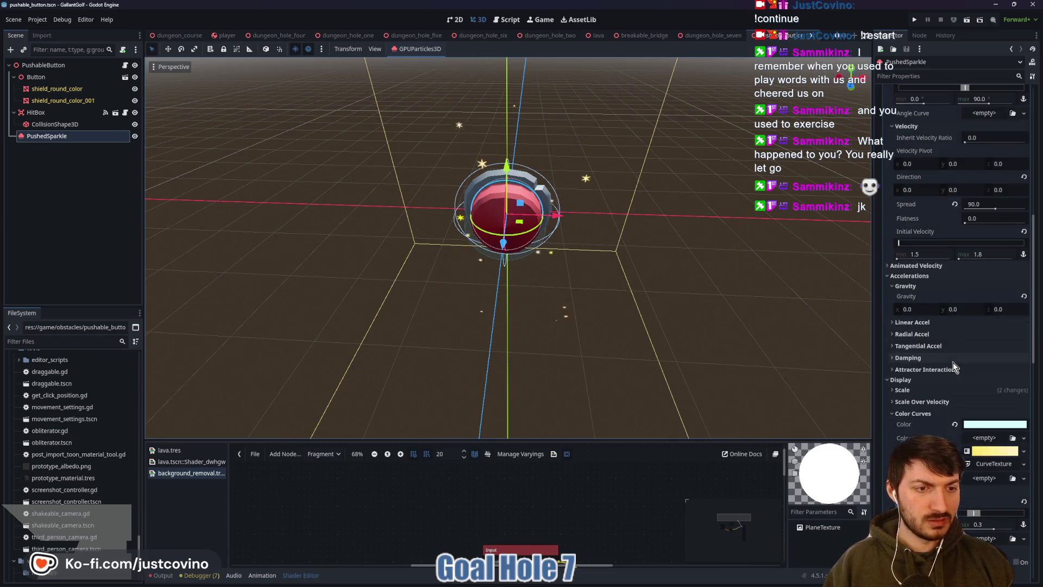
left_click(924, 389)
left_click(930, 423)
type("0.5")
key("Return")
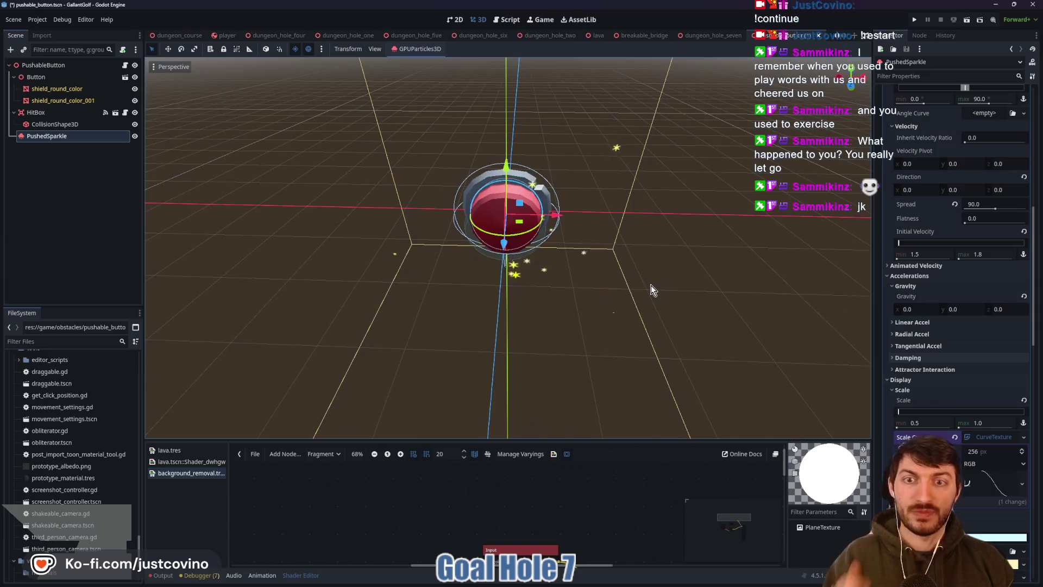
key("ctrl+s")
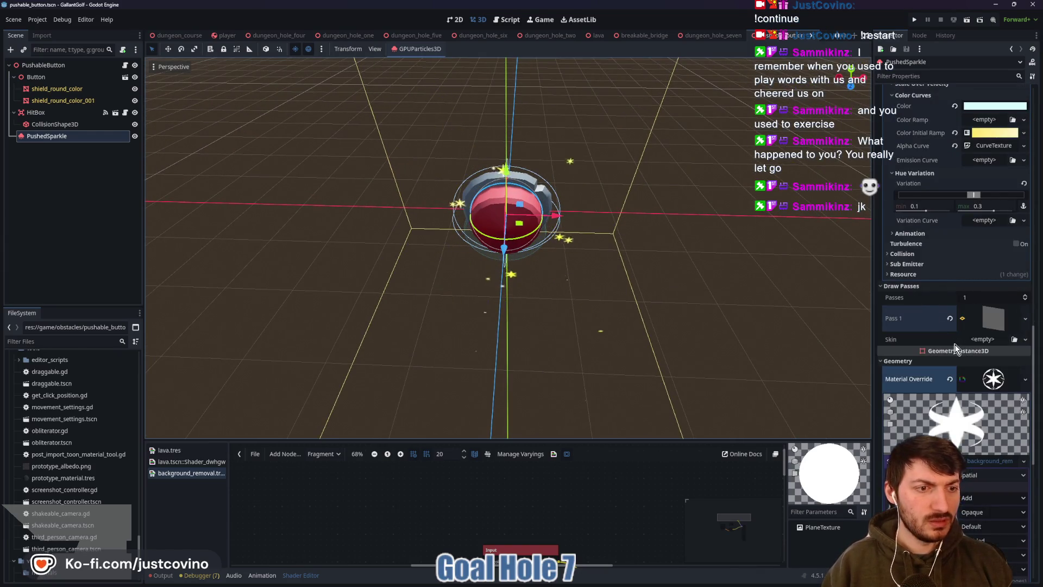
Expand the sparkle material's Flags settings and collapse the Scale Curve texture details.
scroll(956, 282, "down", 5)
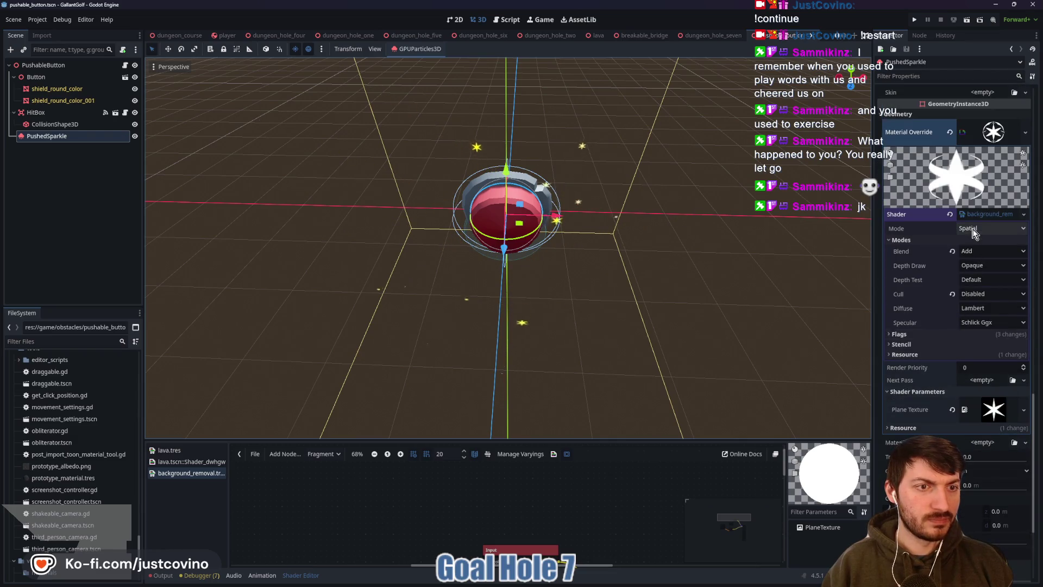
left_click(919, 334)
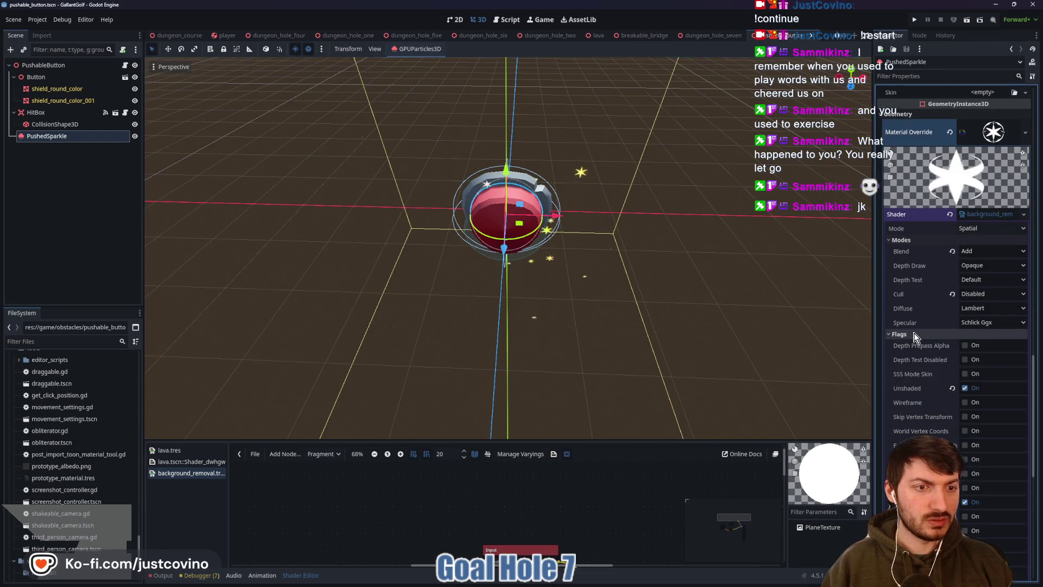
scroll(919, 361, "down", 2)
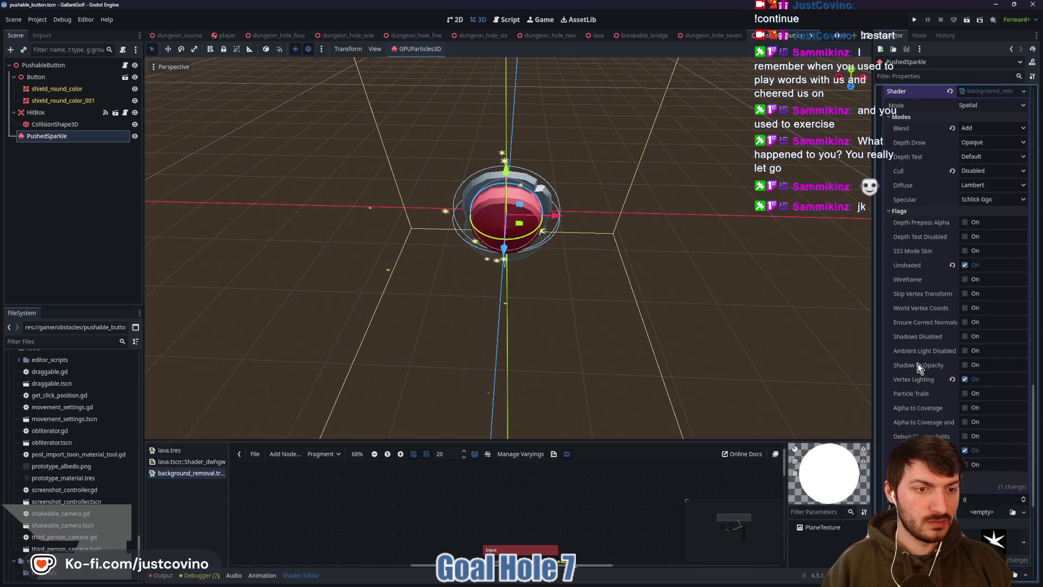
scroll(919, 397, "up", 9)
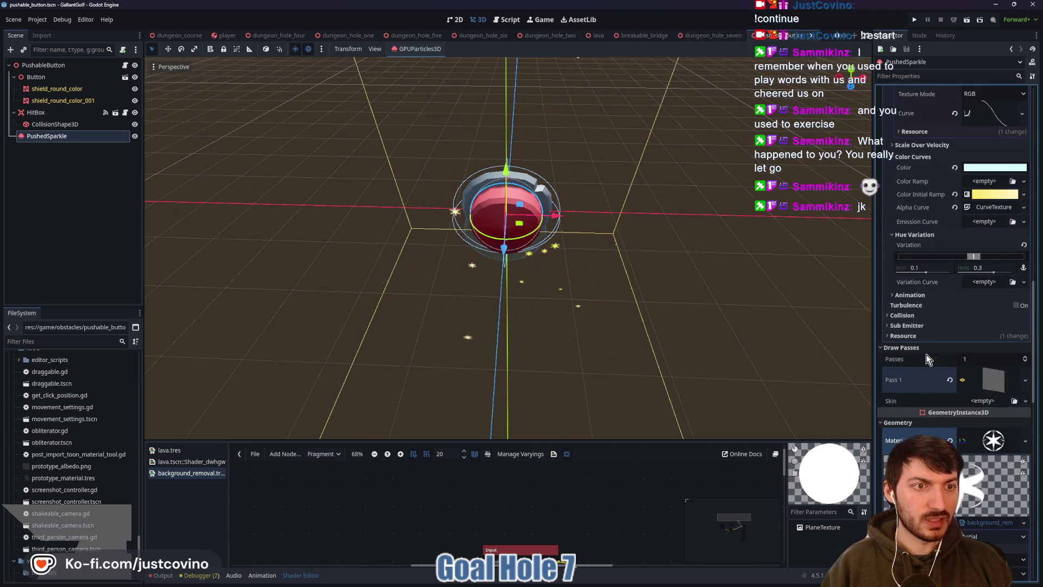
scroll(926, 356, "up", 1)
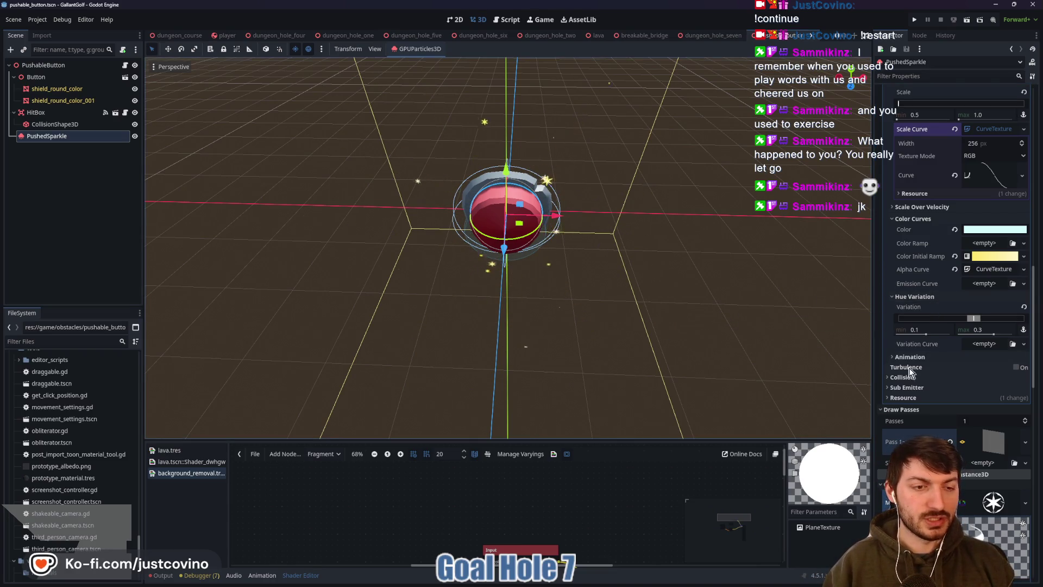
left_click_drag(655, 272, 656, 275)
scroll(937, 266, "up", 3)
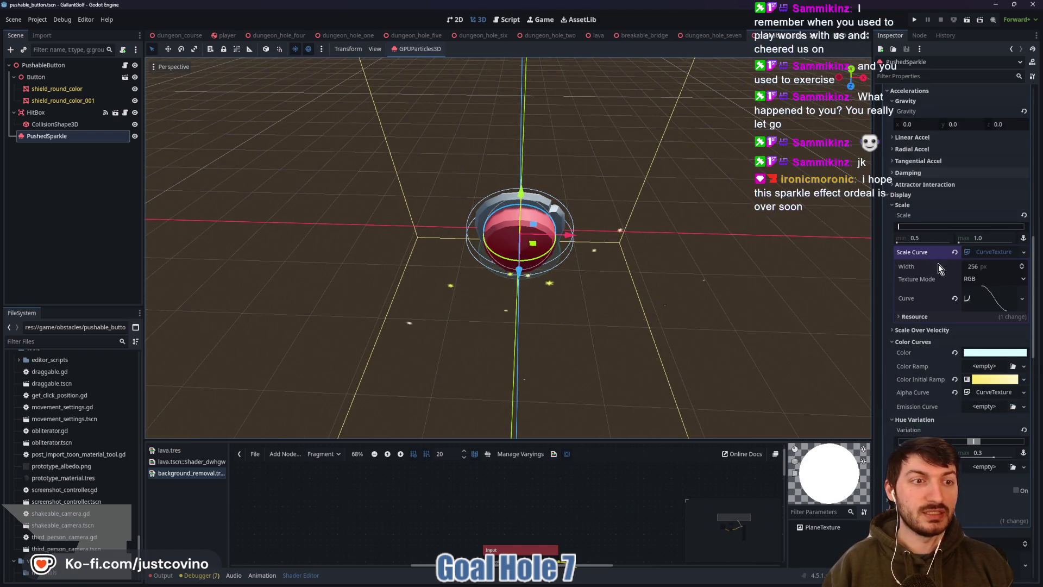
left_click(983, 252)
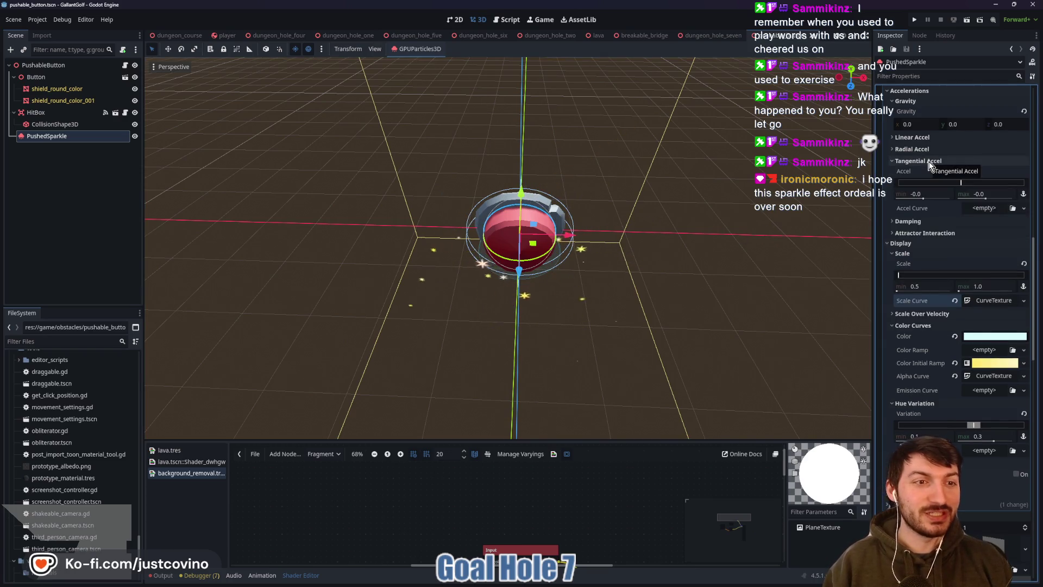
mouse_move(748, 247)
left_mouse_down()
mouse_move(744, 209)
mouse_move(734, 215)
left_mouse_up()
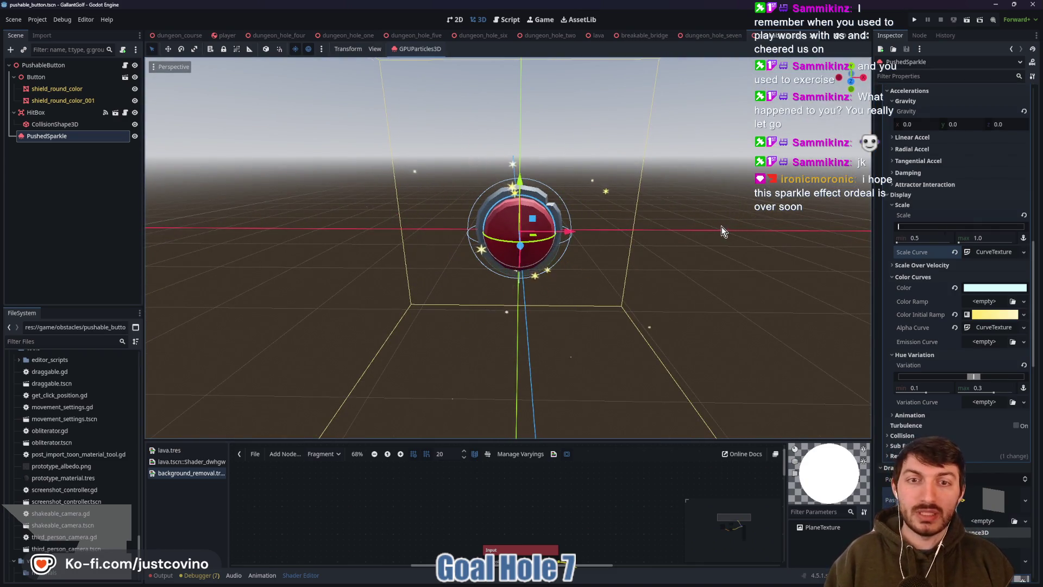
scroll(952, 212, "up", 5)
scroll(924, 214, "up", 3)
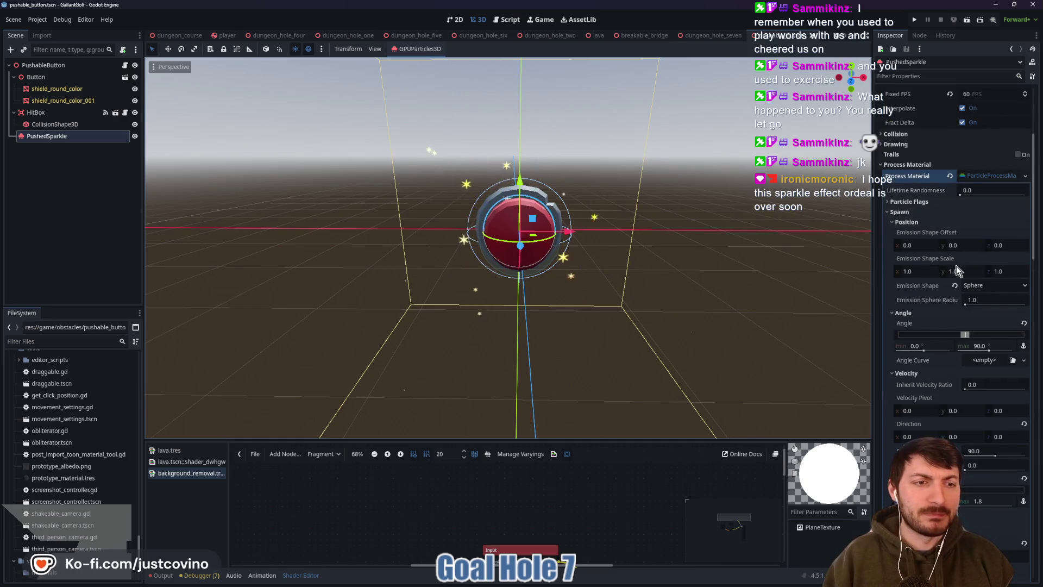
scroll(946, 291, "down", 2)
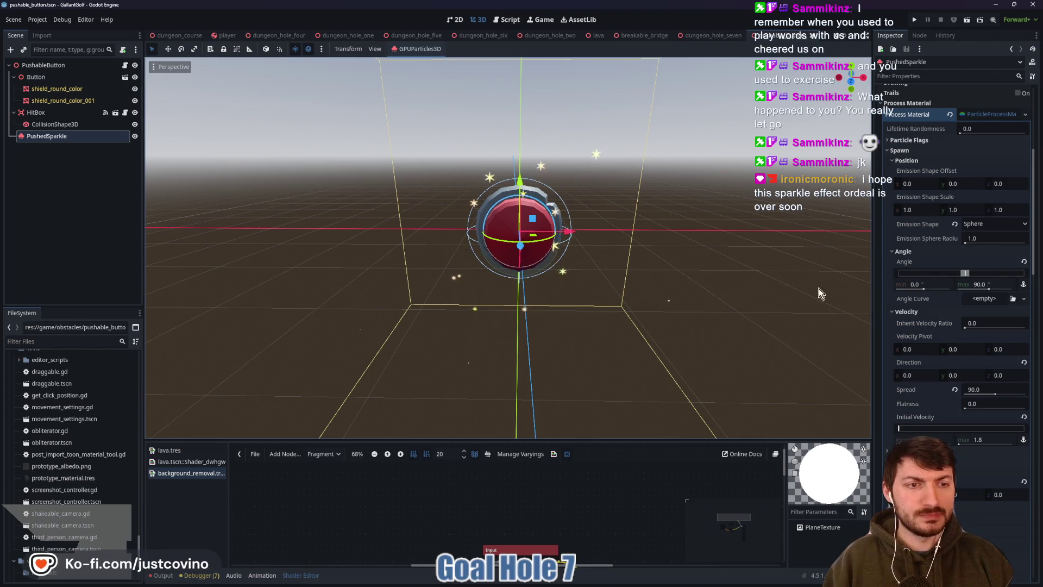
mouse_move(673, 281)
left_mouse_down()
mouse_move(668, 344)
mouse_move(680, 391)
mouse_move(813, 359)
mouse_move(812, 315)
mouse_move(741, 287)
mouse_move(754, 242)
mouse_move(738, 315)
mouse_move(643, 397)
mouse_move(501, 387)
mouse_move(609, 349)
mouse_move(603, 342)
left_mouse_up()
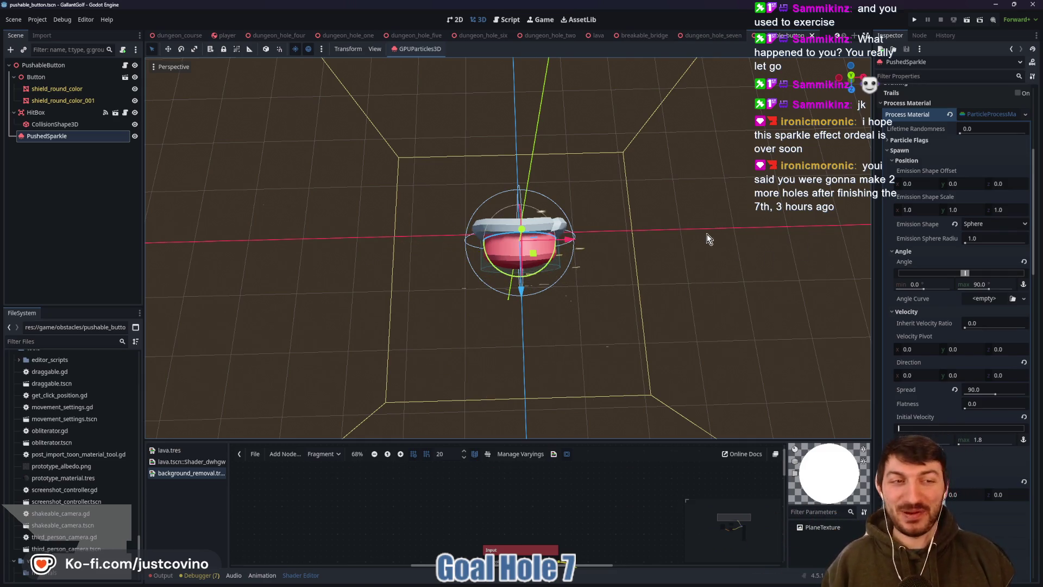
Turn on Align Y in the sparkles' Particle Flags.
left_click(915, 140)
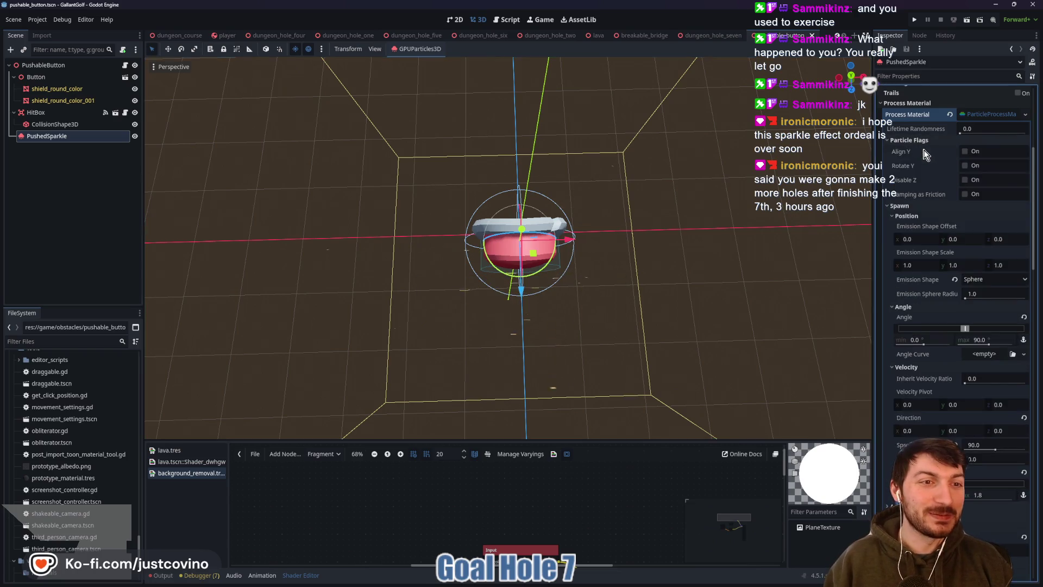
left_click(965, 152)
left_click_drag(719, 269, 718, 190)
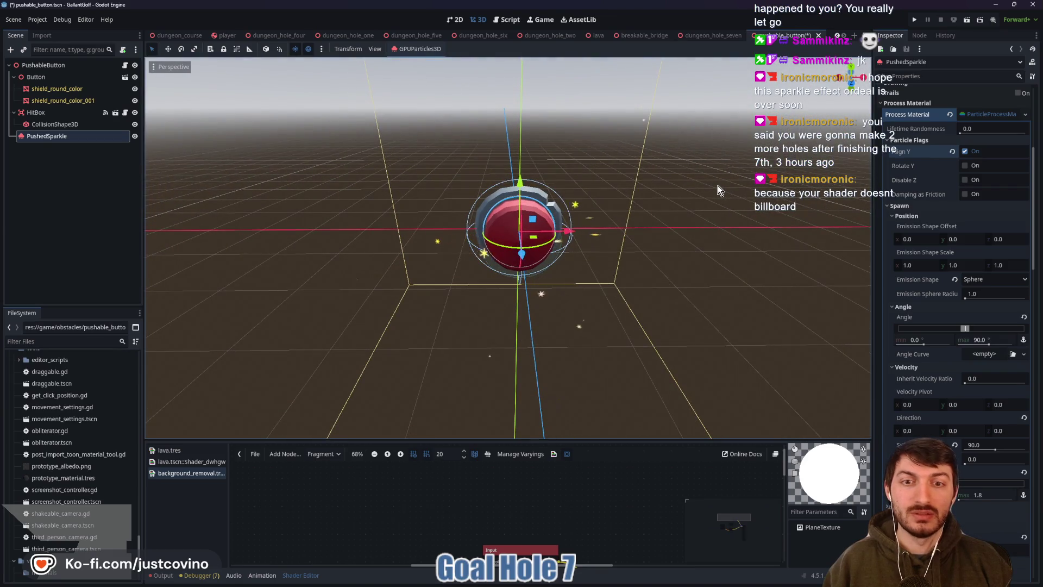
mouse_move(752, 223)
left_mouse_down()
mouse_move(745, 192)
mouse_move(749, 205)
left_mouse_up()
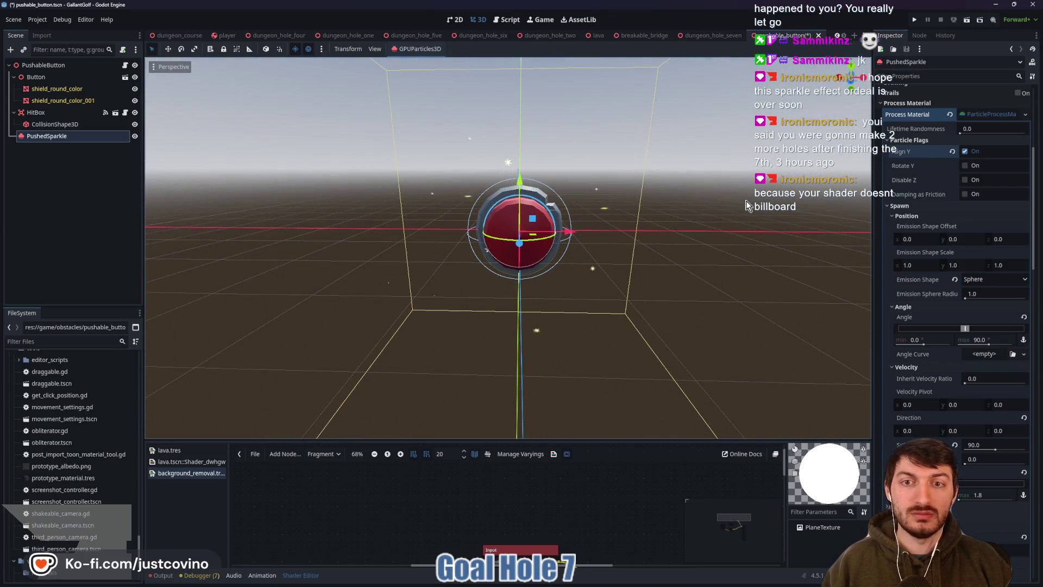
mouse_move(747, 207)
left_mouse_down()
mouse_move(717, 209)
mouse_move(728, 206)
left_mouse_up()
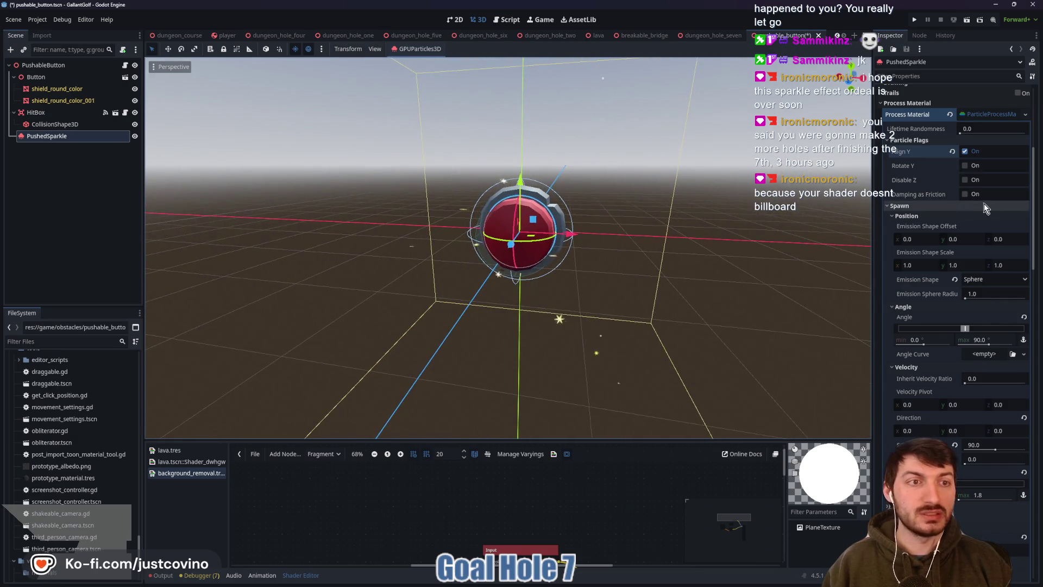
scroll(979, 203, "up", 5)
Set the particle Lifetime to 1.5 s and save the scene.
left_click(973, 164)
type("1.5")
key("Return")
key("ctrl+s")
Set the particle Amount to 25 and reset Explosiveness to 0.0.
left_click(973, 117)
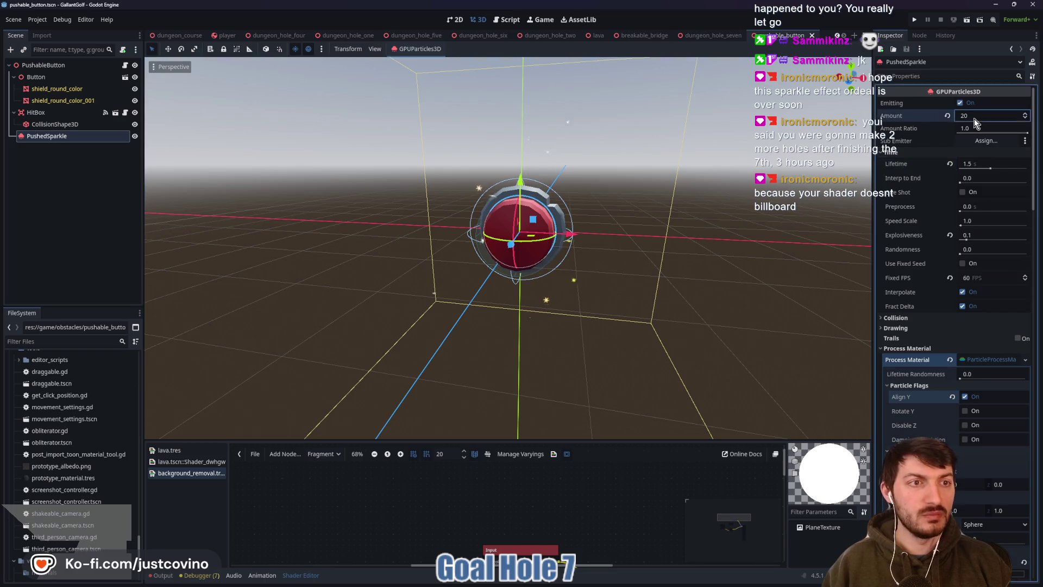
type("30")
key("Return")
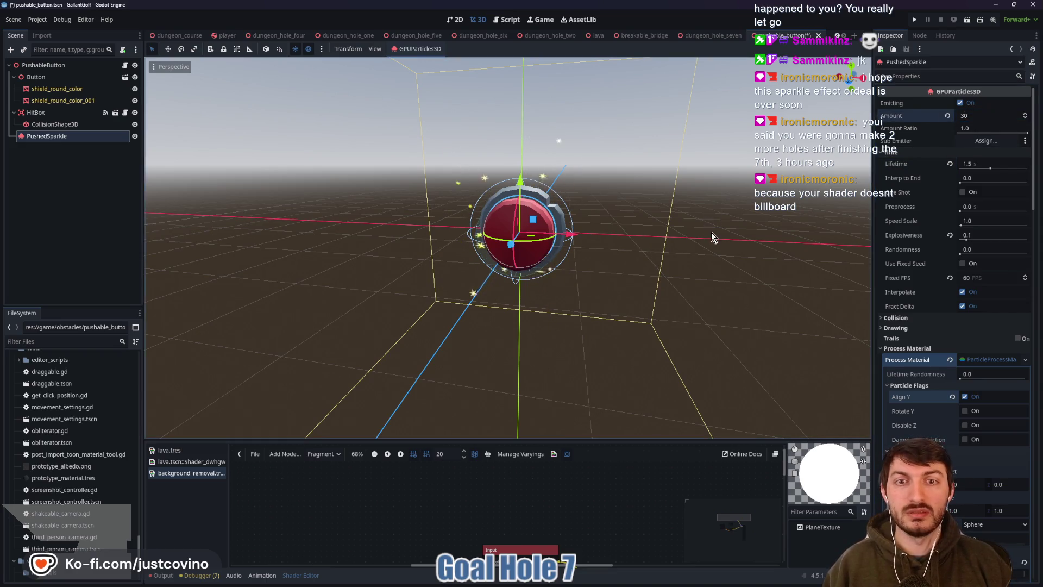
mouse_move(677, 250)
left_mouse_down()
mouse_move(709, 248)
mouse_move(697, 249)
left_mouse_up()
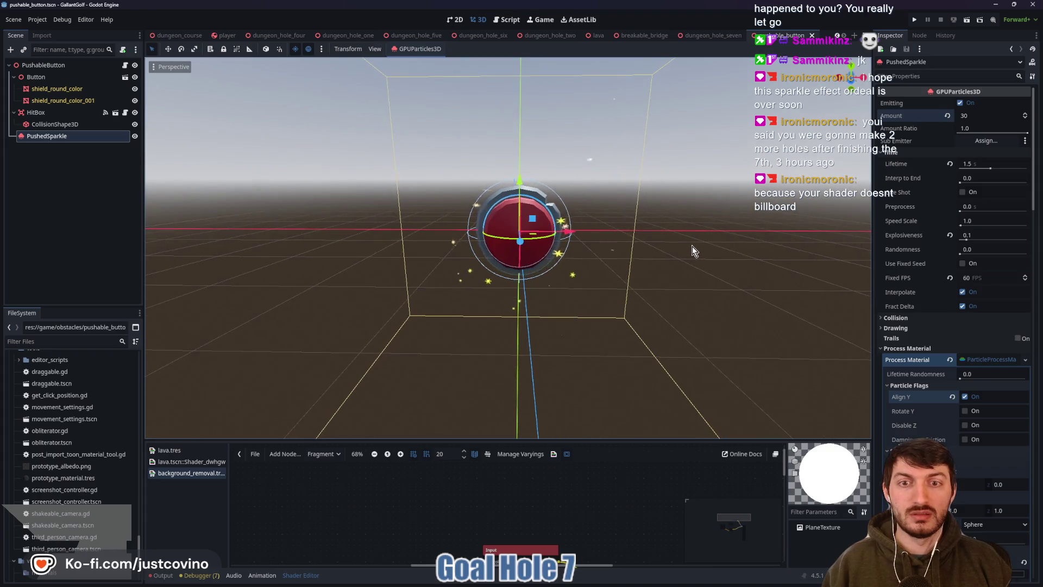
left_click(980, 115)
type("25")
key("Return")
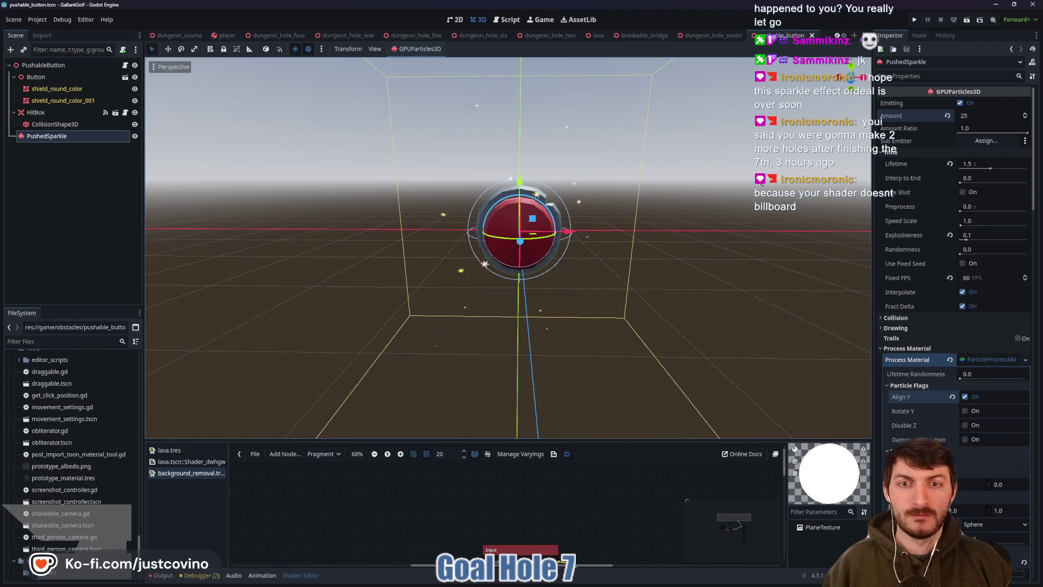
left_click(950, 234)
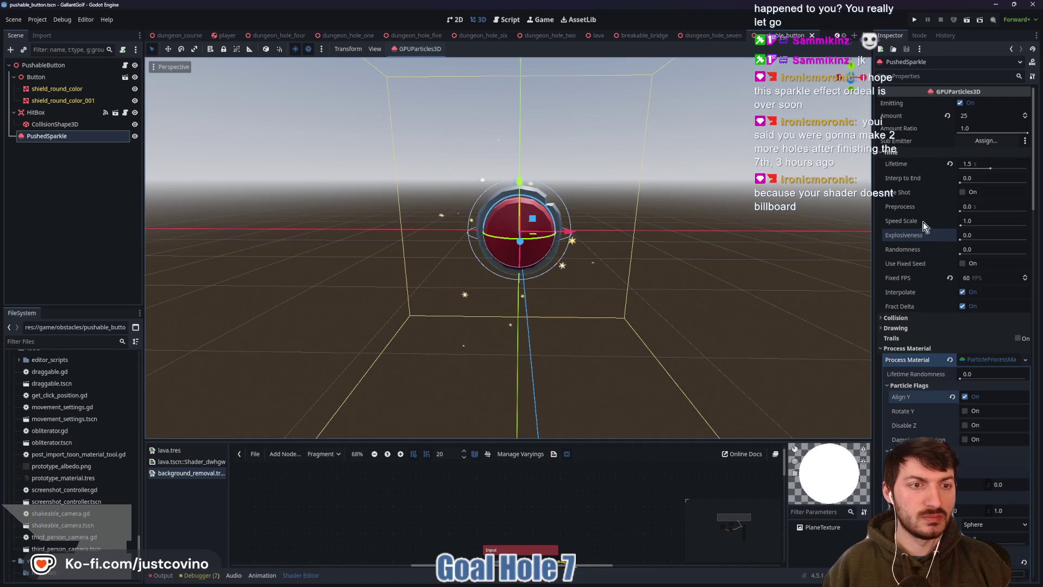
Orbit around the button to check the sparkles, then open pushable_button.gd.
mouse_move(706, 263)
left_mouse_down()
mouse_move(589, 282)
mouse_move(634, 282)
mouse_move(620, 279)
left_mouse_up()
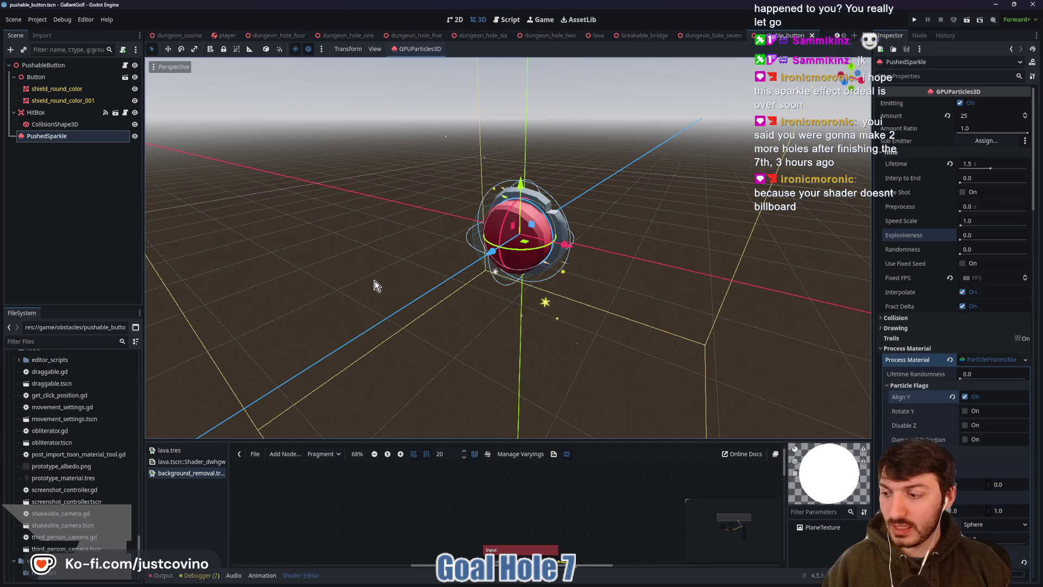
left_click_drag(327, 285, 366, 282)
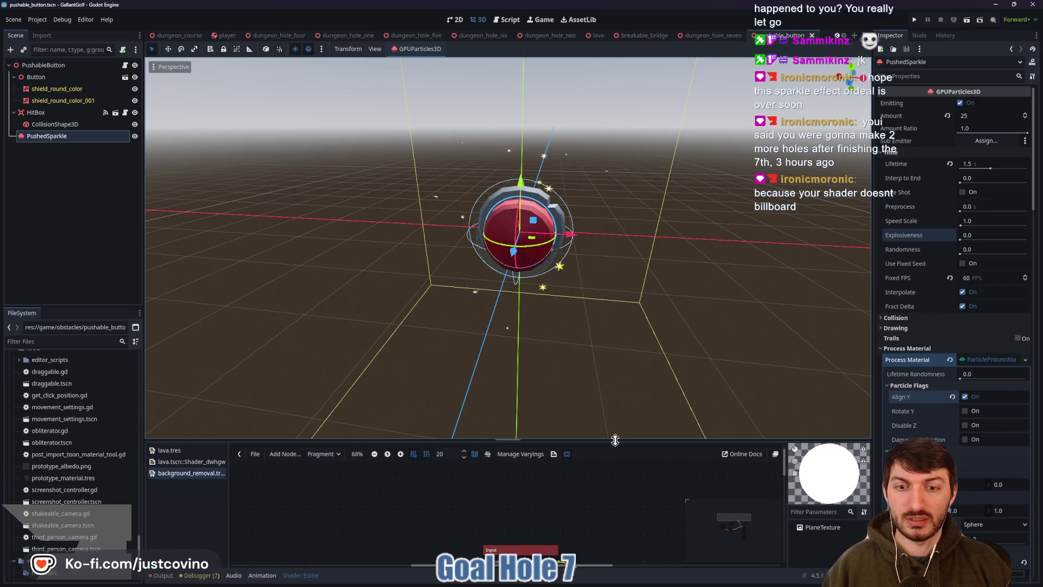
mouse_move(640, 302)
left_mouse_down()
mouse_move(680, 291)
mouse_move(675, 249)
mouse_move(580, 342)
mouse_move(562, 406)
mouse_move(642, 378)
mouse_move(674, 304)
mouse_move(609, 204)
mouse_move(622, 283)
mouse_move(644, 300)
mouse_move(522, 340)
left_mouse_up()
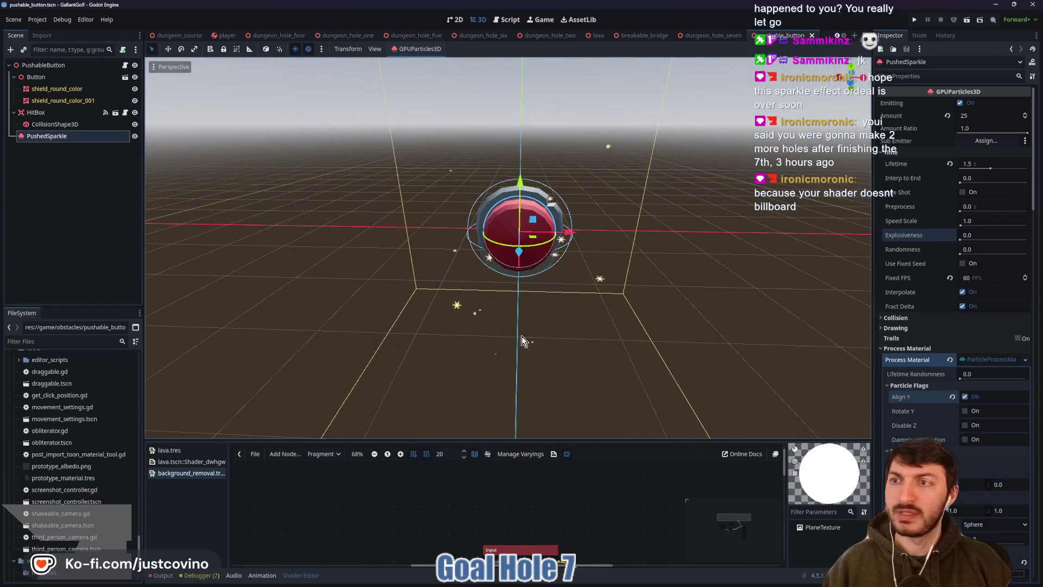
left_click(125, 64)
right_click(63, 137)
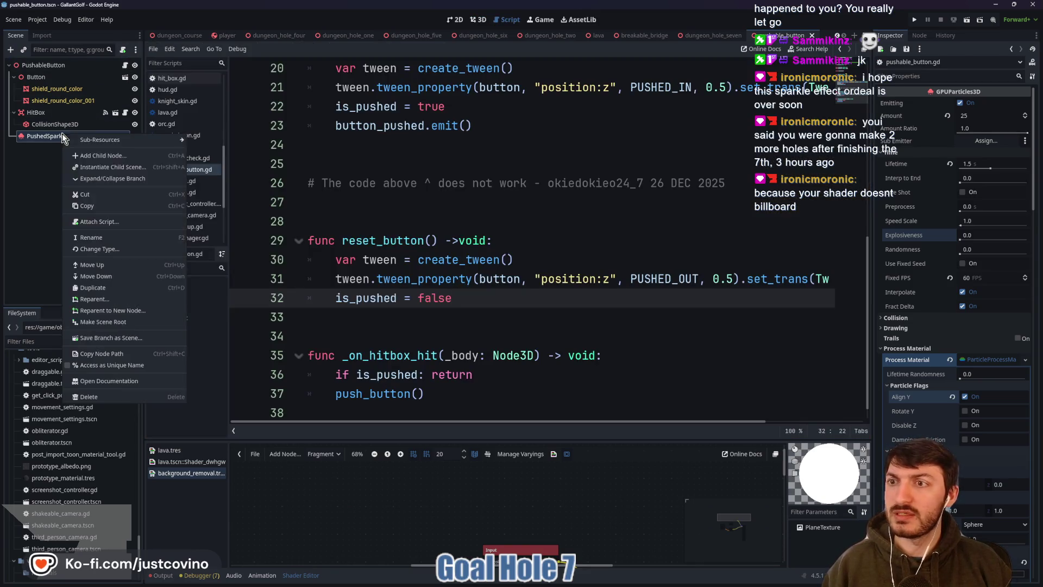
left_click(106, 365)
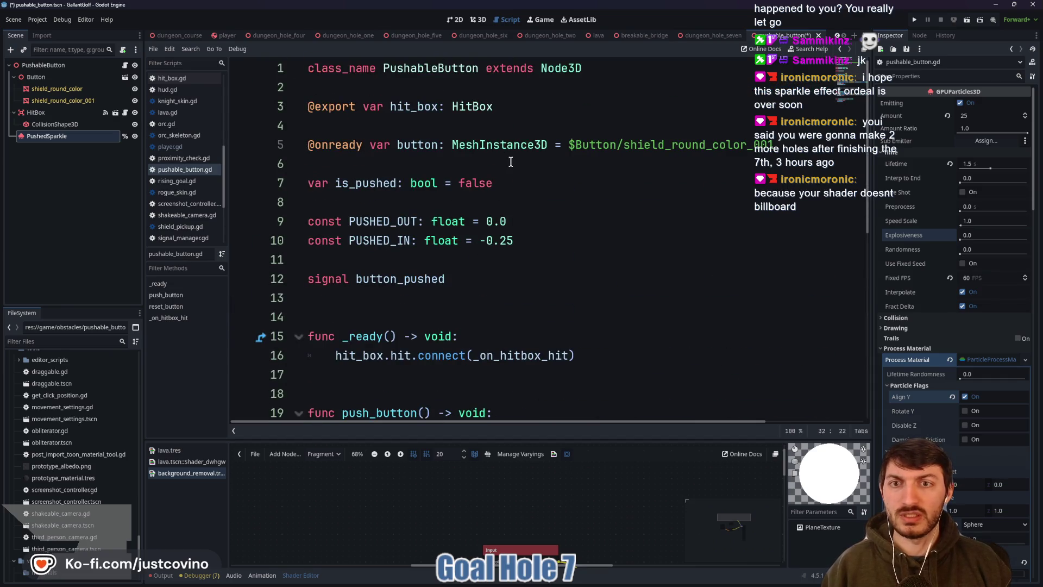
left_click(802, 143)
key("Return")
type("@onready var sparkles:")
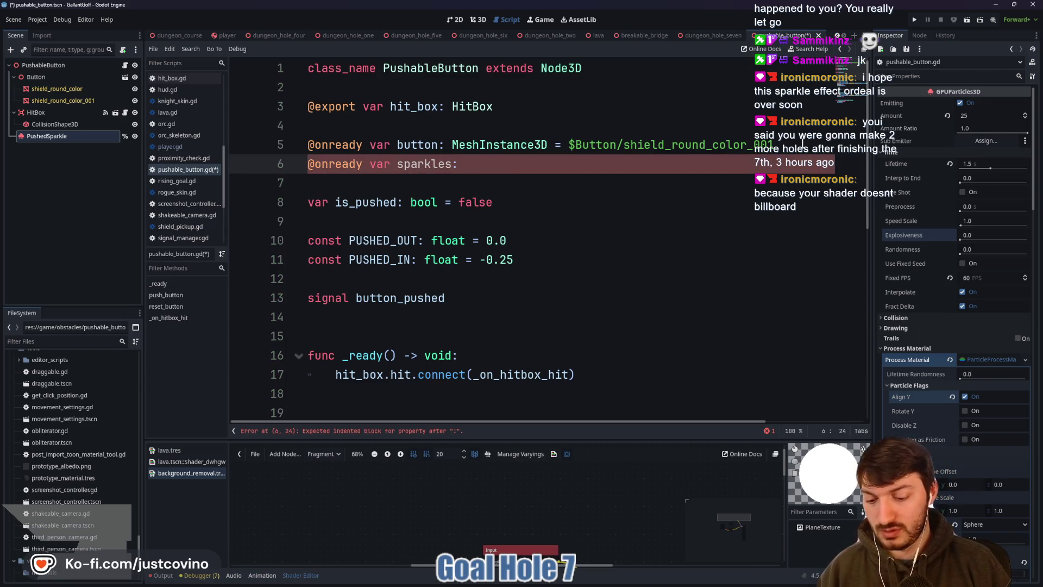
type(" GPU")
key("Down")
key("Return")
type("= %")
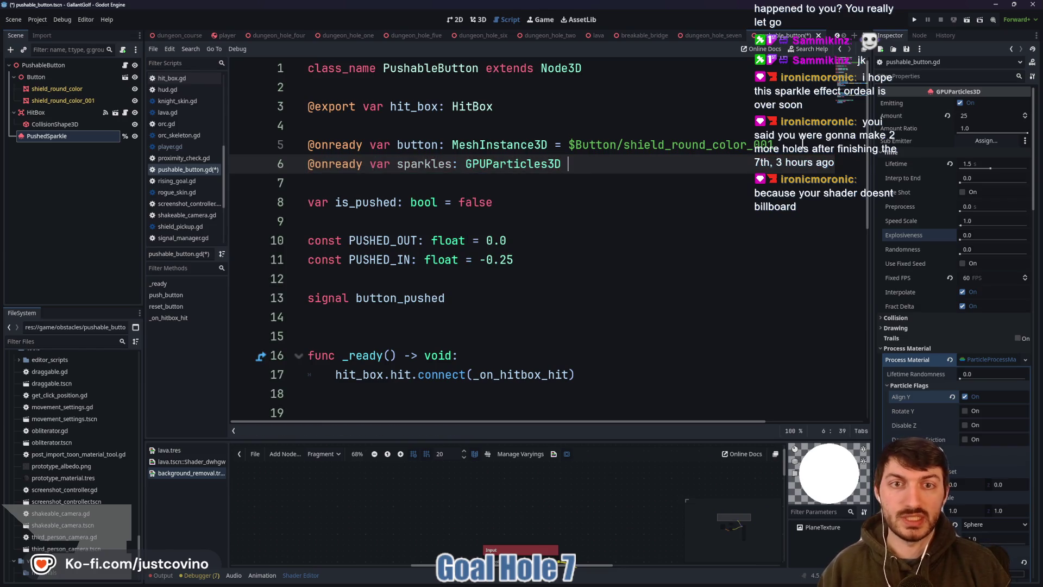
type("Pushed")
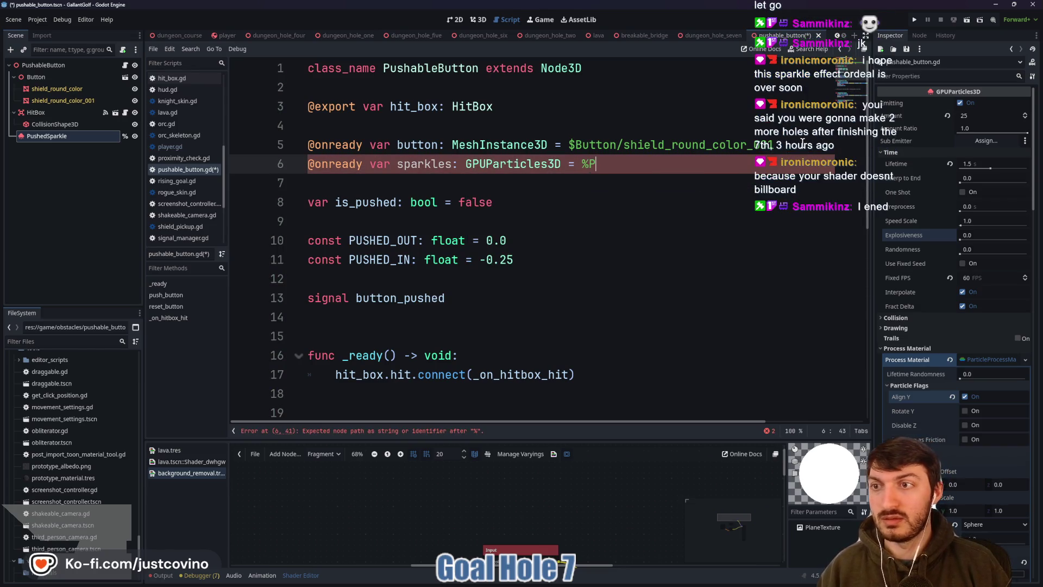
key("Return")
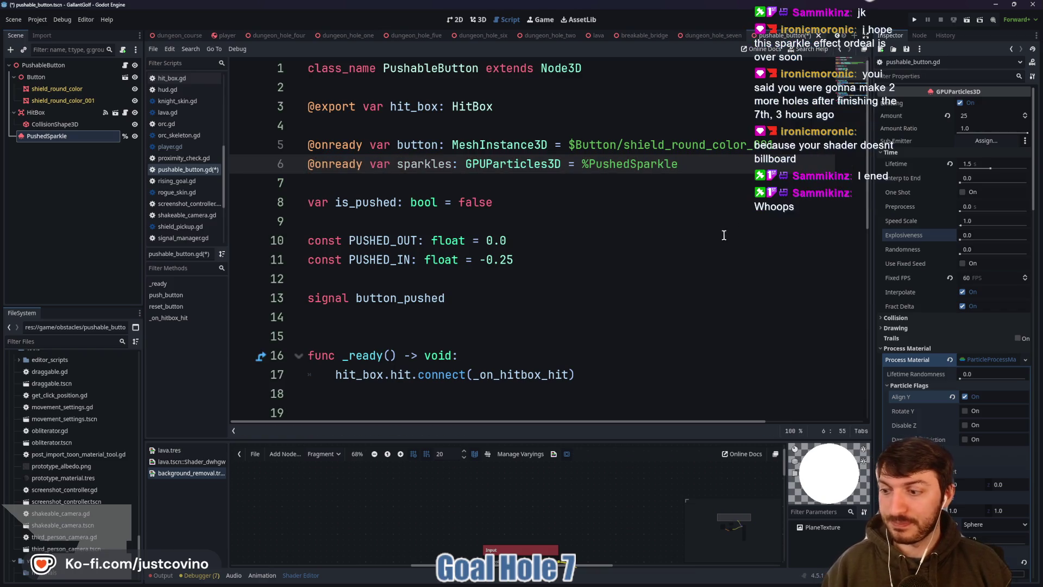
key("ctrl+s")
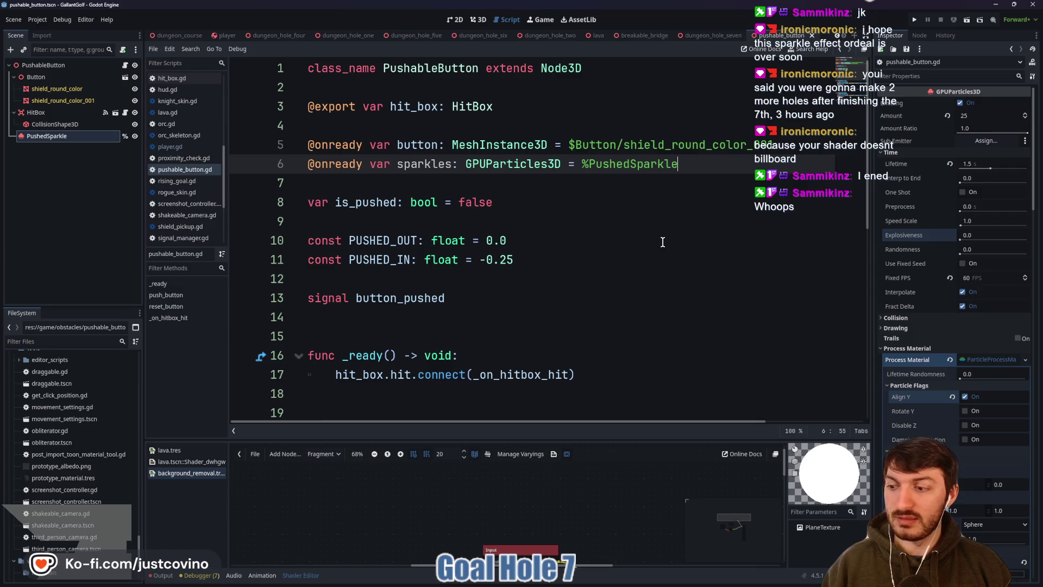
Add 'sparkles.emitting = false' as the first line of push_button().
key("Down")
key("Down")
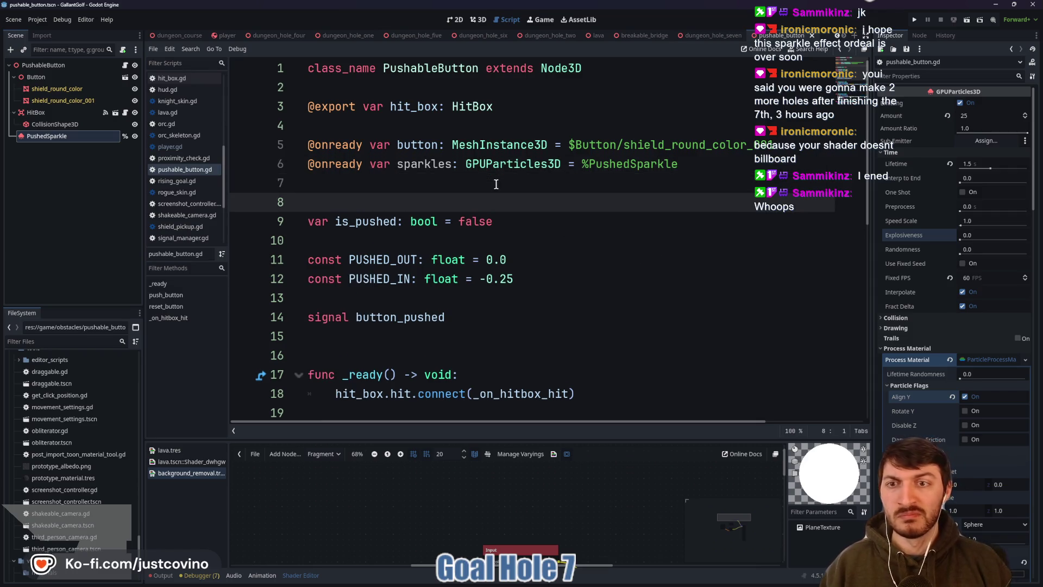
key("Up")
scroll(512, 220, "down", 3)
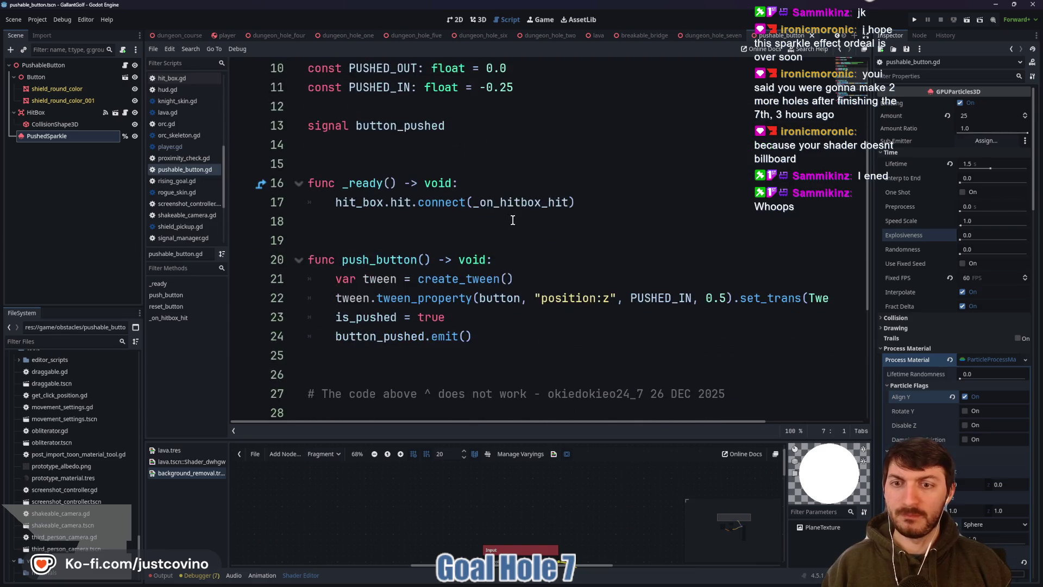
scroll(598, 212, "down", 1)
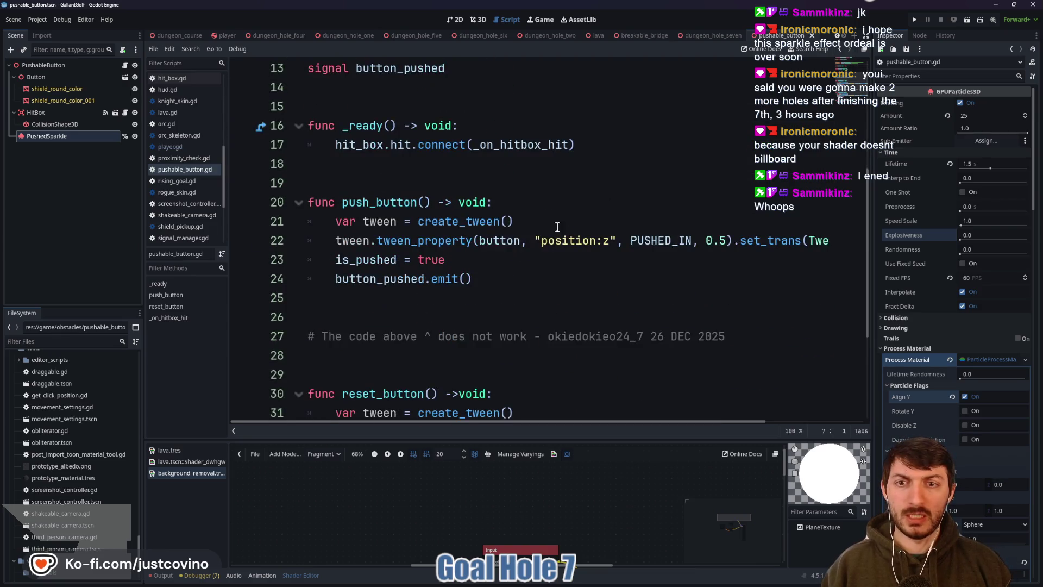
left_click(521, 279)
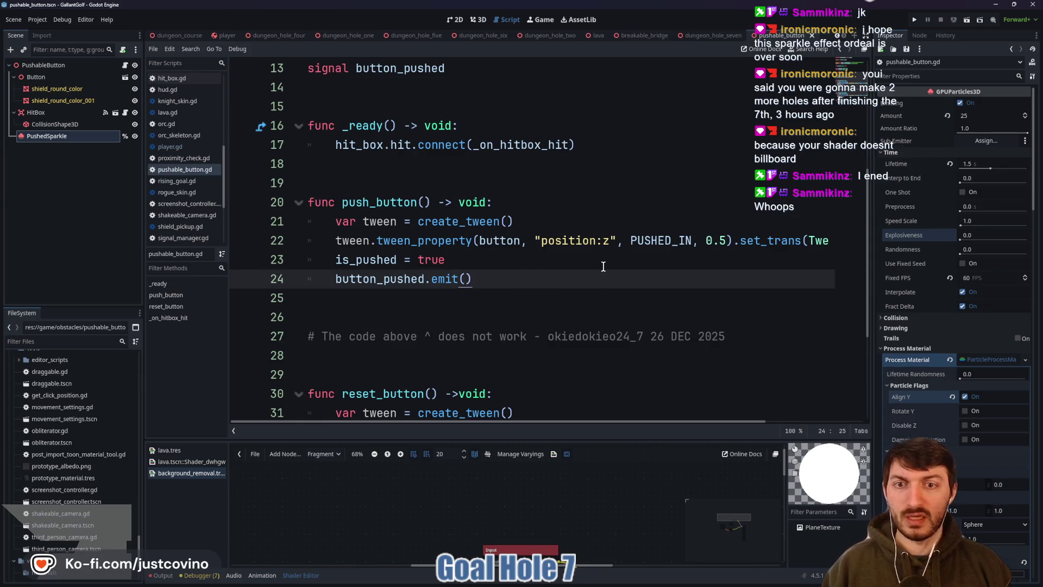
left_click(554, 204)
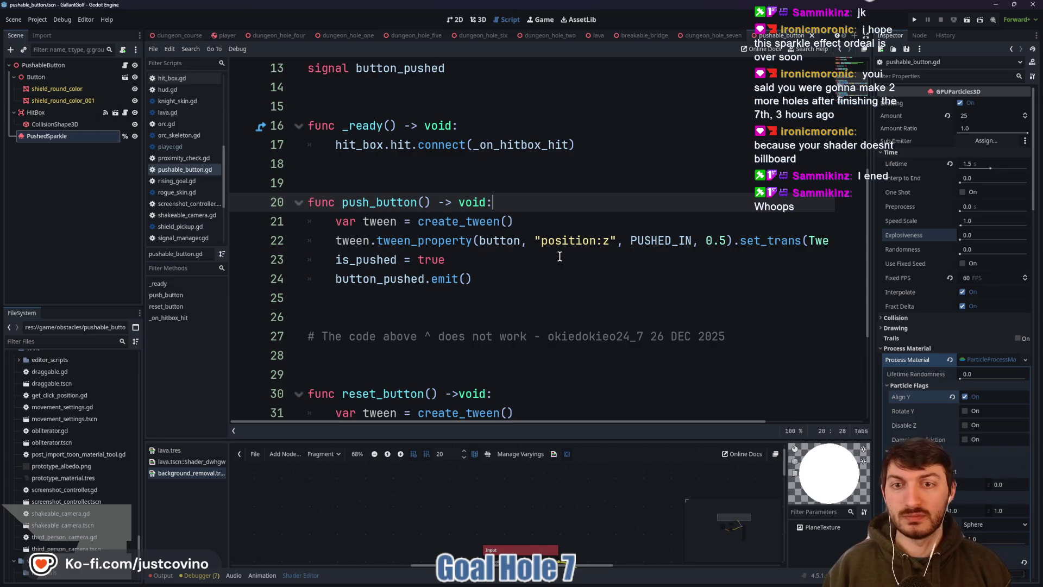
key("Return")
type("us")
key("Return")
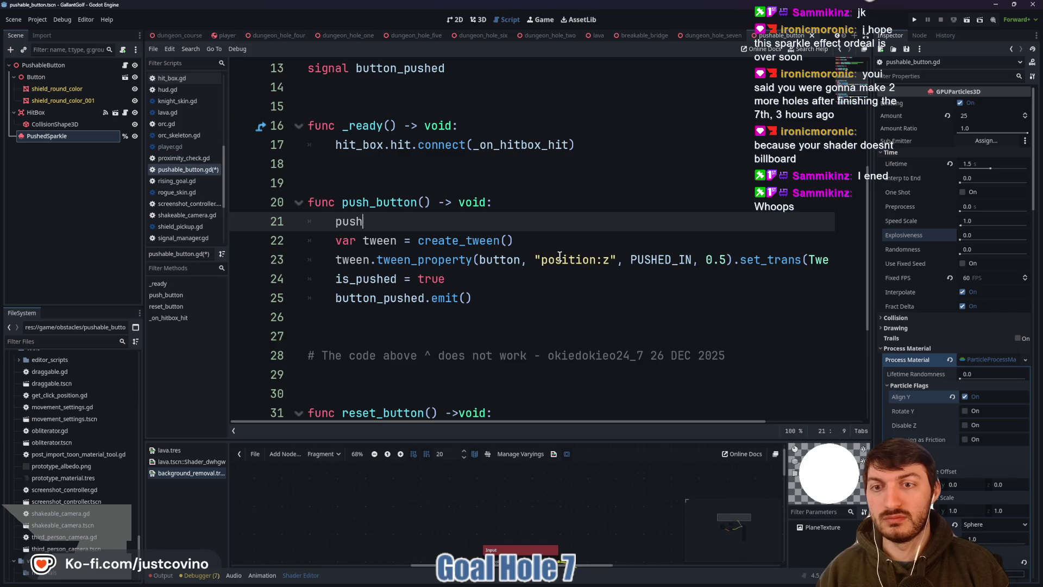
type("park")
key("Return")
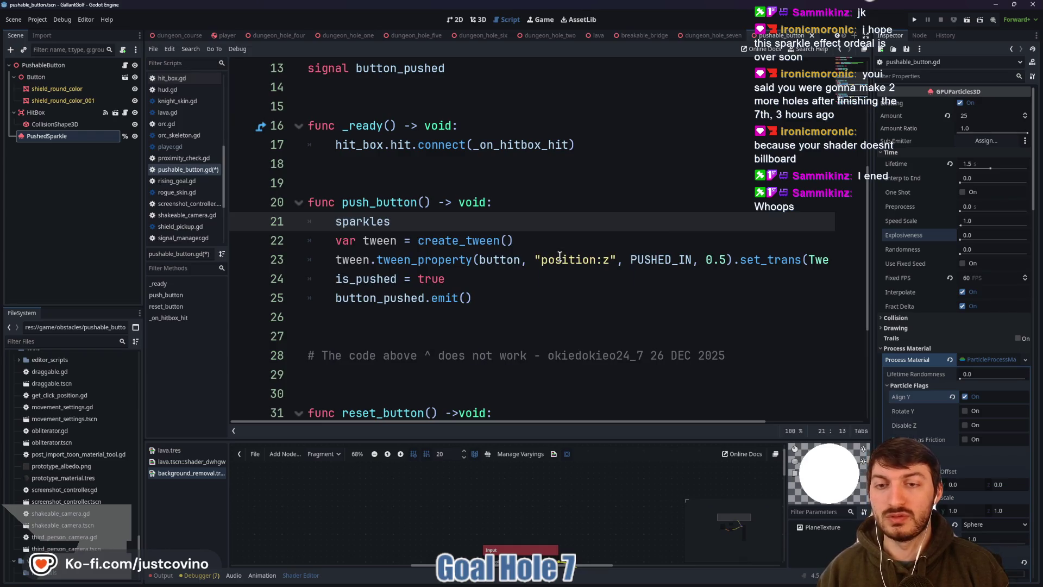
type(".e")
key("Return")
type("= fa")
key("Return")
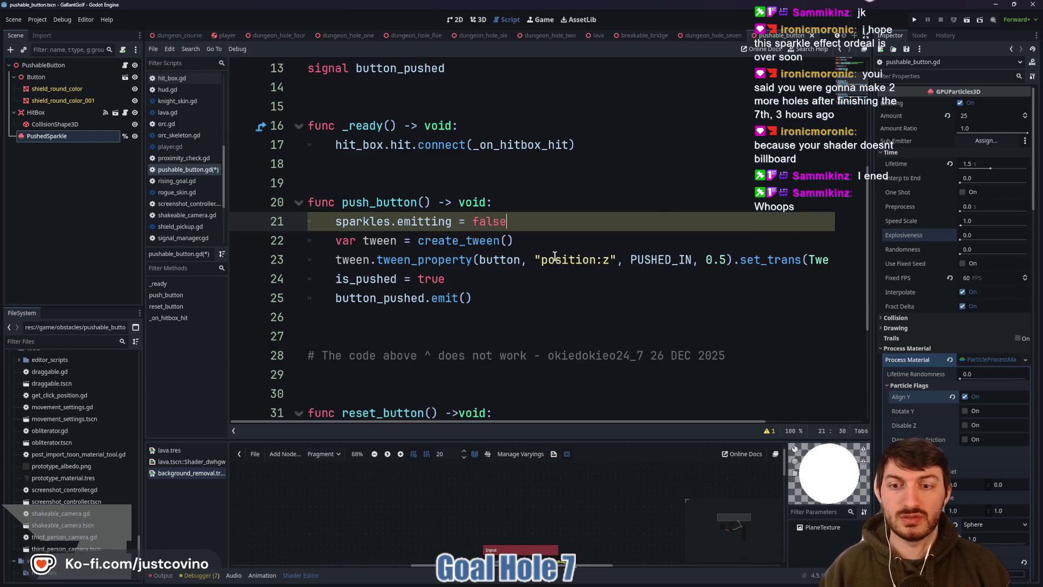
Add 'sparkles.emitting = true' as the first line of reset_button() and launch the game.
scroll(560, 255, "down", 3)
left_click(554, 225)
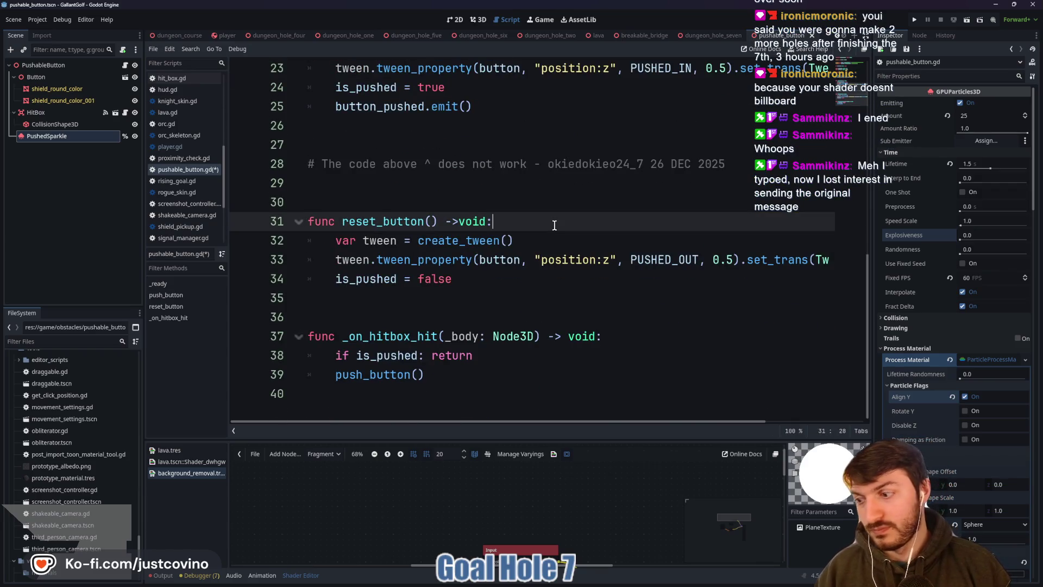
key("Return")
type("parkles.")
key("Return")
type(".e")
key("Return")
type("= tru")
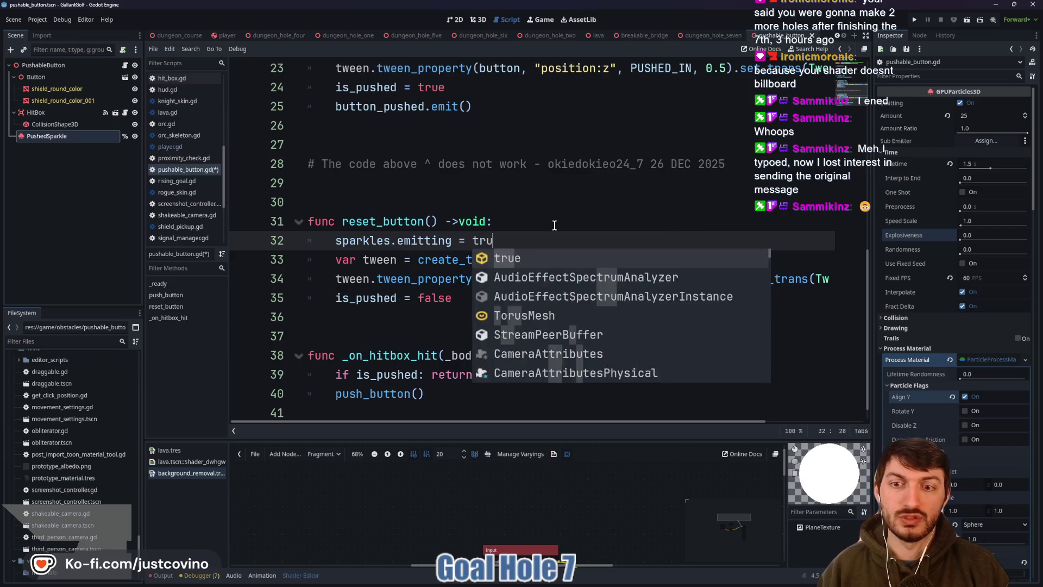
key("Return")
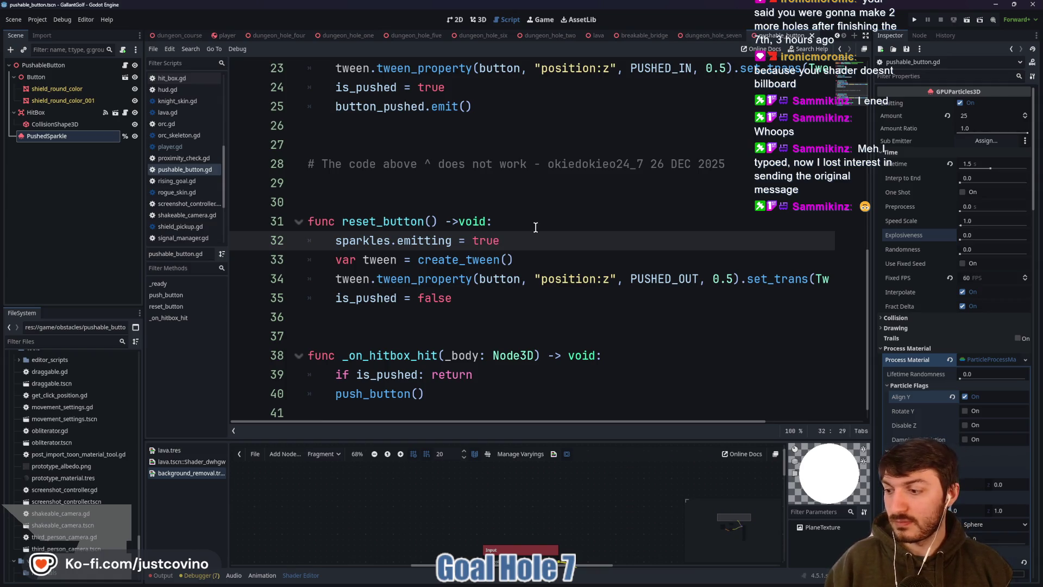
left_click(571, 229)
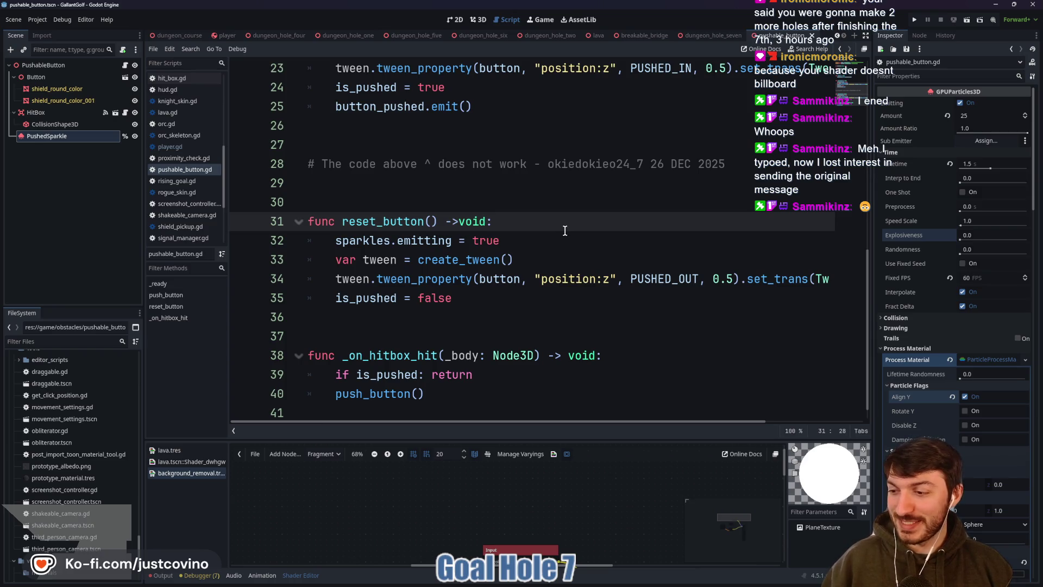
left_click(916, 19)
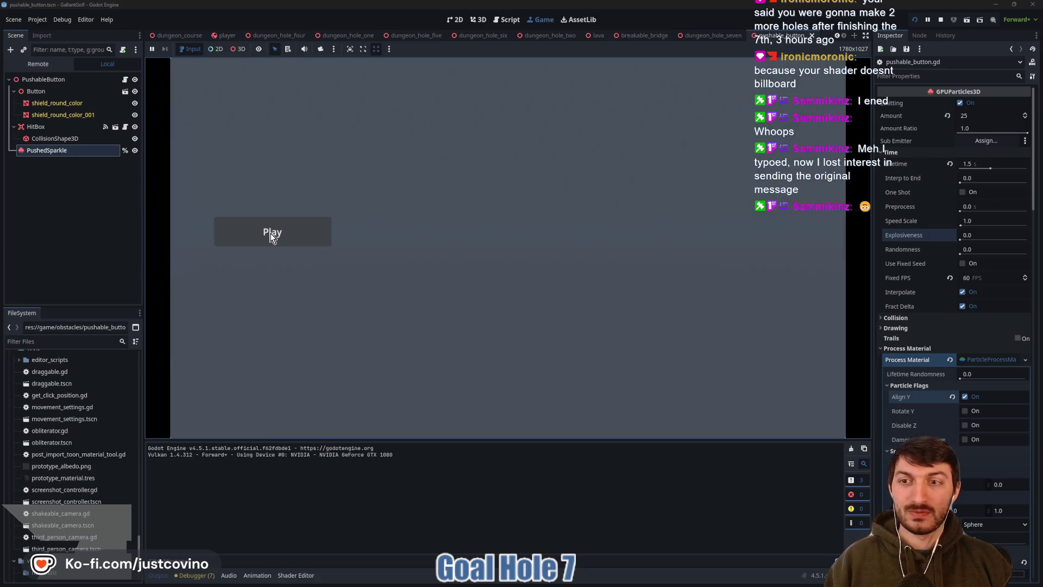
Play Great Balls of Fire over five shots until the ball hits the button, then stop the game.
left_click(272, 232)
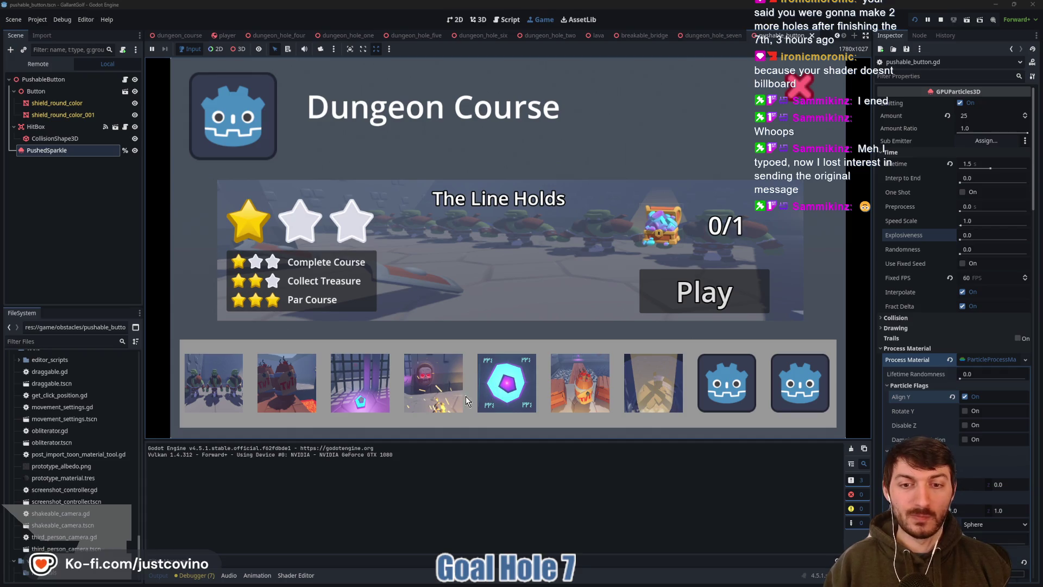
left_click(639, 378)
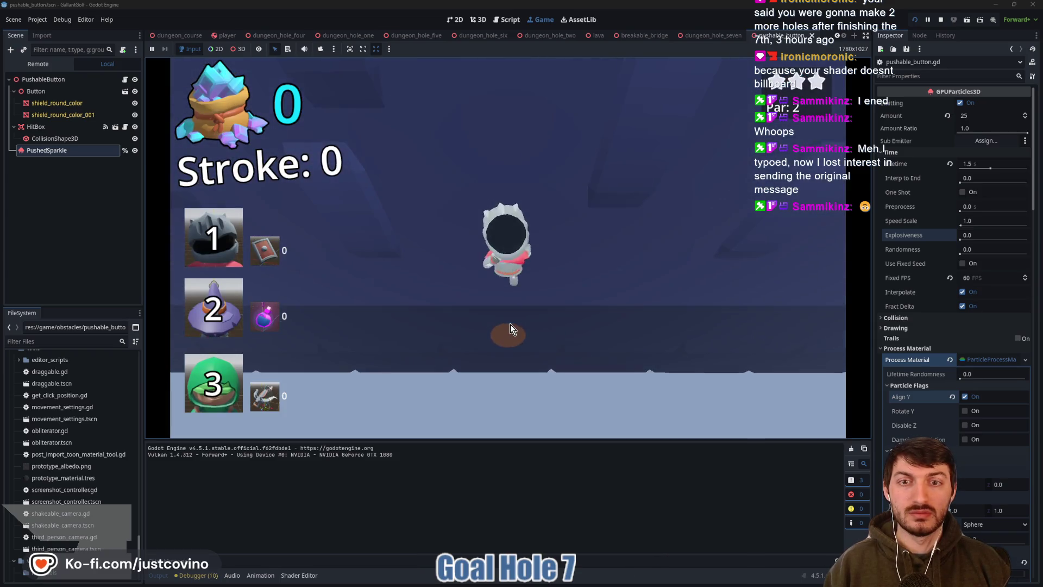
left_click(507, 228)
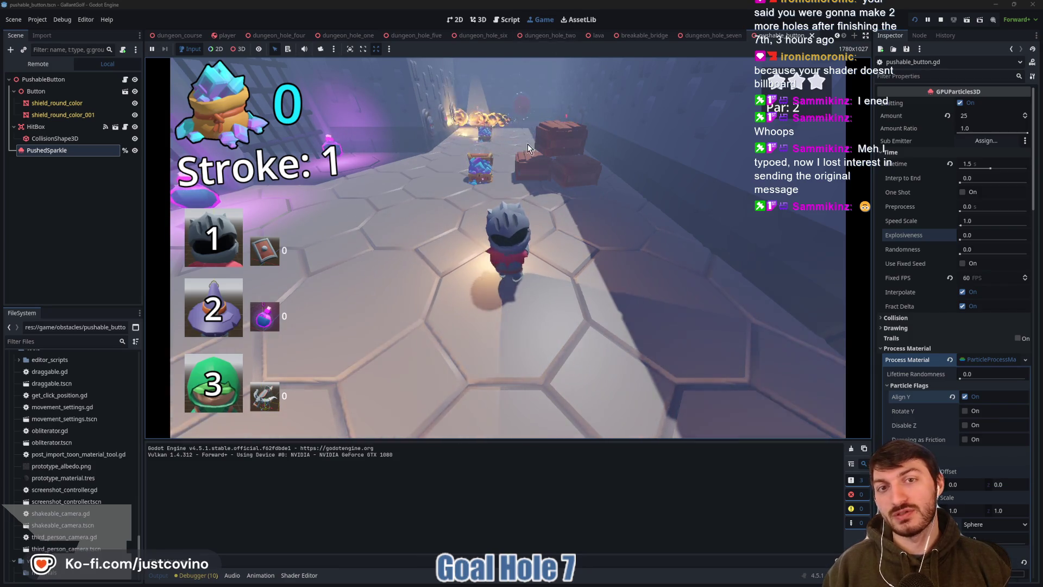
left_click(513, 239)
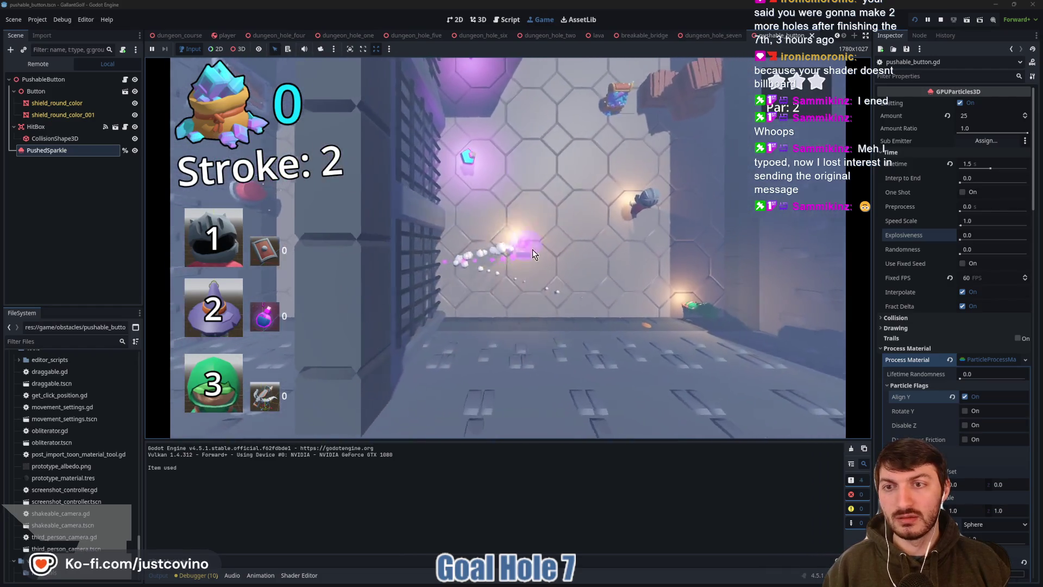
left_click(689, 259)
left_click(510, 255)
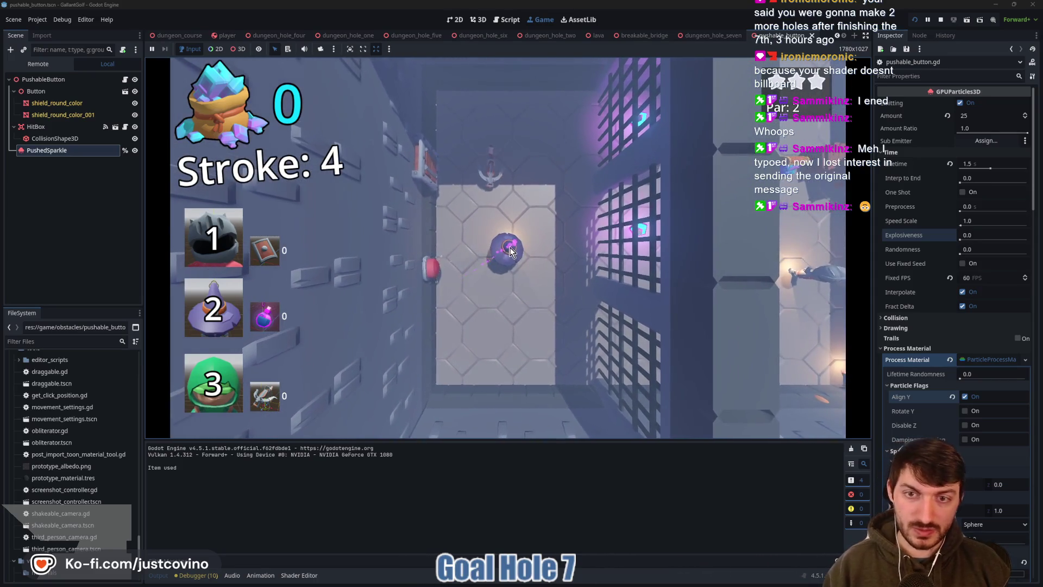
left_click(595, 217)
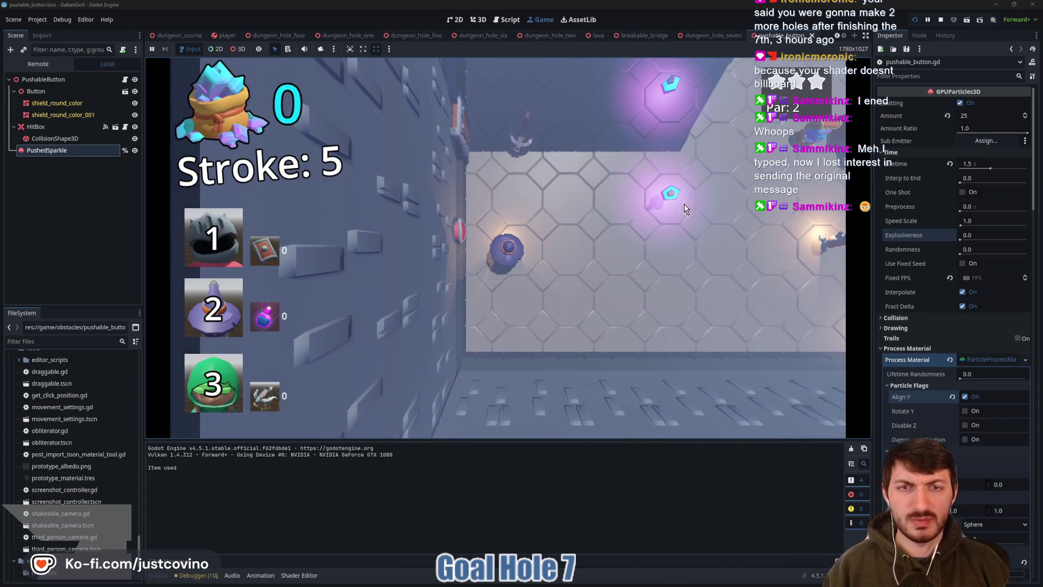
key("F8")
key("ctrl+s")
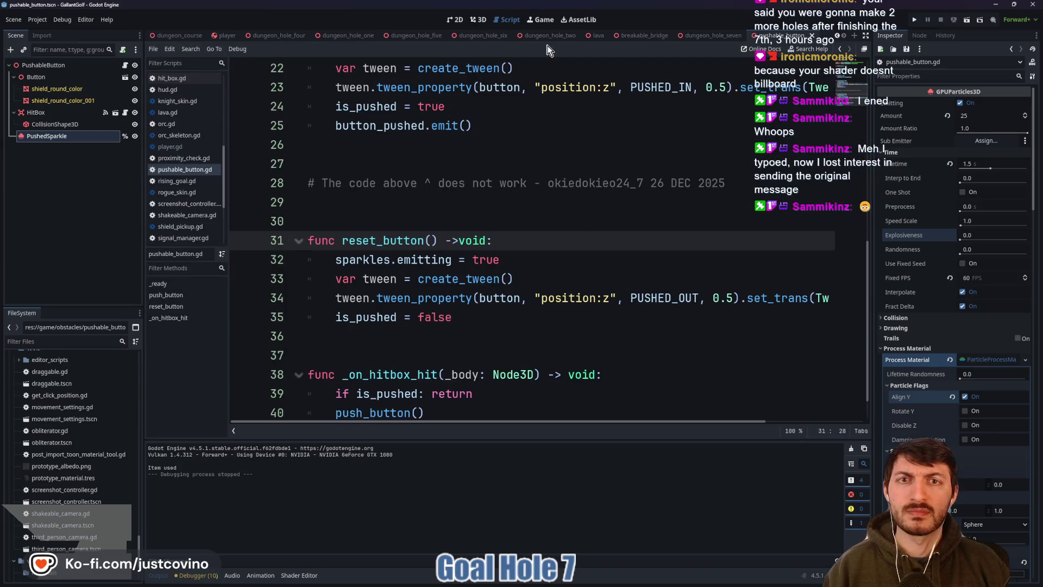
Open the dungeon_hole_four level and nudge the wall-mounted red button slightly along X.
left_click(548, 35)
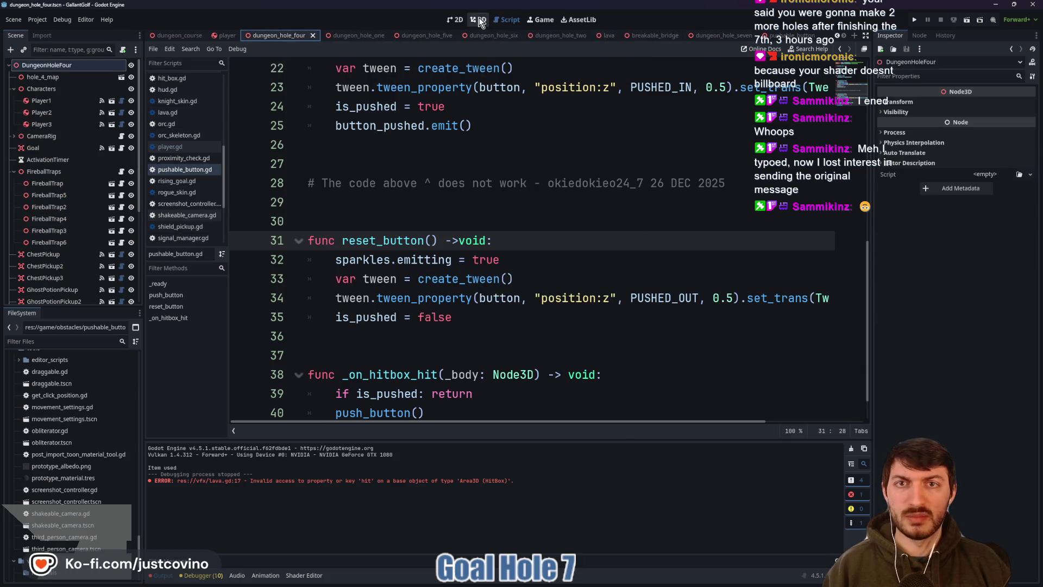
left_click(278, 35)
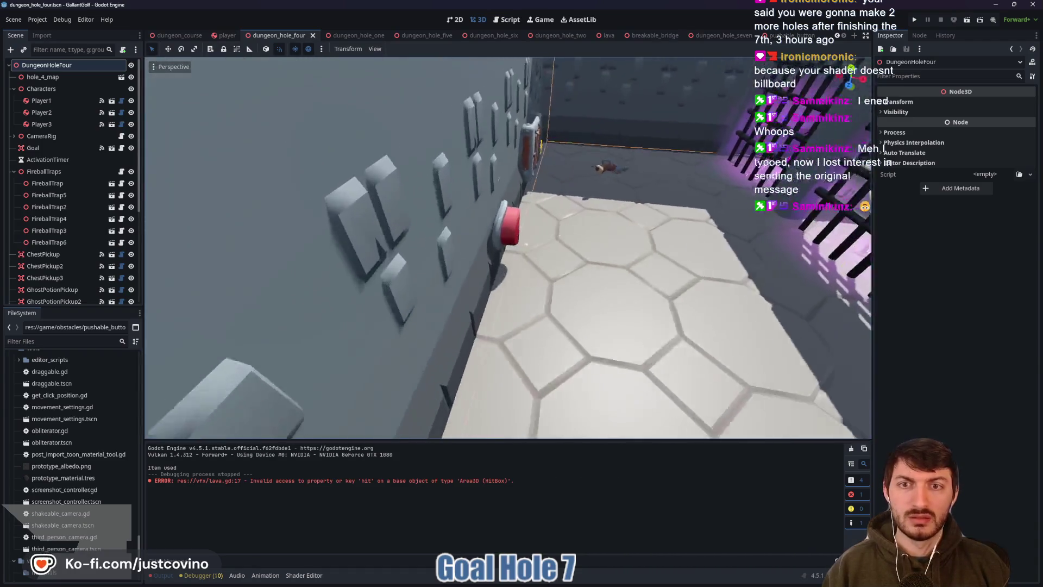
left_click(512, 236)
left_click_drag(558, 233, 553, 233)
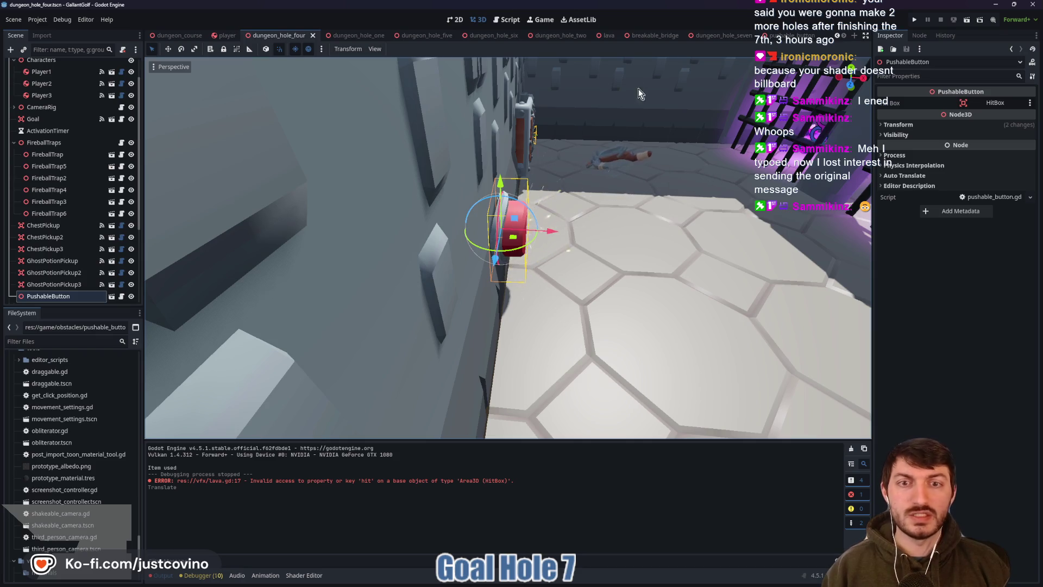
Set the Pass 1 QuadMesh size to 0.5 × 0.5, save the pushable button scene, and run.
left_click(788, 35)
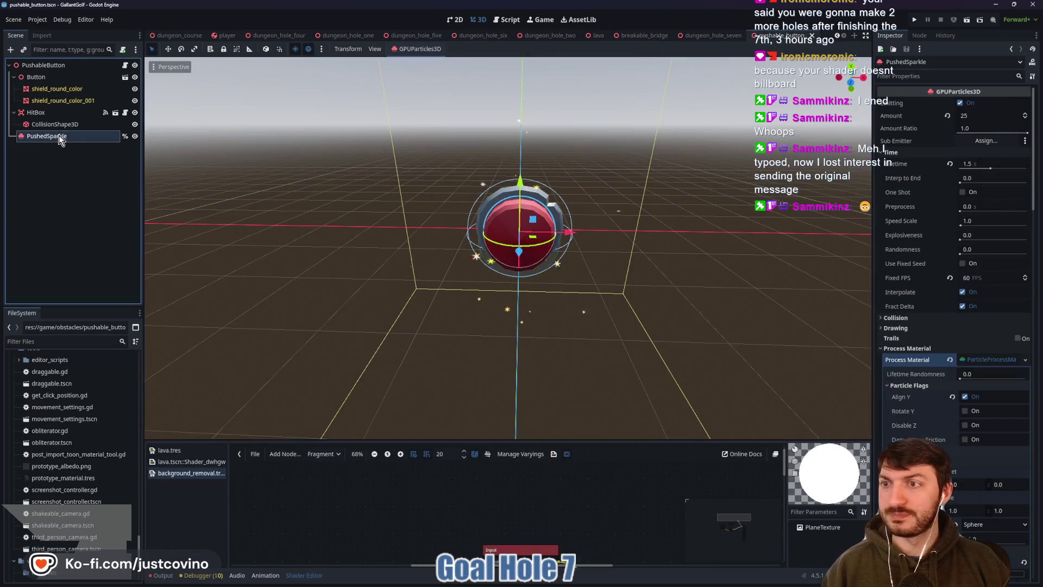
scroll(929, 277, "down", 10)
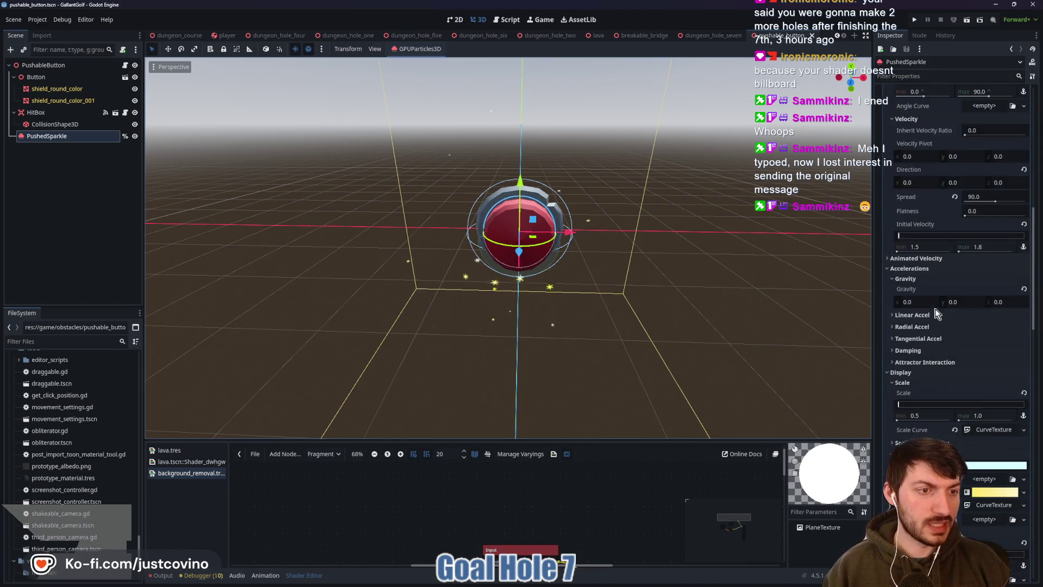
scroll(937, 318, "down", 15)
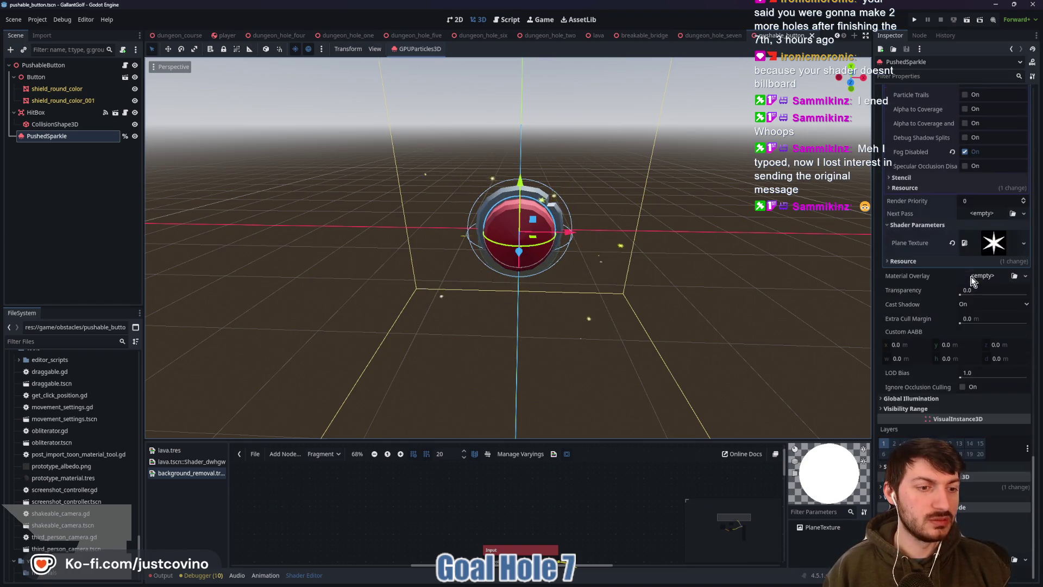
scroll(1000, 272, "up", 5)
left_click(991, 162)
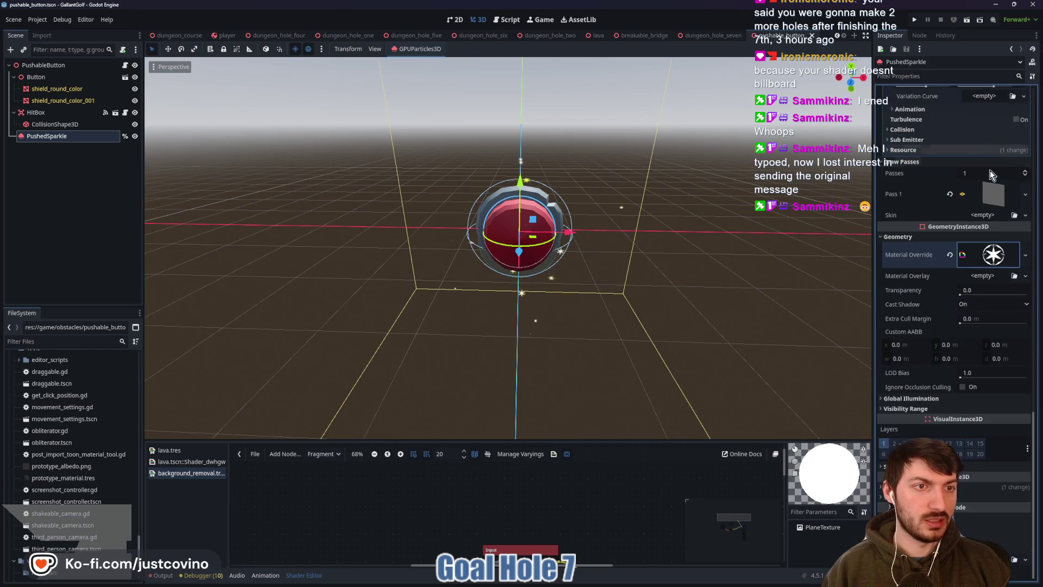
scroll(988, 228, "up", 3)
left_click(993, 255)
scroll(949, 298, "down", 3)
left_click(989, 215)
type("0.5")
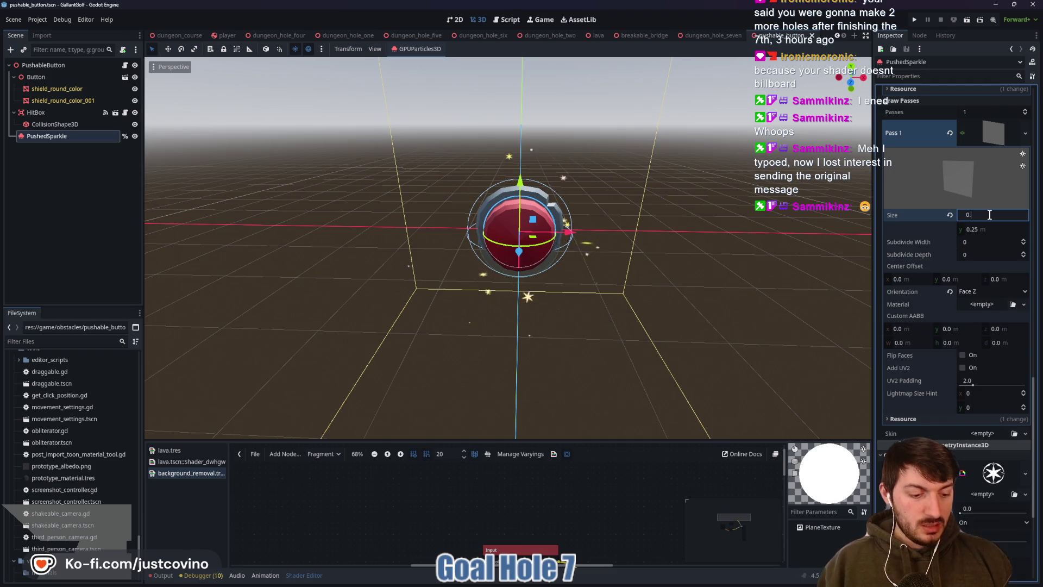
key("Tab")
type("0.5")
key("Return")
key("ctrl+s")
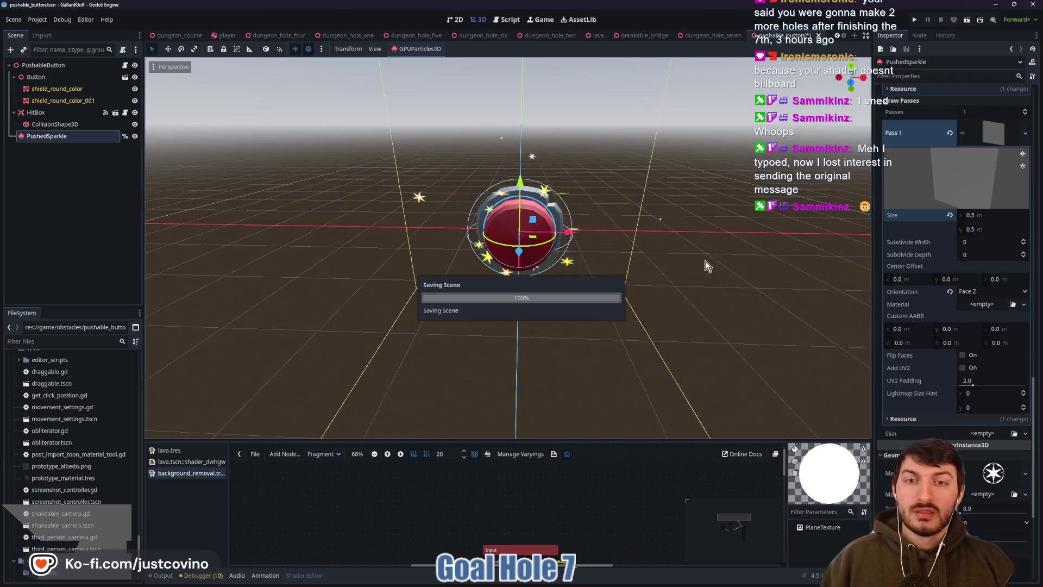
left_click(915, 18)
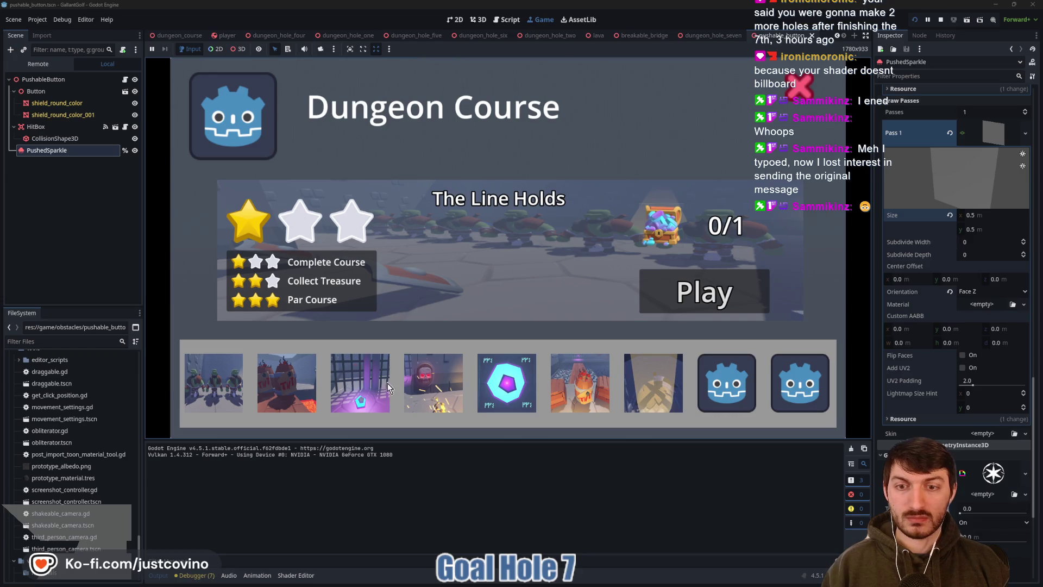
Play the third dungeon level with five strokes and a collected item, then stop the game.
left_click(370, 383)
left_click(678, 299)
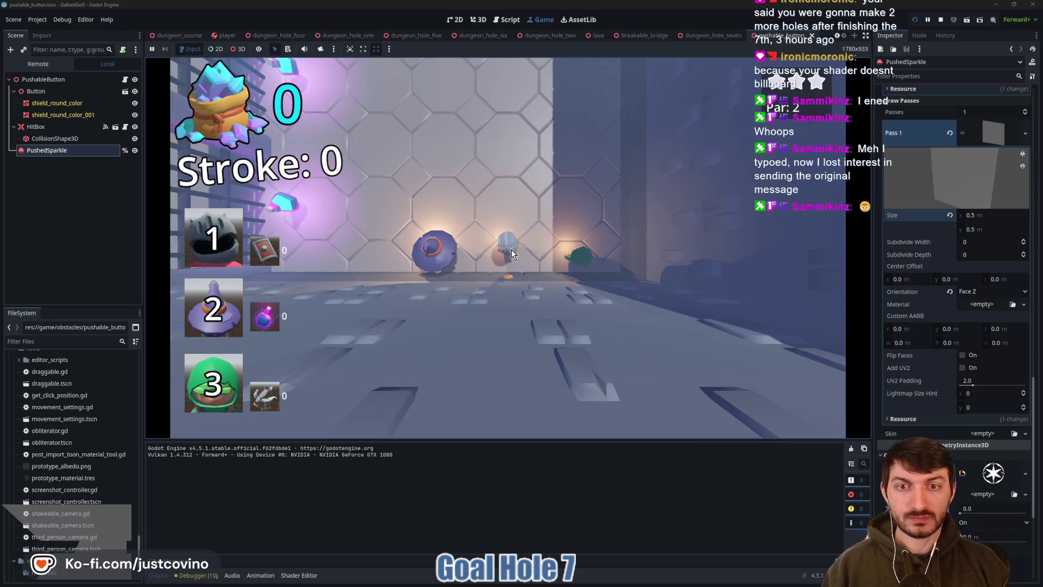
left_click(512, 275)
left_click(507, 294)
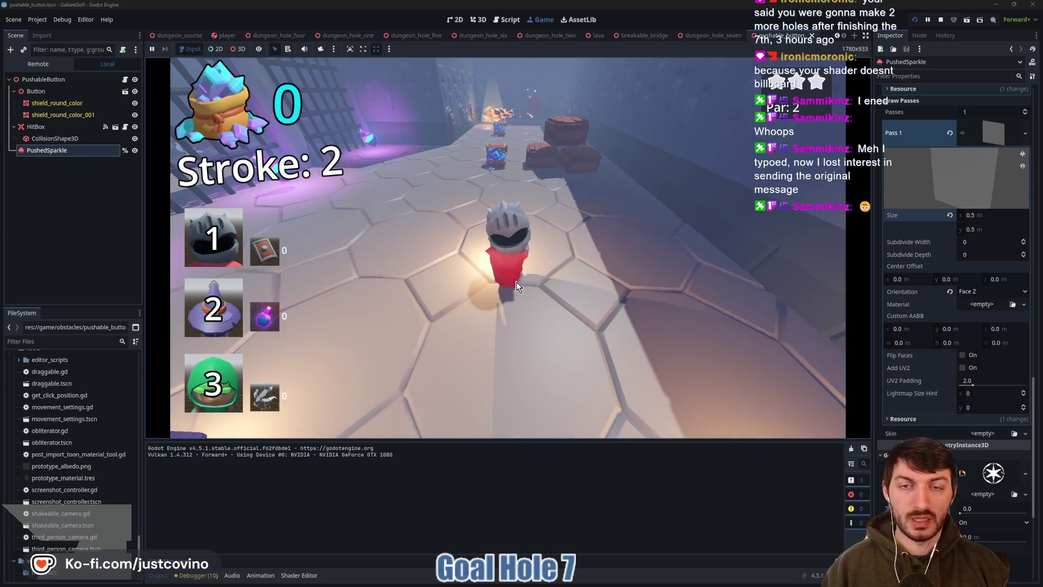
left_click(516, 196)
left_click_drag(516, 197, 506, 262)
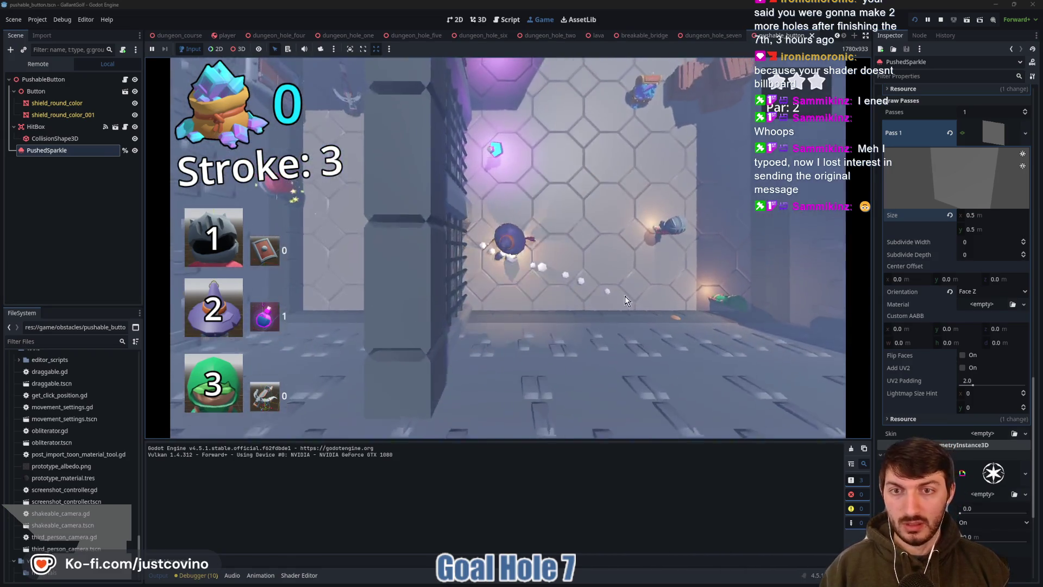
left_click(513, 261)
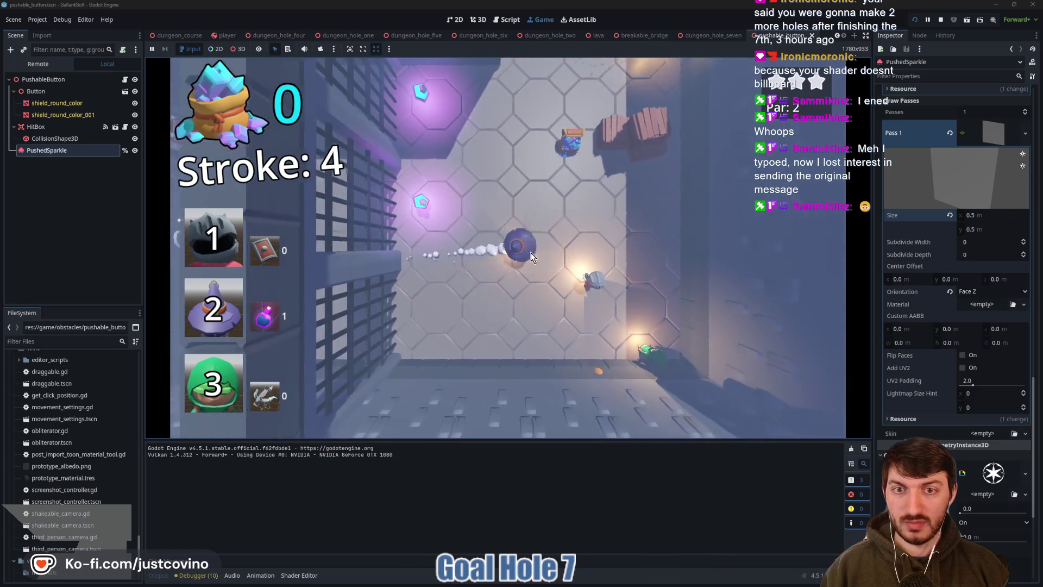
left_click(510, 265)
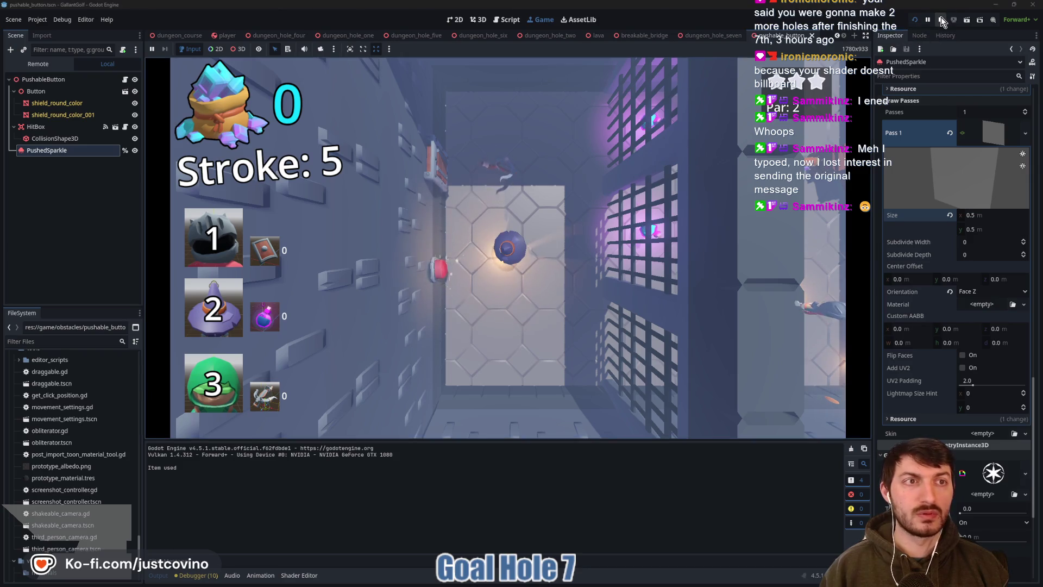
key("F8")
key("ctrl+s")
left_click(51, 342)
Open chest_pickup.tscn and inspect SparklesIdle's Pass 1 quad mesh and material settings.
type("chest")
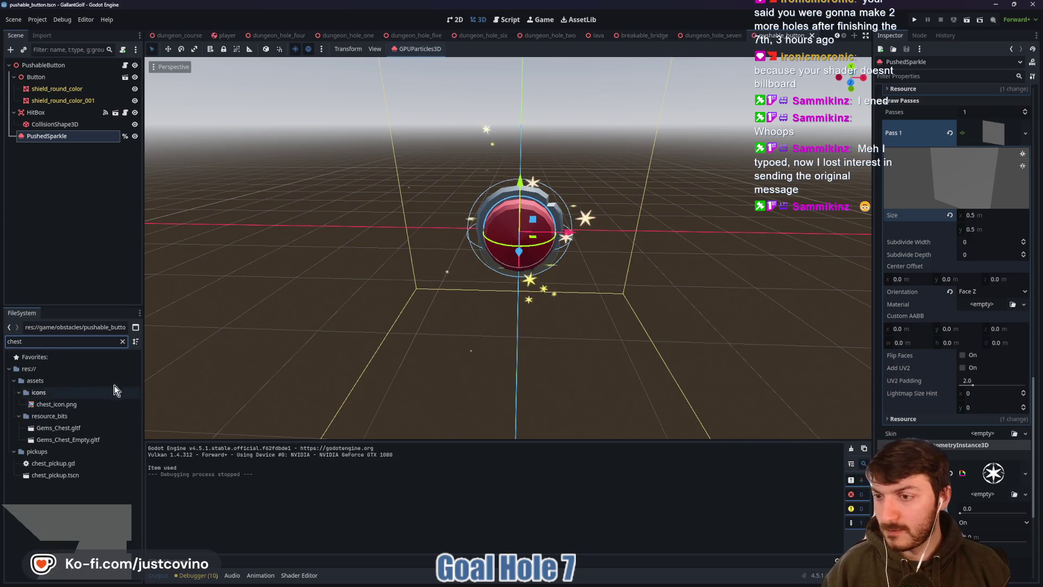
double_click(86, 473)
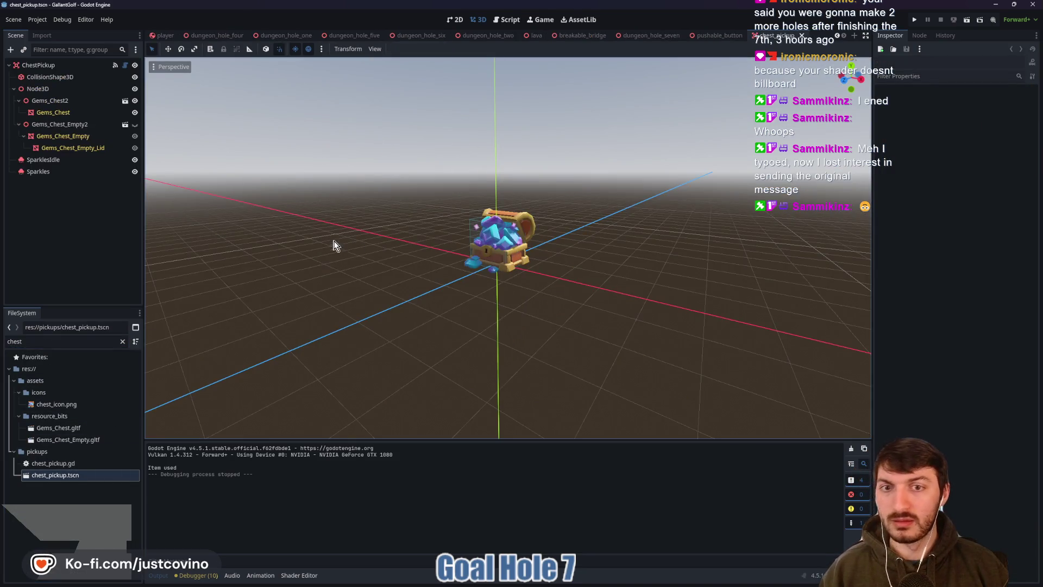
left_click(54, 161)
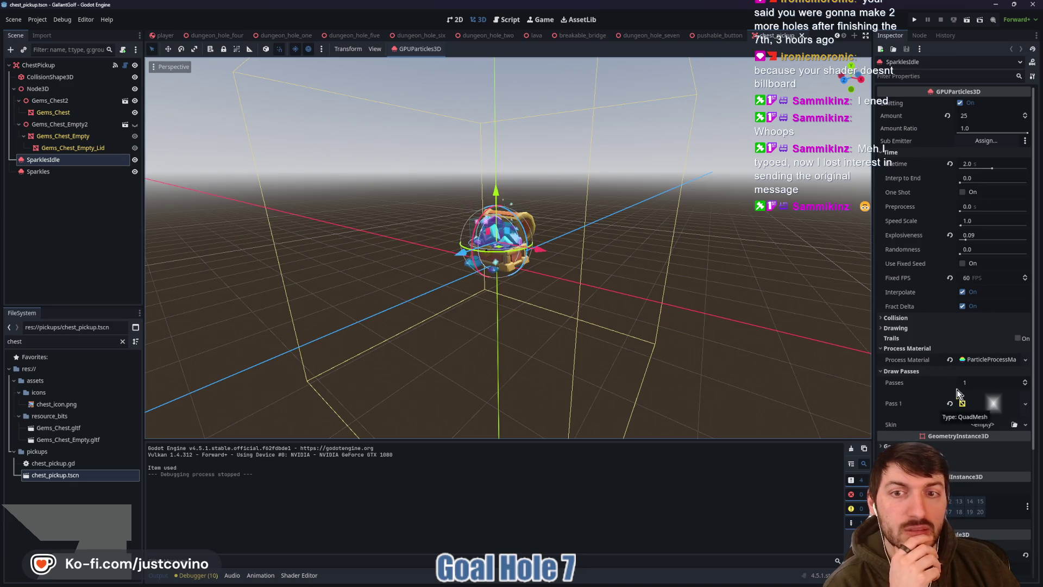
scroll(599, 275, "up", 3)
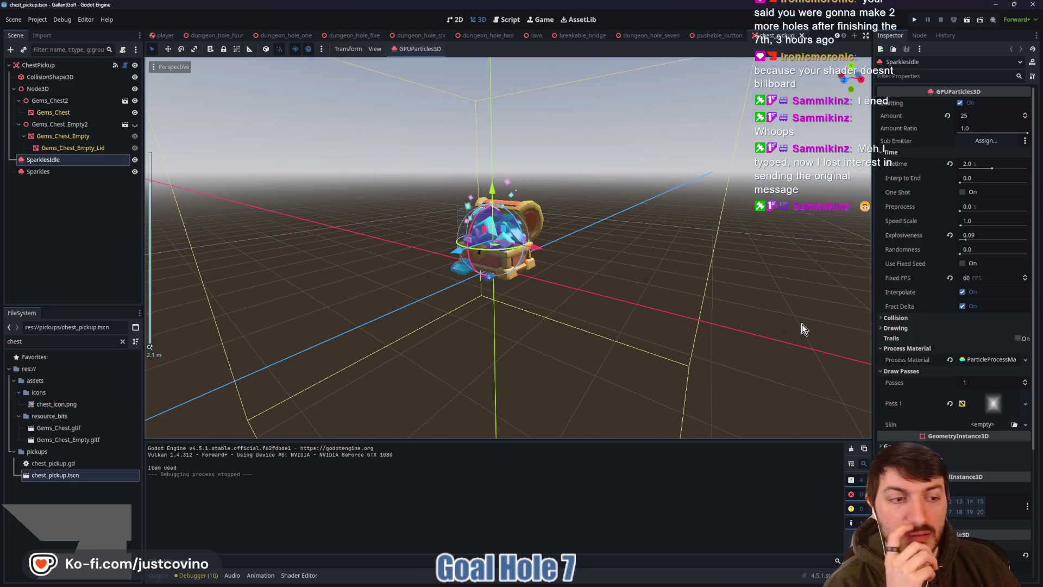
left_click(990, 403)
scroll(972, 386, "down", 2)
scroll(970, 386, "down", 3)
left_click(996, 331)
scroll(996, 330, "down", 3)
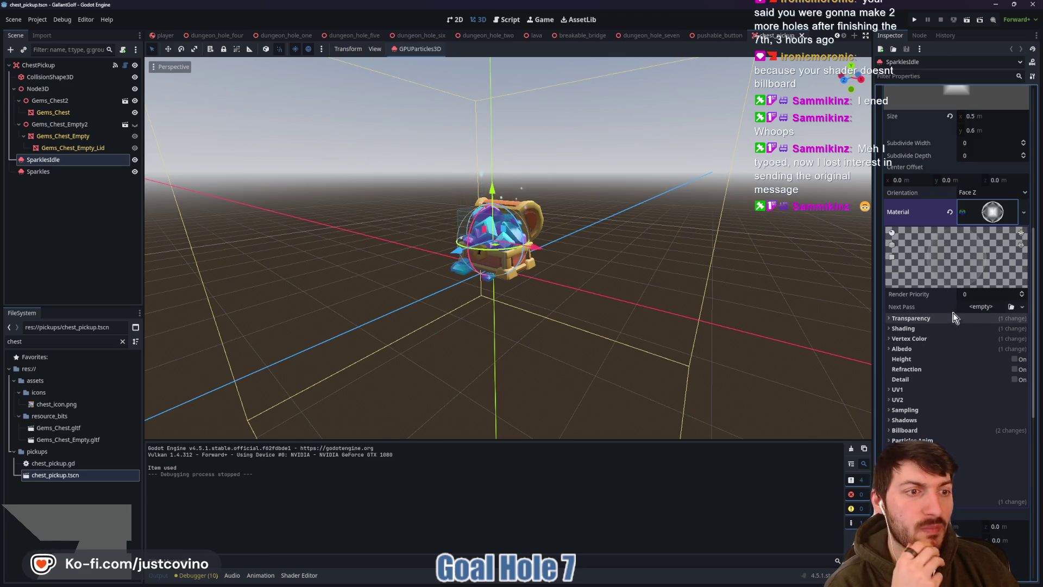
left_click(942, 337)
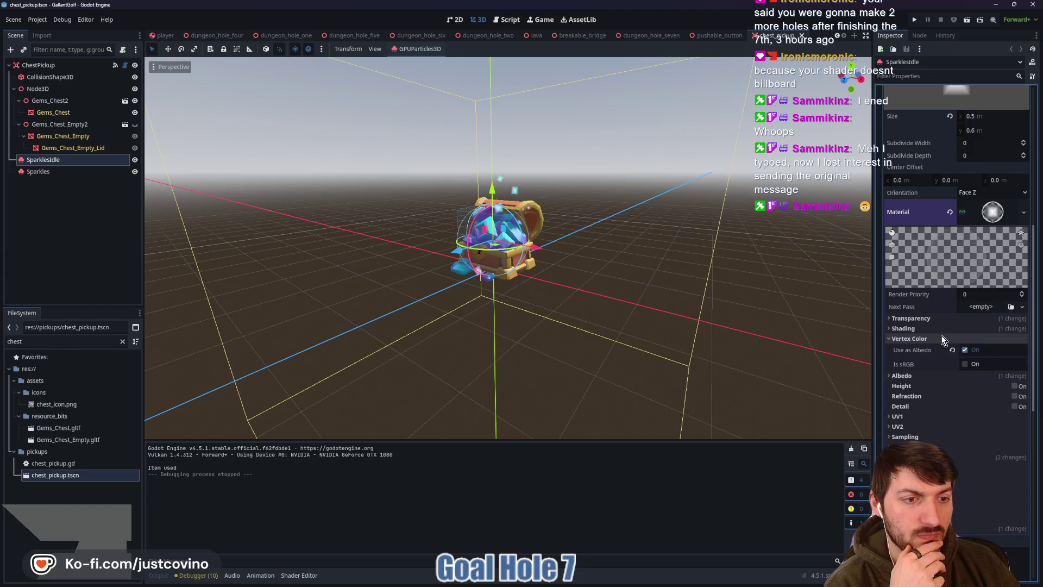
left_click(931, 328)
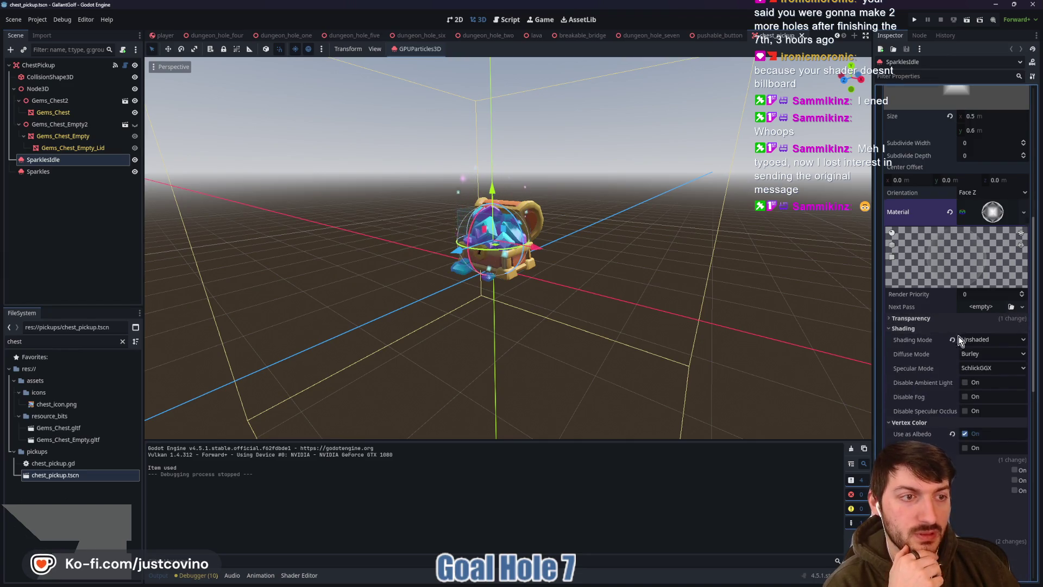
Review SparklesIdle's process material scale range, scale curve, velocity and emission shape.
scroll(945, 326, "up", 5)
scroll(986, 350, "up", 1)
left_click(982, 361)
scroll(982, 354, "down", 4)
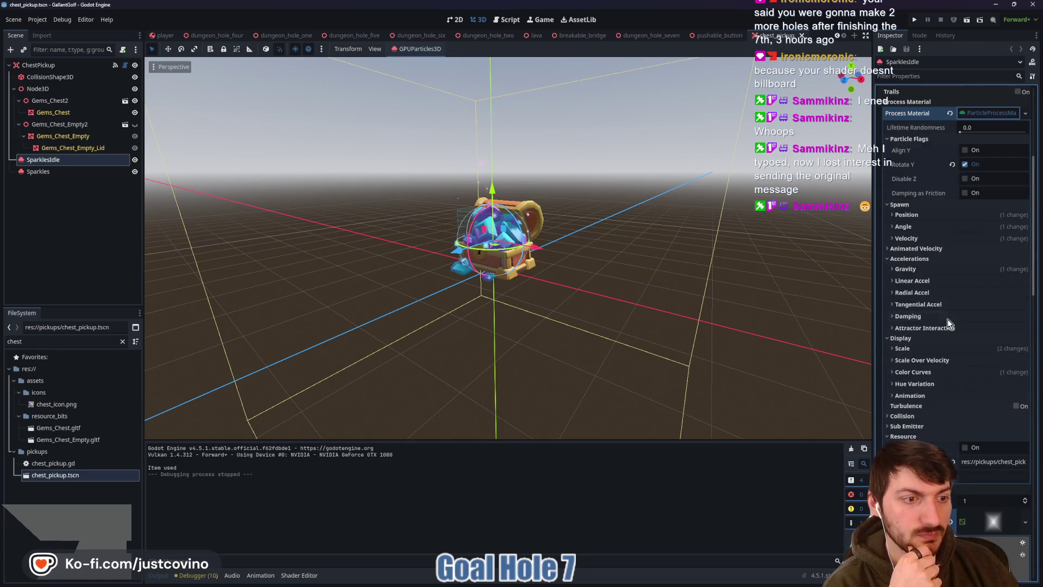
left_click(948, 348)
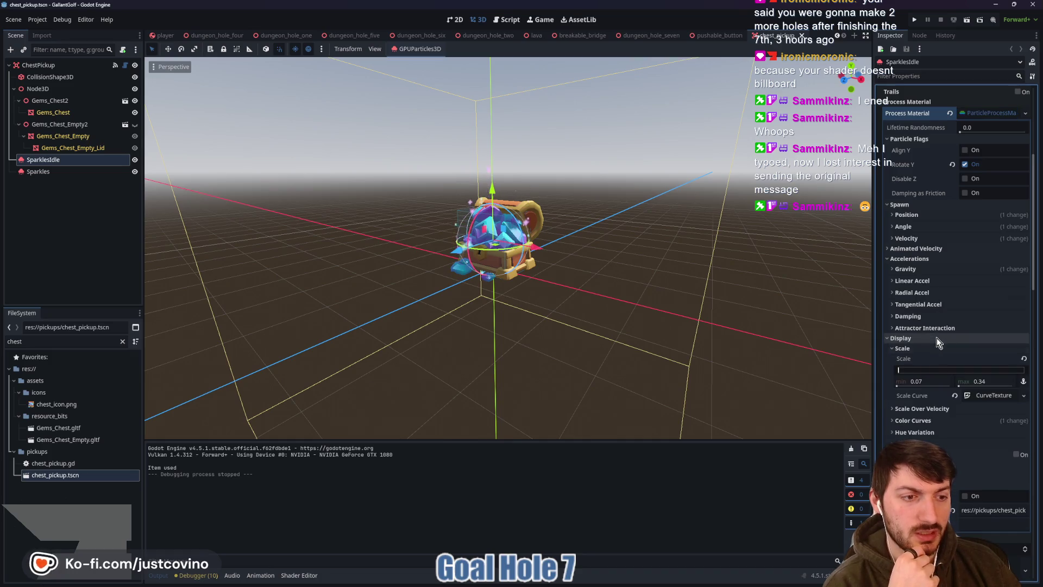
left_click(981, 396)
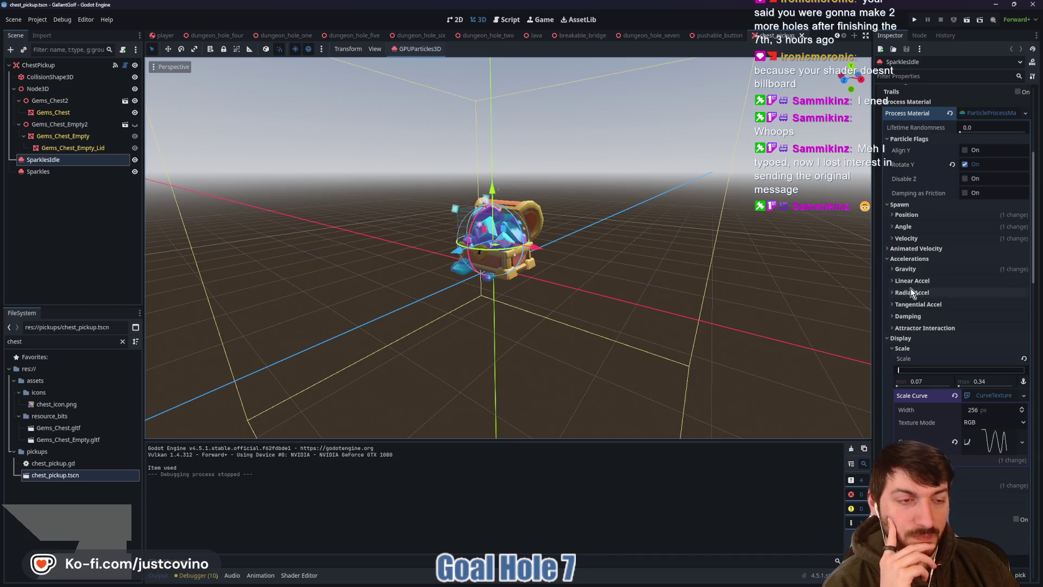
left_click(906, 238)
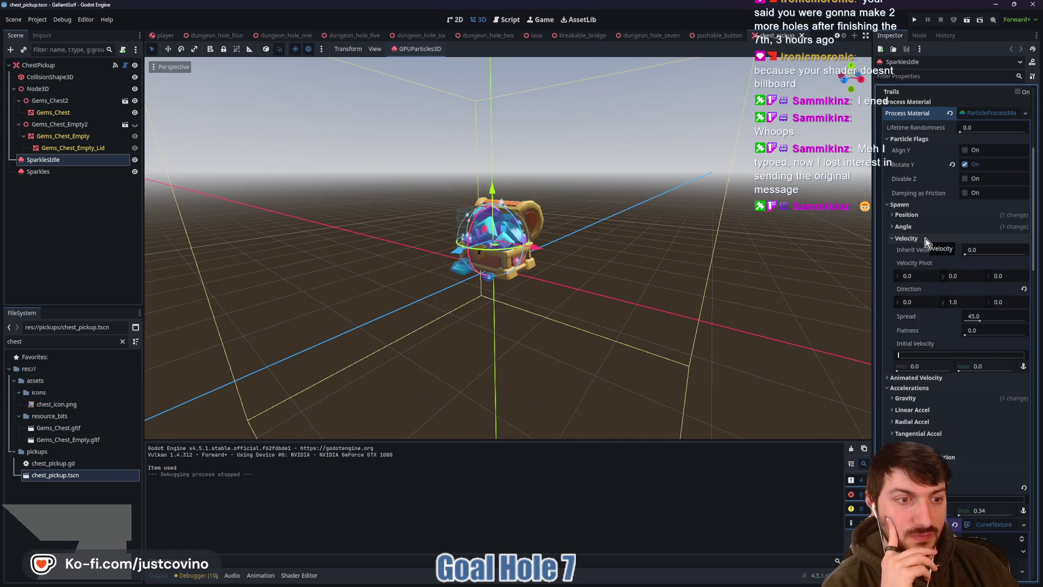
left_click(921, 216)
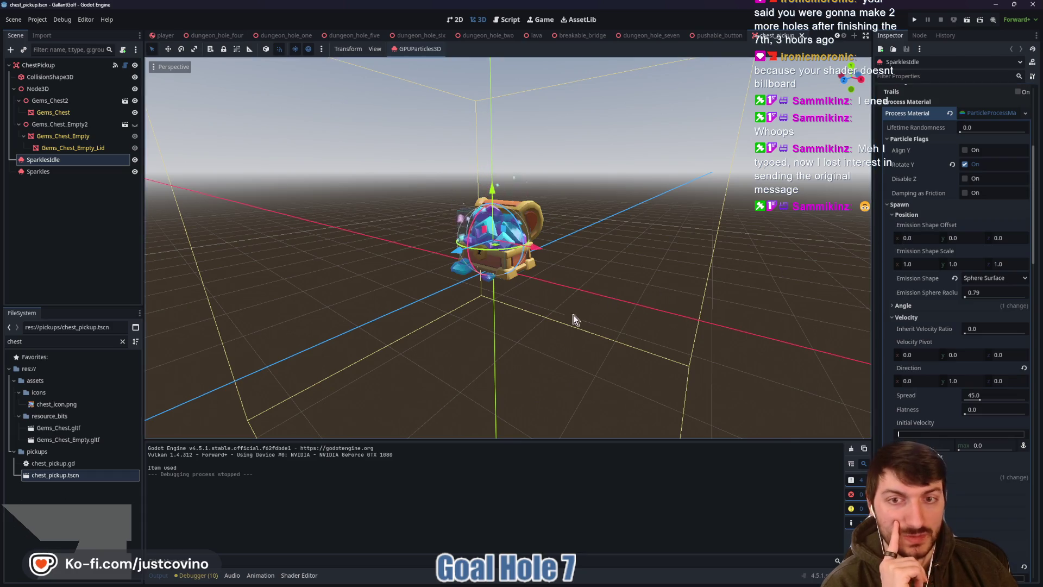
left_click(65, 173)
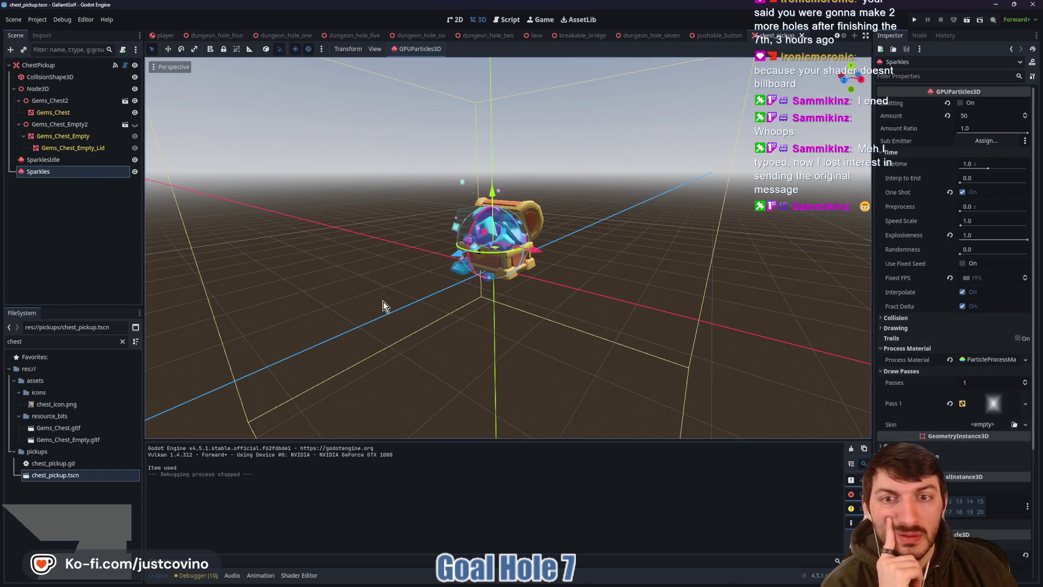
Fire the Sparkles one-shot burst, reselect SparklesIdle, orbit around the chest, and save.
left_click(960, 103)
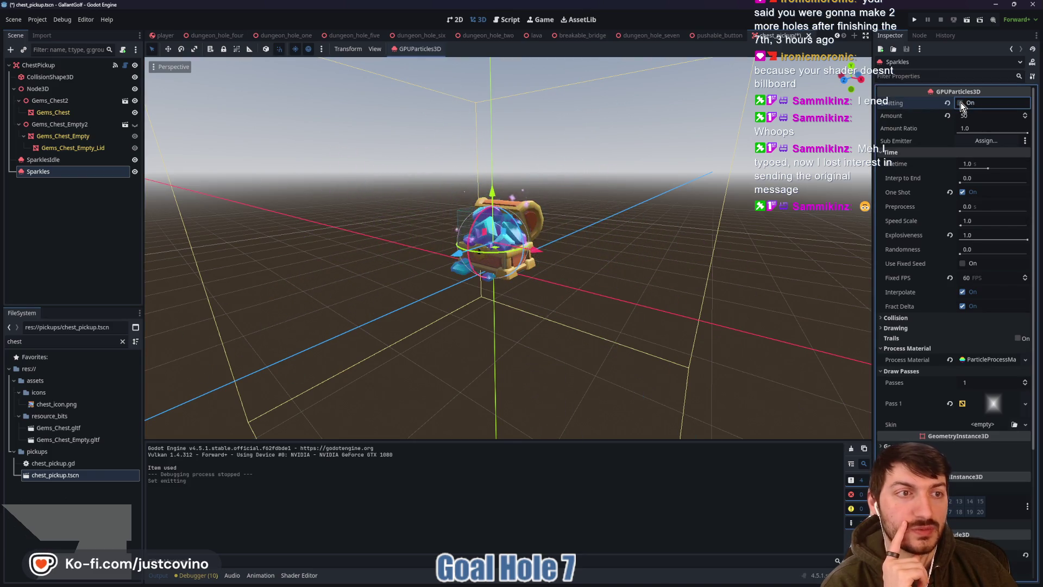
left_click(68, 160)
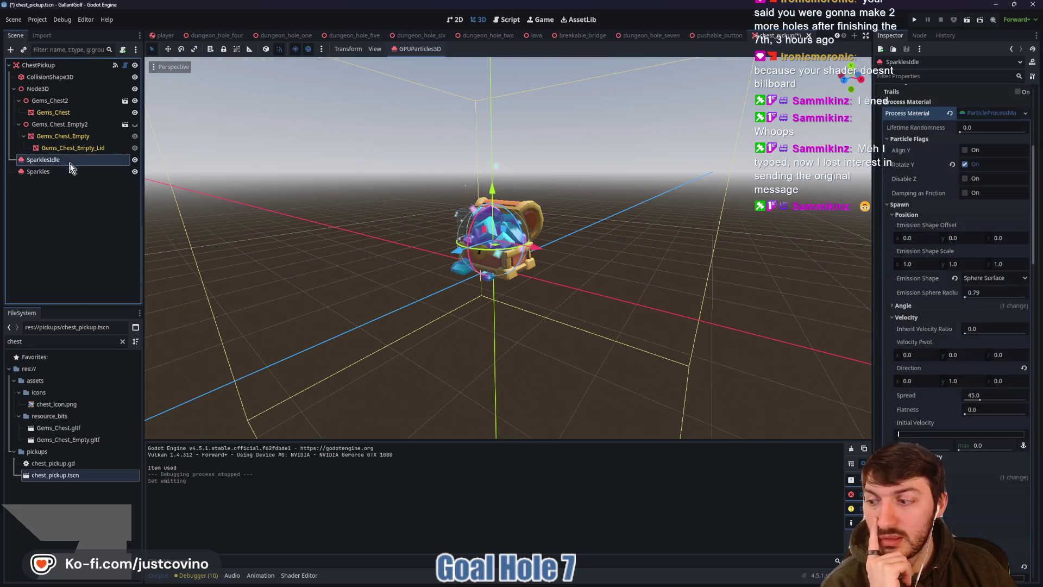
left_click_drag(454, 337, 535, 337)
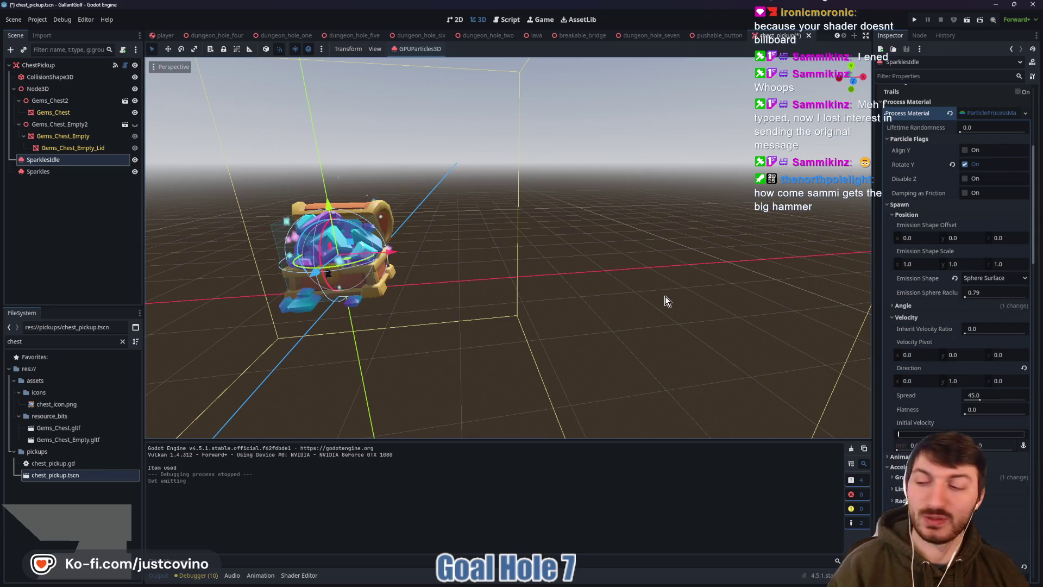
key("ctrl+s")
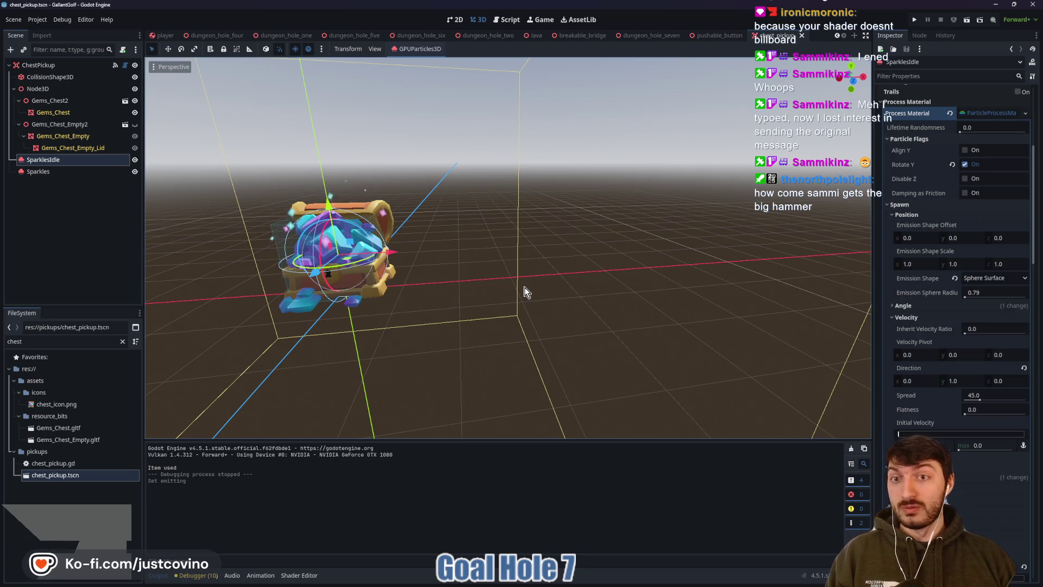
left_click_drag(523, 290, 532, 292)
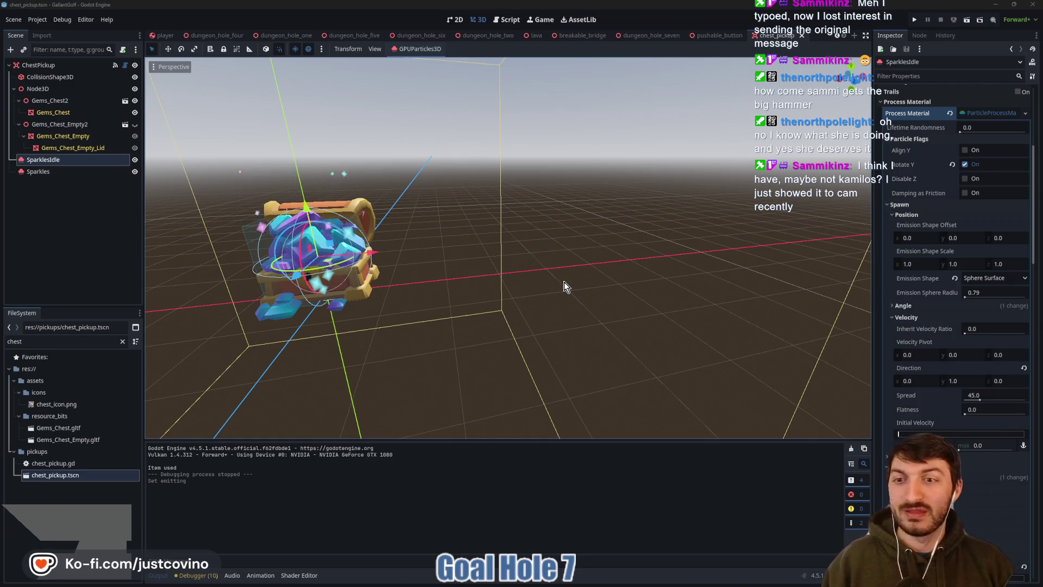
mouse_move(523, 321)
left_mouse_down()
mouse_move(490, 326)
mouse_move(577, 307)
left_mouse_up()
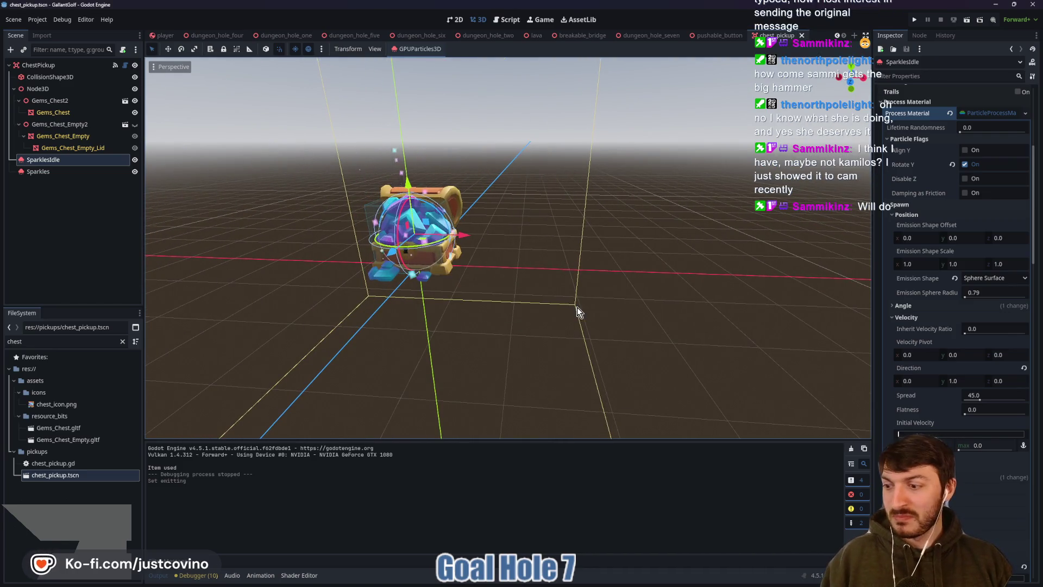
scroll(1007, 253, "up", 3)
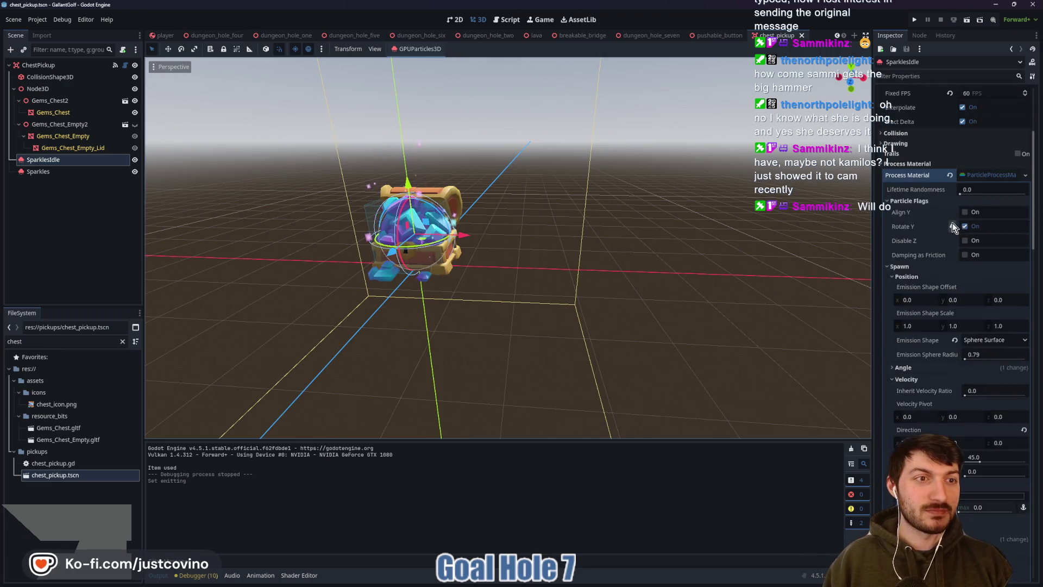
Collapse the process material and Pass 1 mesh sections and frame the chest's sparkle particles.
left_click(988, 174)
left_click(990, 217)
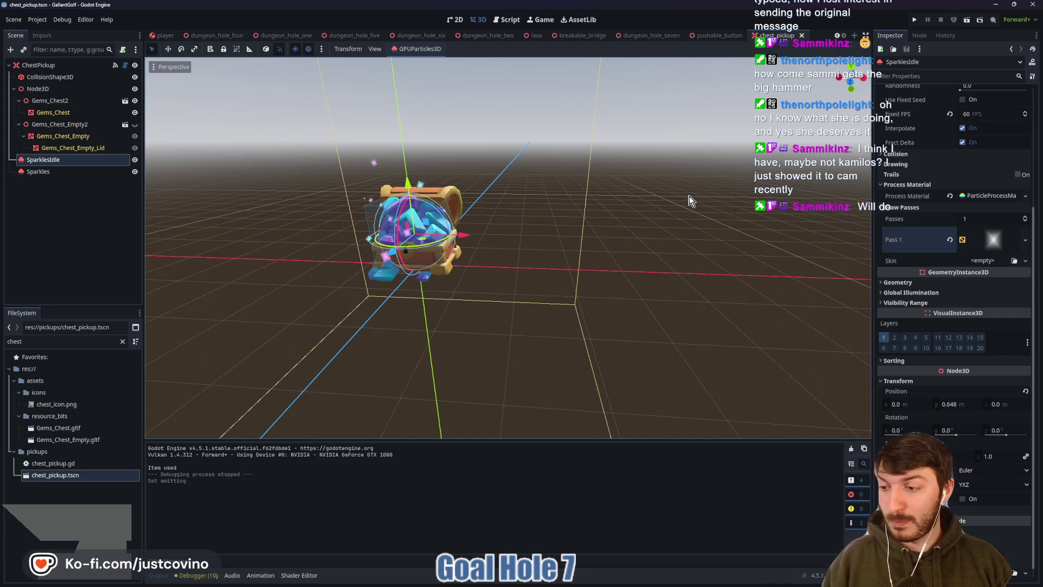
mouse_move(613, 212)
left_mouse_down()
mouse_move(626, 230)
mouse_move(659, 236)
left_mouse_up()
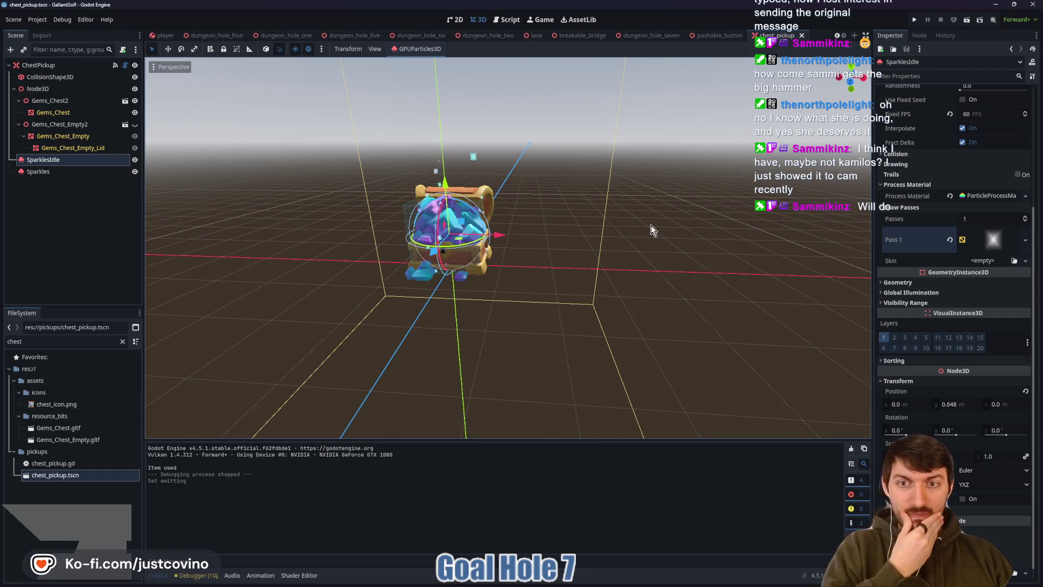
left_click(721, 37)
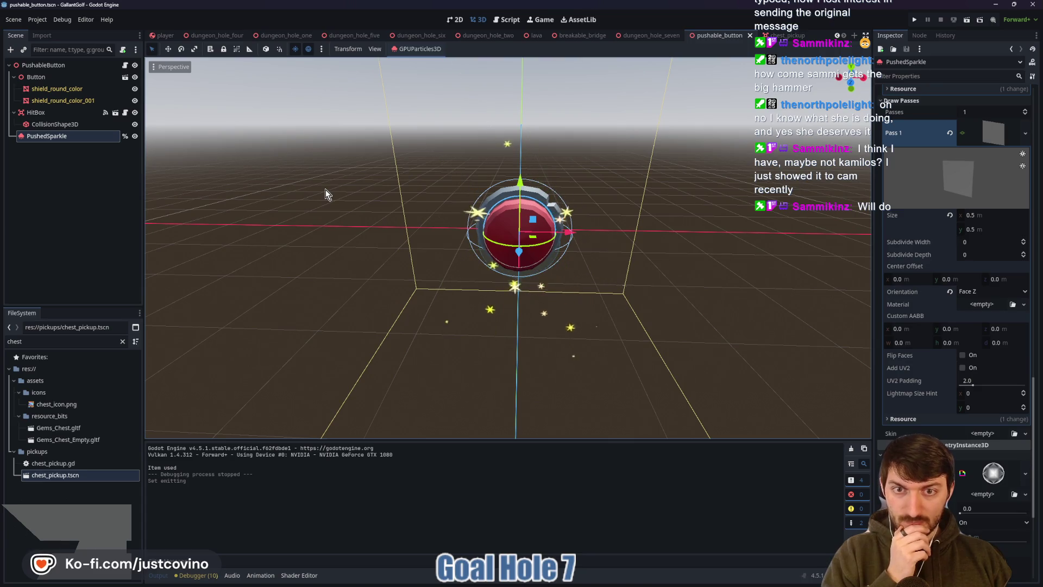
left_click(778, 35)
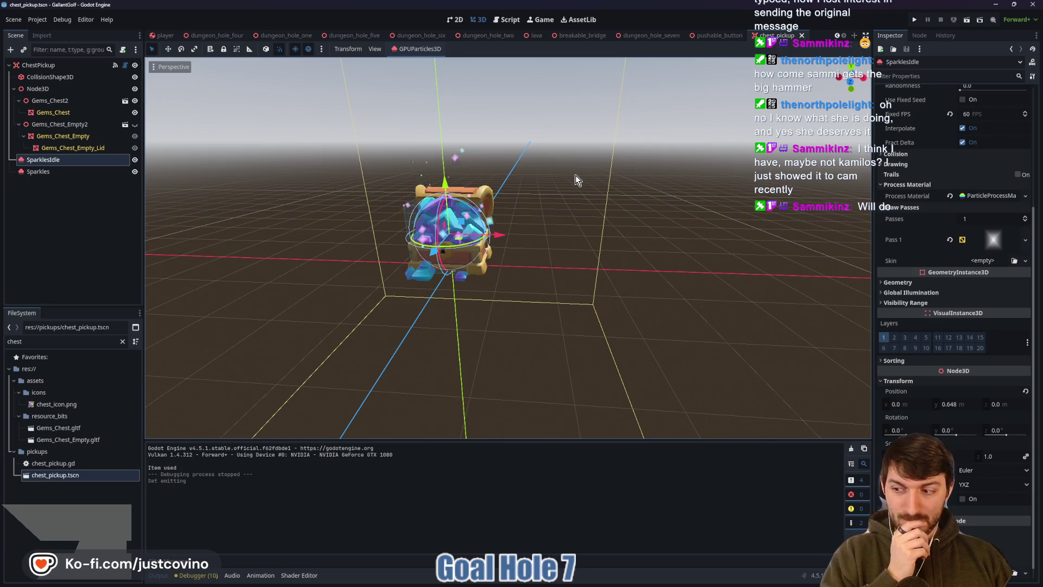
left_click_drag(575, 175, 592, 288)
key("f")
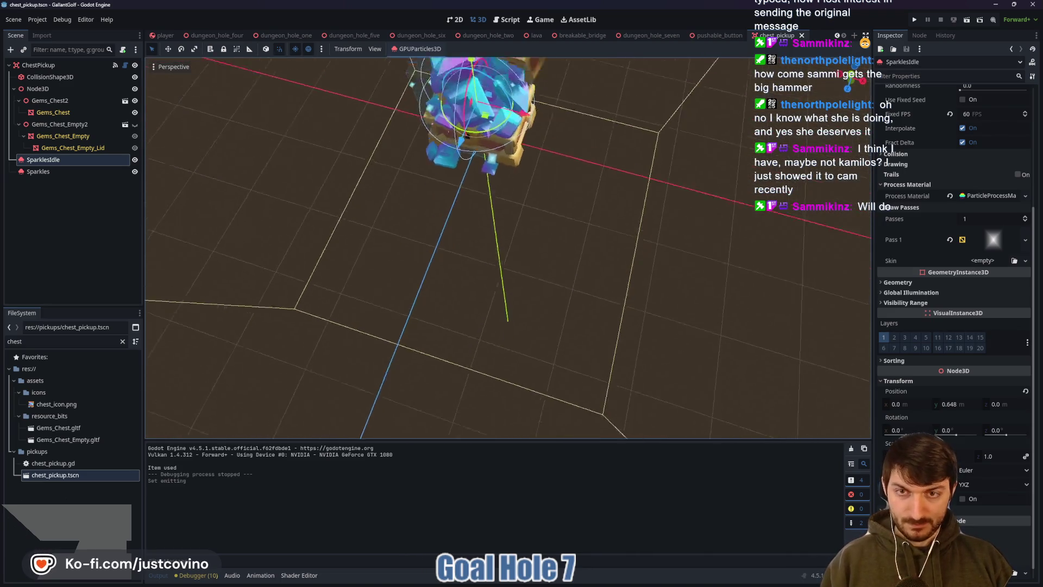
Copy SparklesIdle's process material from the Inspector, then switch to the pushable_button tab.
left_click_drag(543, 217, 543, 163)
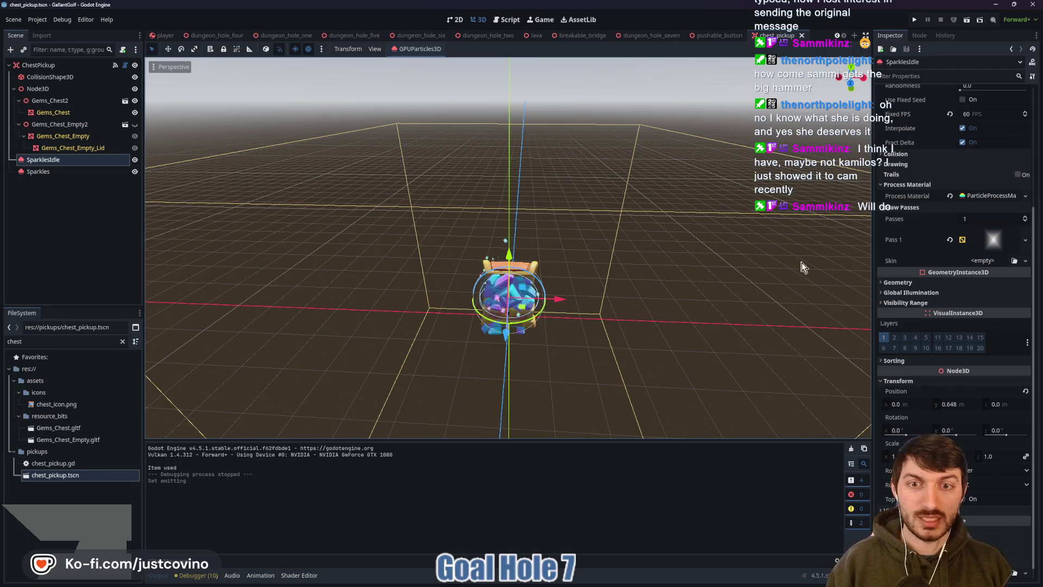
scroll(508, 293, "up", 2)
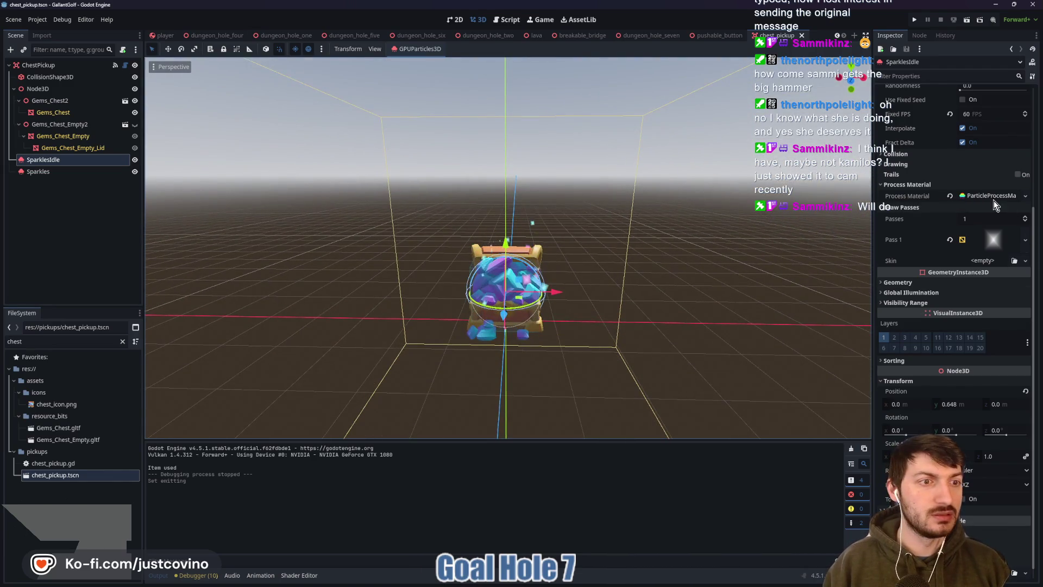
right_click(989, 196)
left_click(973, 337)
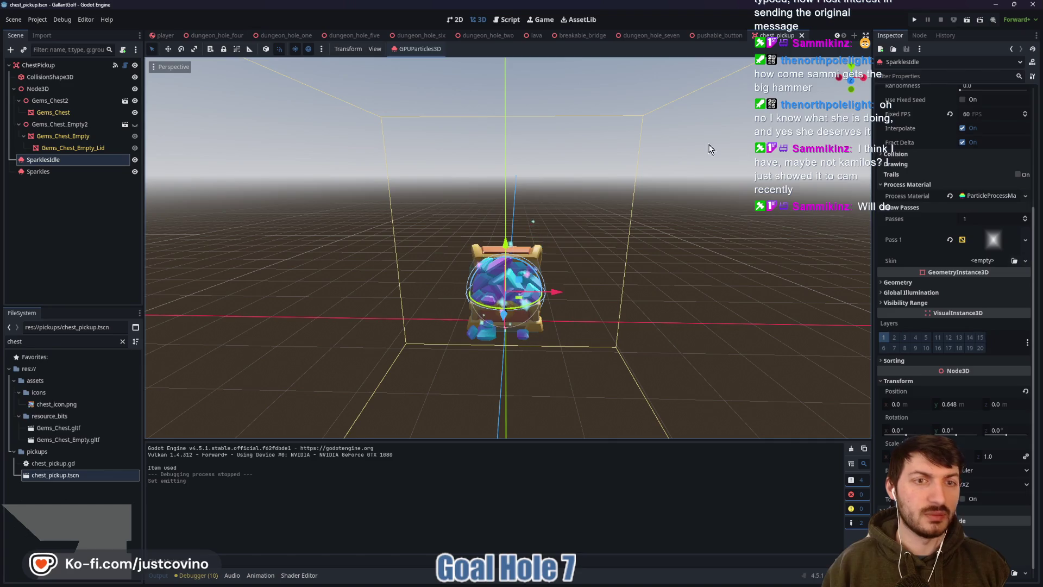
mouse_move(723, 34)
left_mouse_down()
mouse_move(643, 34)
mouse_move(631, 64)
left_mouse_up()
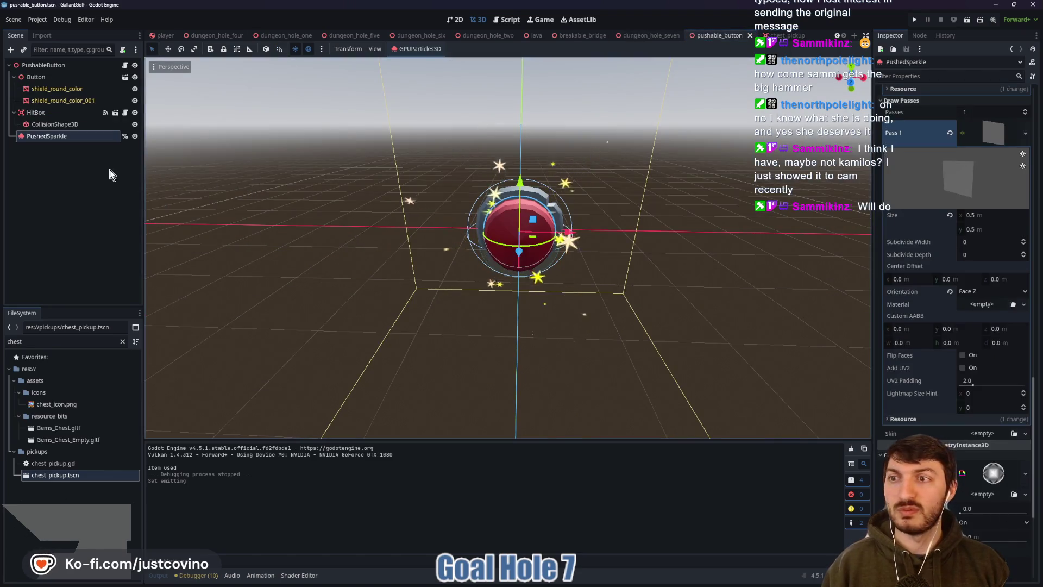
Paste the copied material as unique into PushedSparkle's Process Material and confirm.
scroll(969, 293, "up", 5)
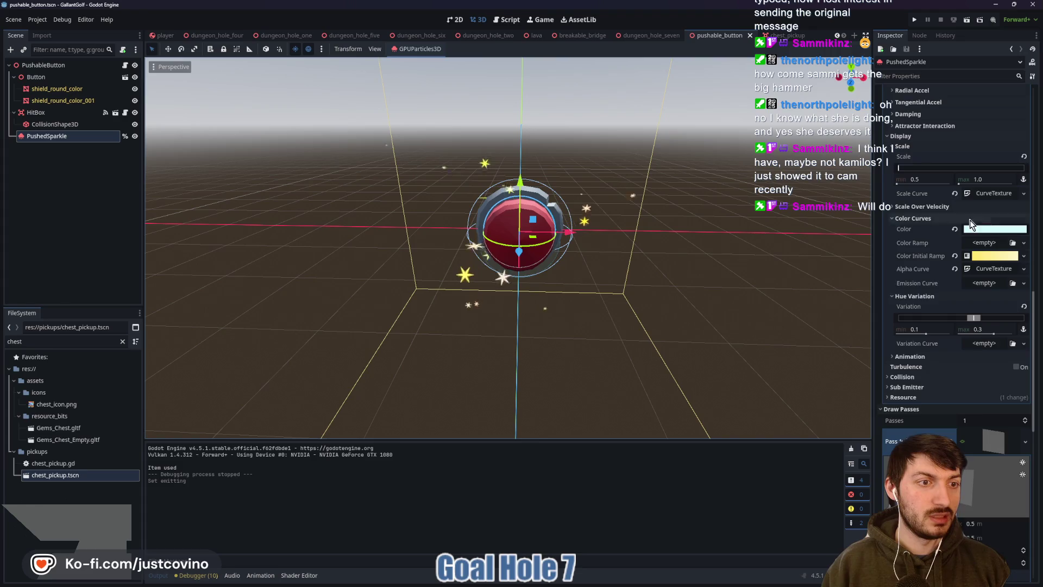
scroll(972, 219, "up", 10)
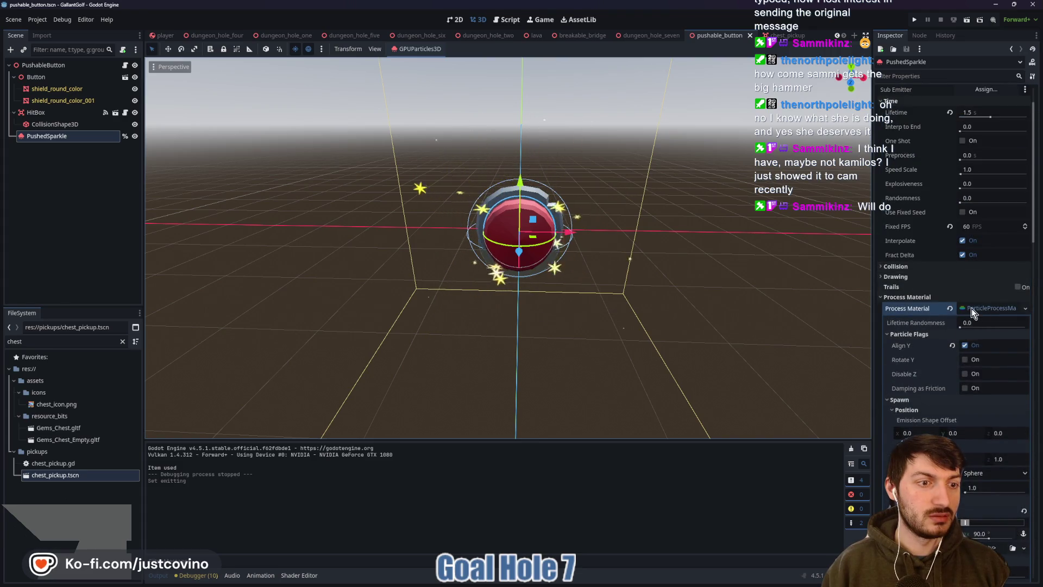
right_click(971, 308)
left_click(989, 470)
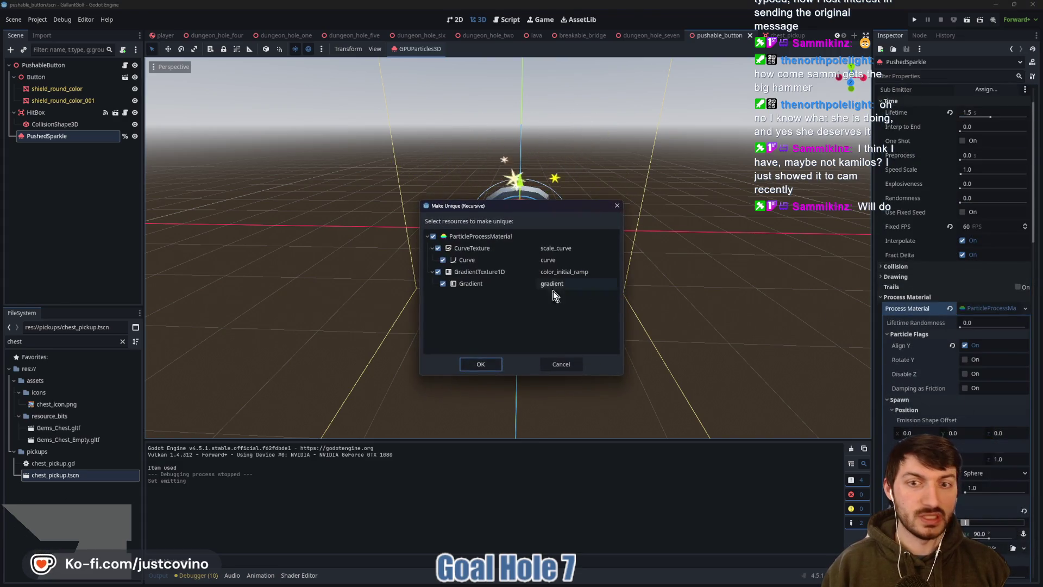
left_click(480, 366)
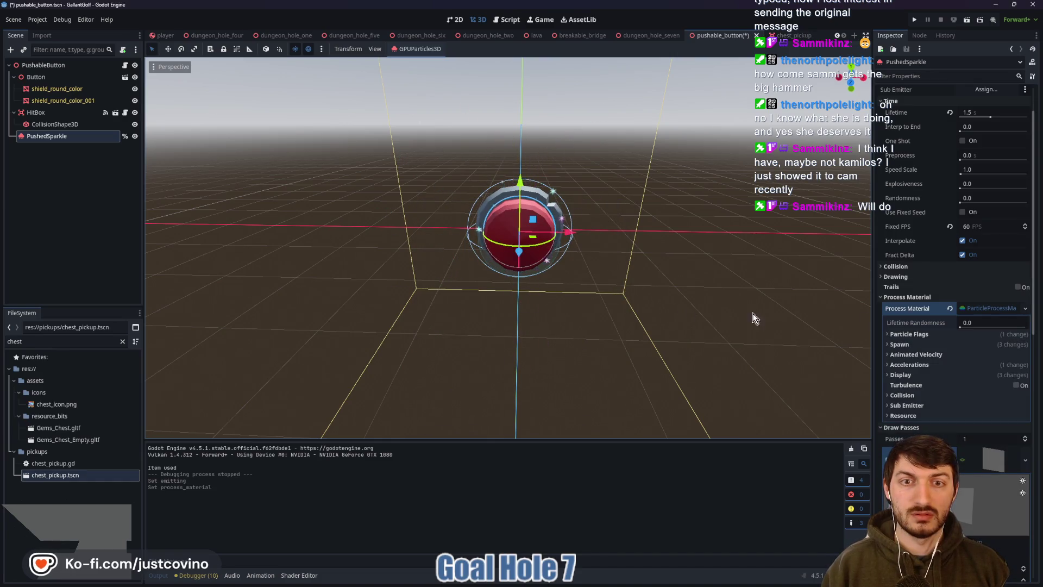
Under Display > Color Curves > Color Initial Ramp, make the first gradient stop pale yellow.
scroll(974, 363, "down", 2)
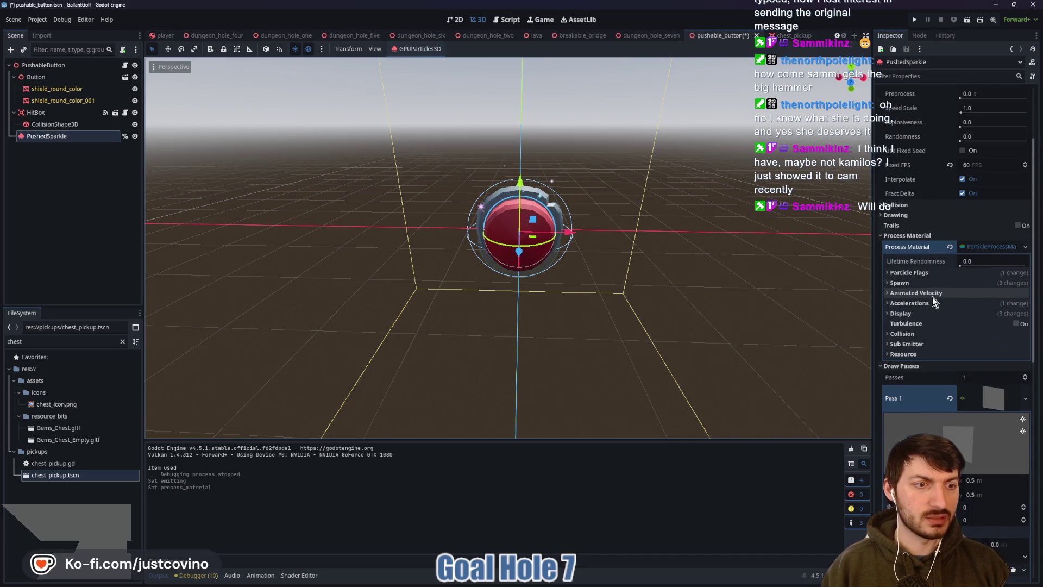
left_click(926, 314)
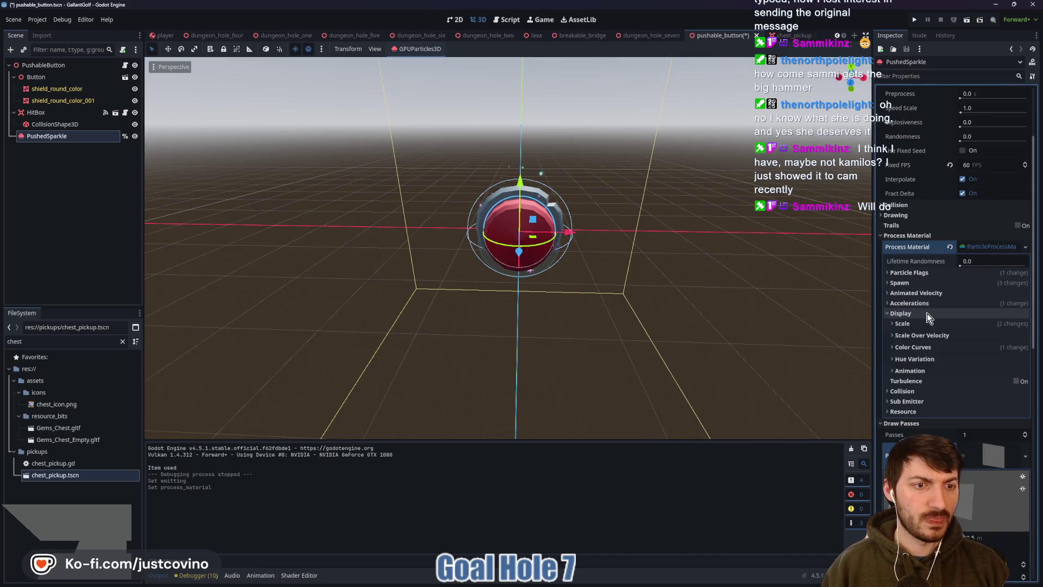
left_click(926, 359)
left_click(927, 348)
left_click(982, 386)
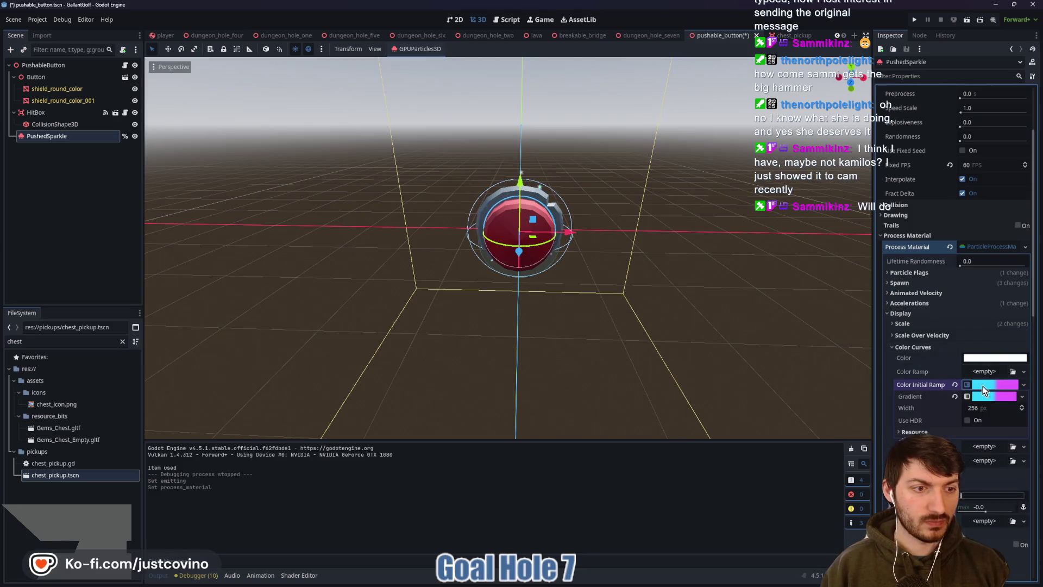
left_click(982, 397)
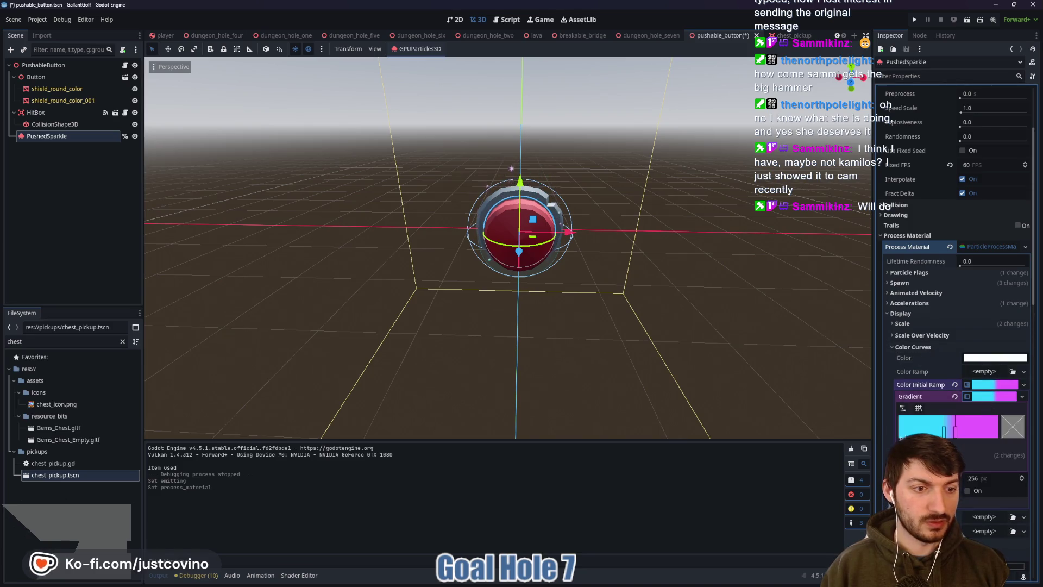
double_click(944, 434)
left_click(1015, 183)
left_click_drag(1015, 183, 1016, 184)
left_click(979, 167)
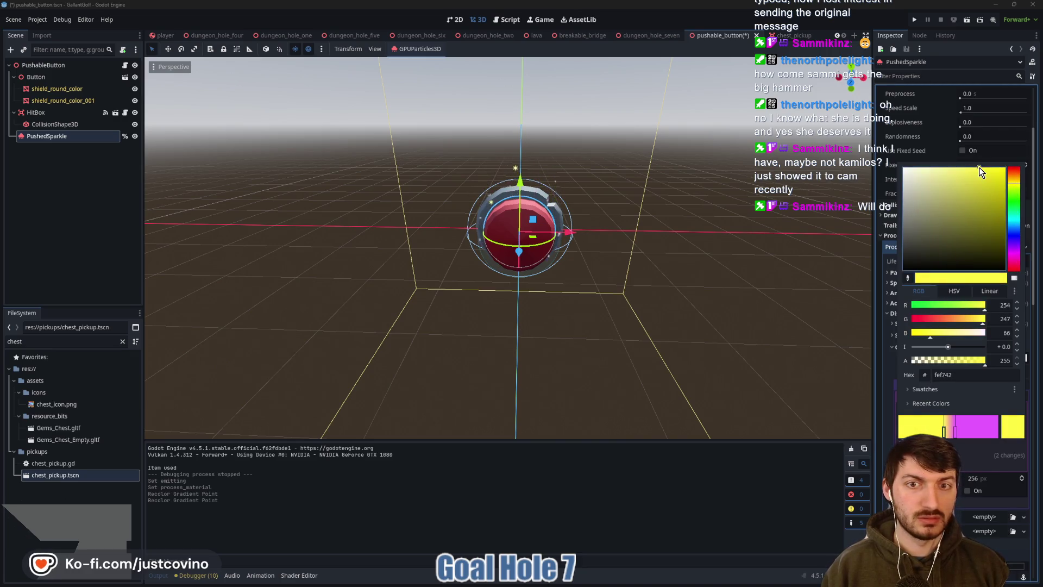
left_click(948, 168)
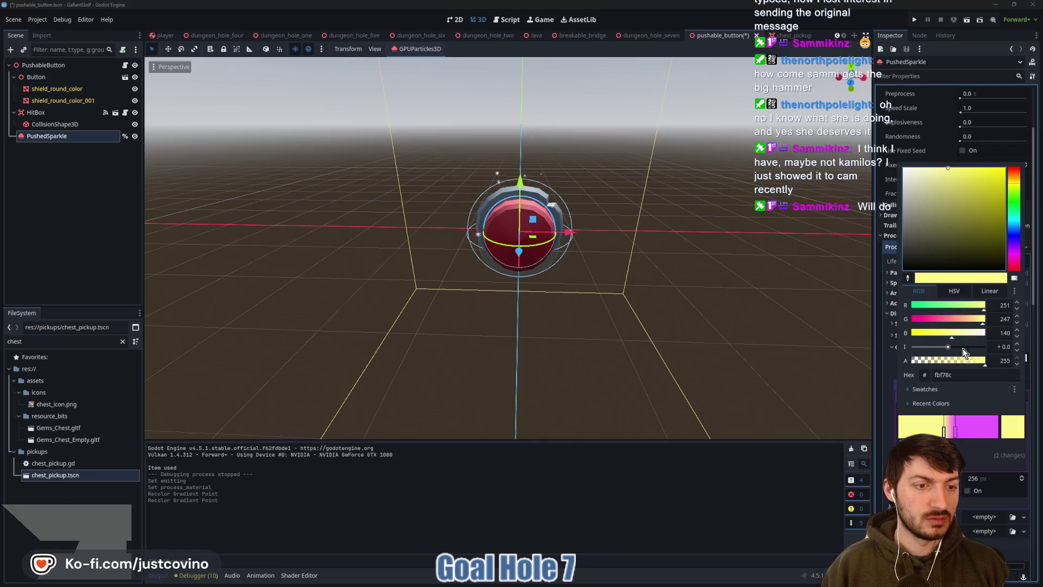
left_click(956, 439)
Recolour the second, magenta gradient stop to a saturated yellow.
left_click(1015, 429)
left_click_drag(1019, 225, 1011, 187)
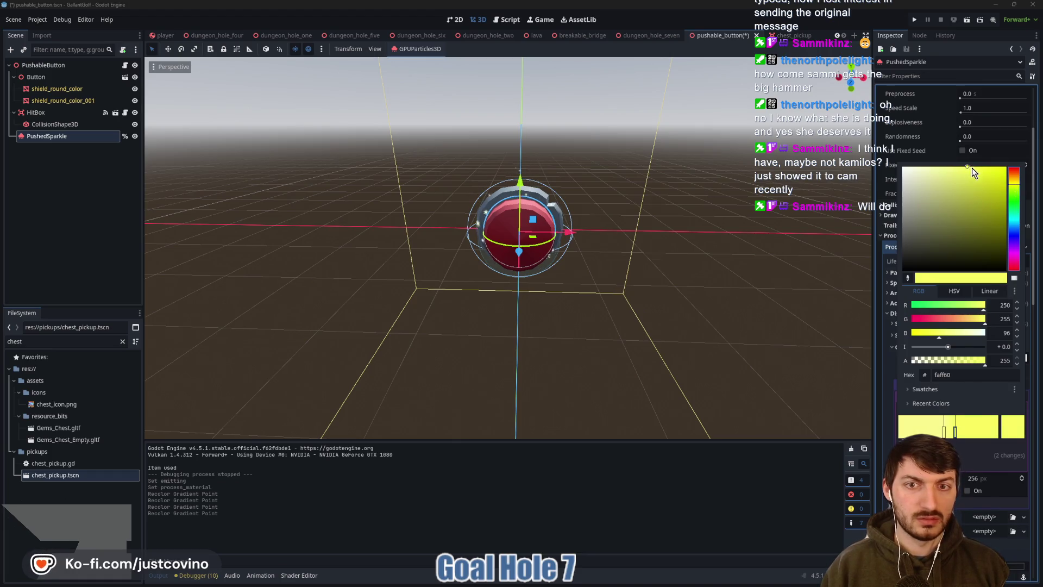
left_click_drag(976, 168, 980, 167)
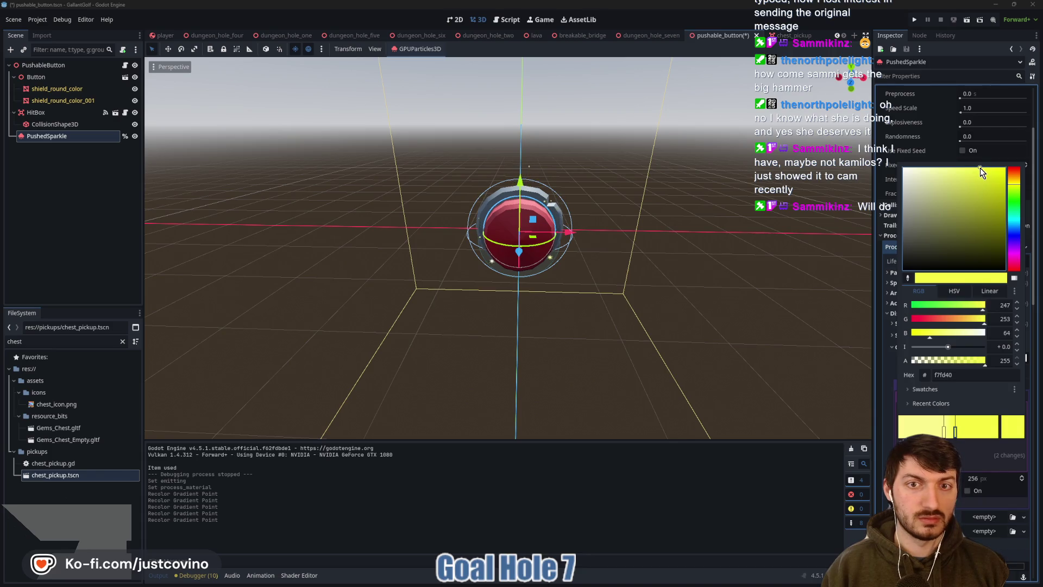
left_click(1008, 429)
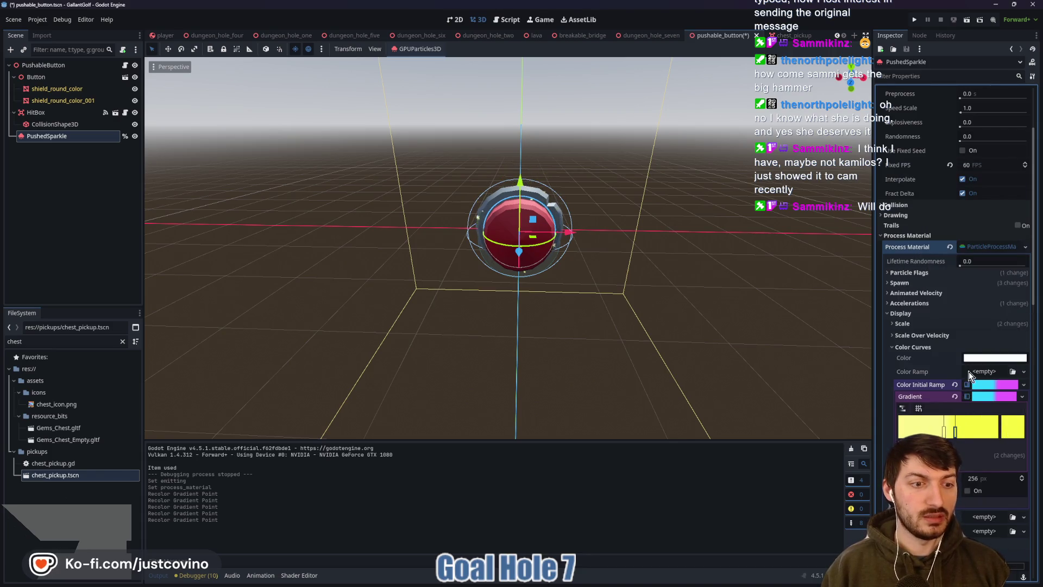
scroll(970, 366, "up", 2)
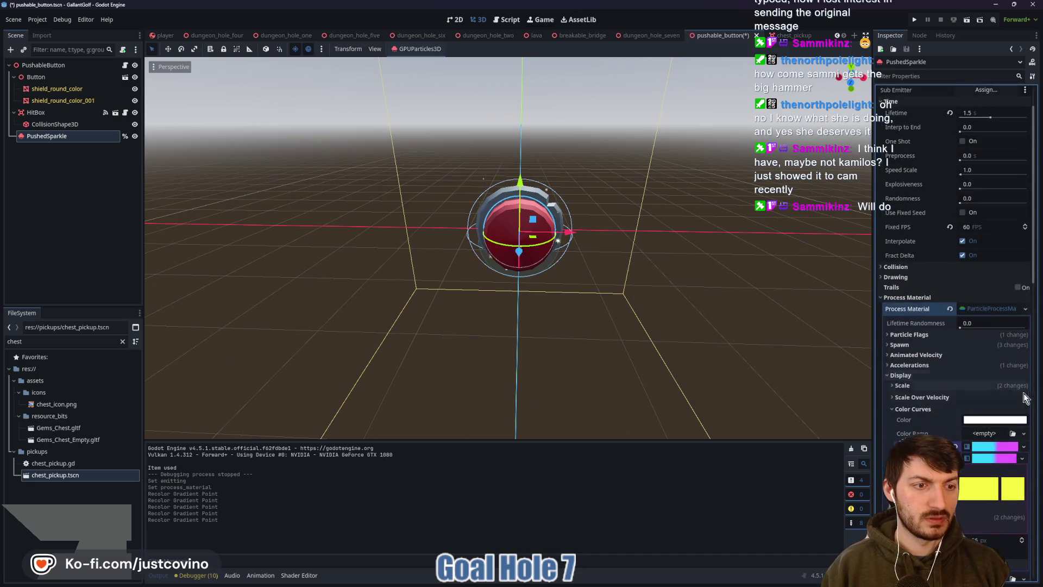
Set PushedSparkle's draw pass quad size to 1 m and save the scene.
key("ctrl+s")
scroll(955, 399, "down", 10)
scroll(955, 400, "down", 3)
left_click(983, 280)
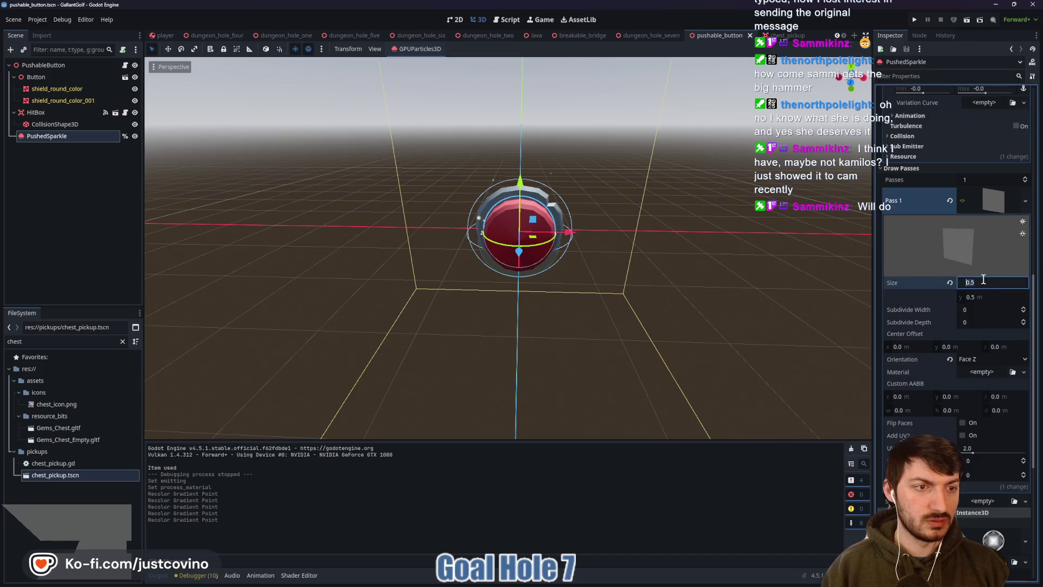
type("1")
key("Return")
key("ctrl+s")
mouse_move(716, 300)
left_mouse_down()
mouse_move(672, 299)
mouse_move(705, 284)
mouse_move(654, 301)
mouse_move(692, 281)
mouse_move(407, 299)
mouse_move(467, 288)
mouse_move(530, 298)
mouse_move(489, 250)
mouse_move(598, 323)
left_mouse_up()
key("ctrl+s")
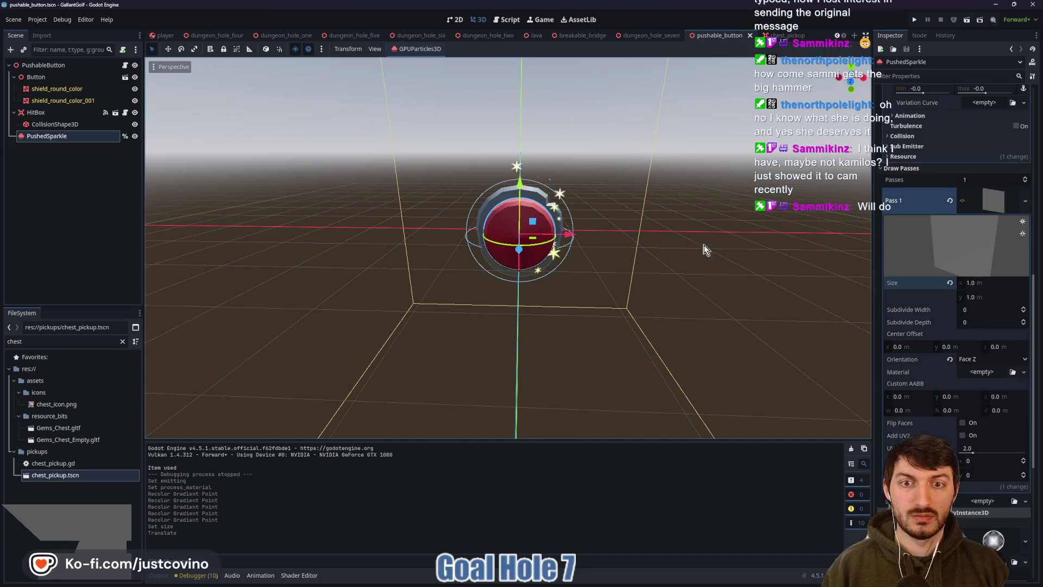
Set the Spawn > Position emission sphere radius to 1.0, save, and return to chest_pickup.
scroll(970, 220, "up", 5)
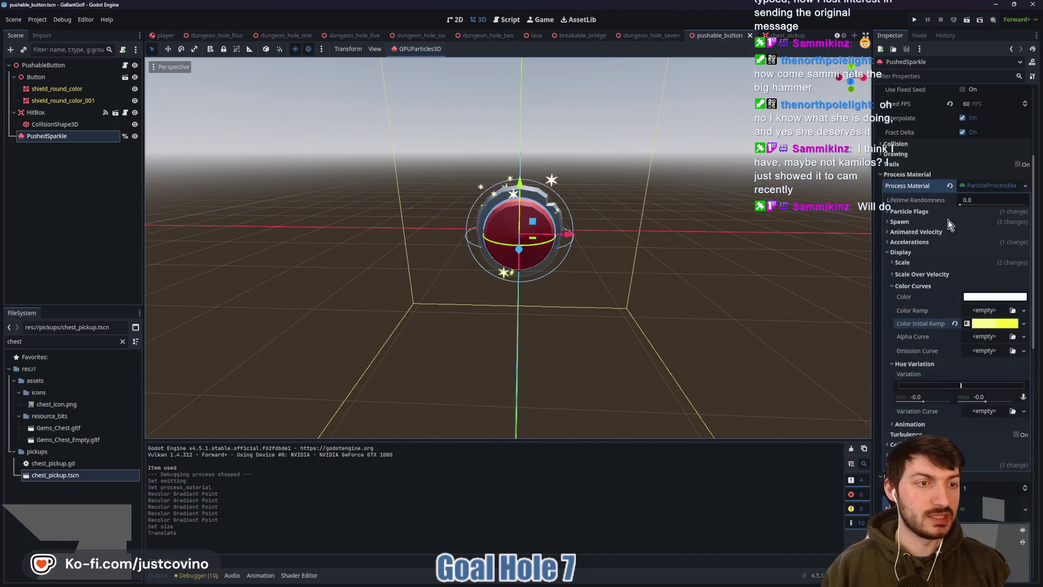
left_click(917, 222)
left_click(906, 232)
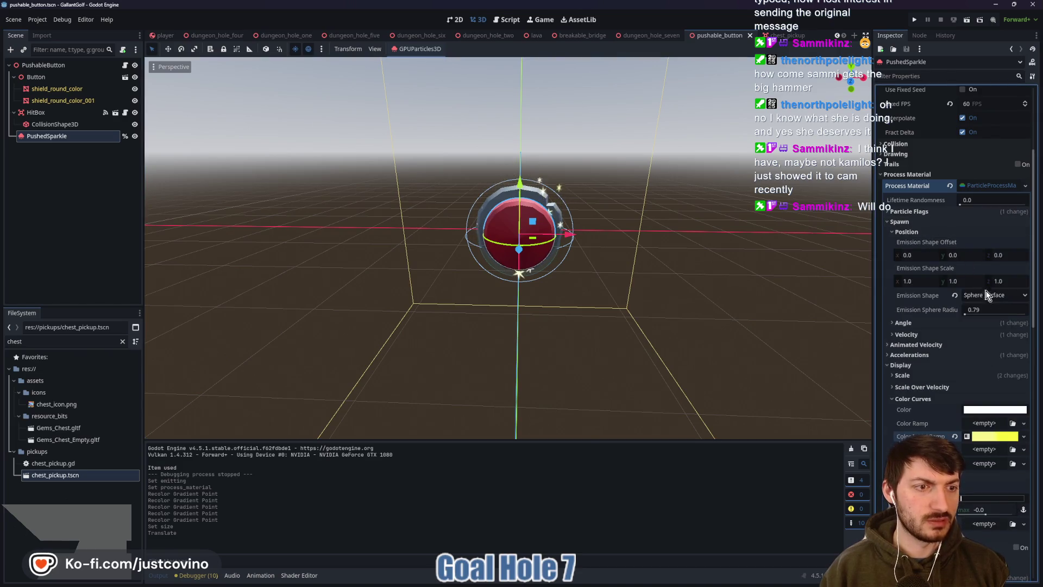
left_click_drag(963, 311, 964, 312)
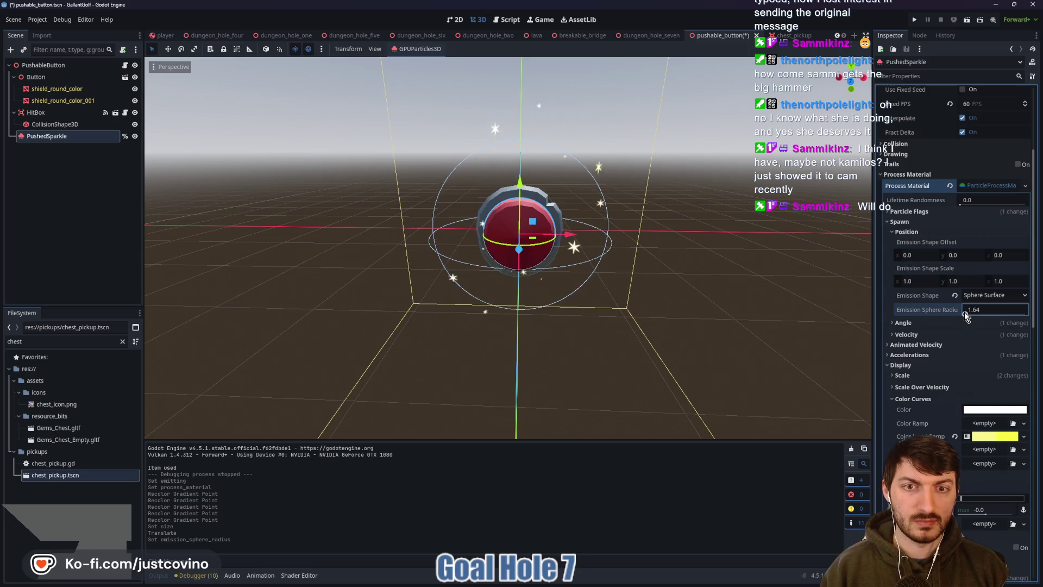
left_click(995, 308)
type("1")
key("Return")
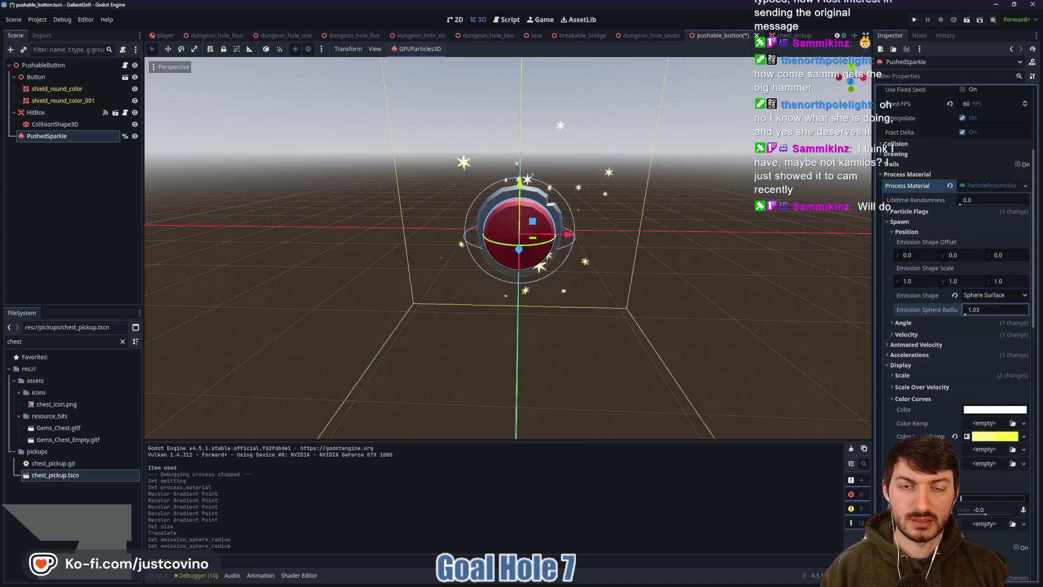
key("ctrl+s")
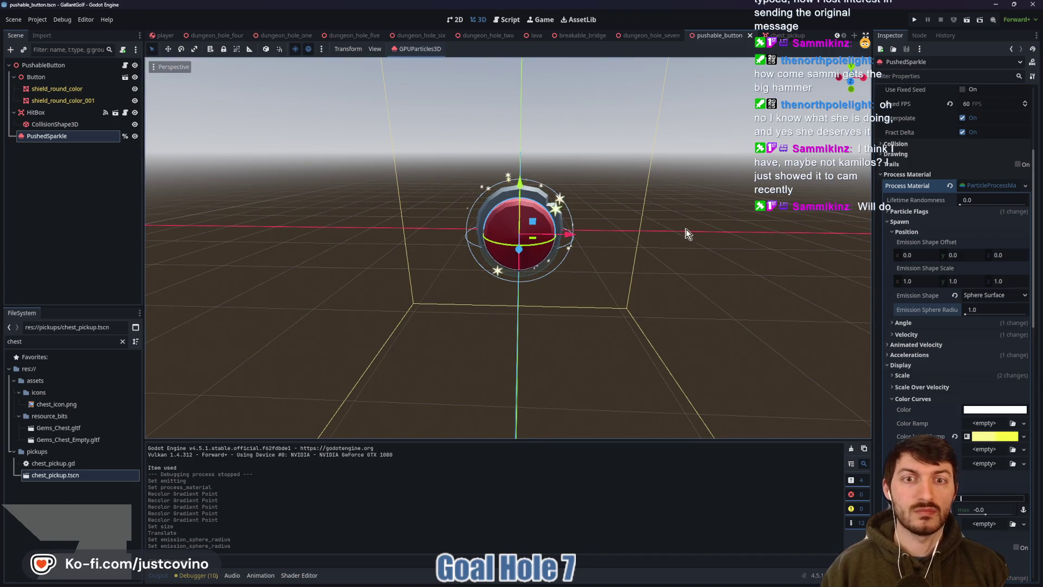
mouse_move(723, 201)
left_mouse_down()
mouse_move(728, 280)
mouse_move(725, 198)
left_mouse_up()
key("ctrl+Tab")
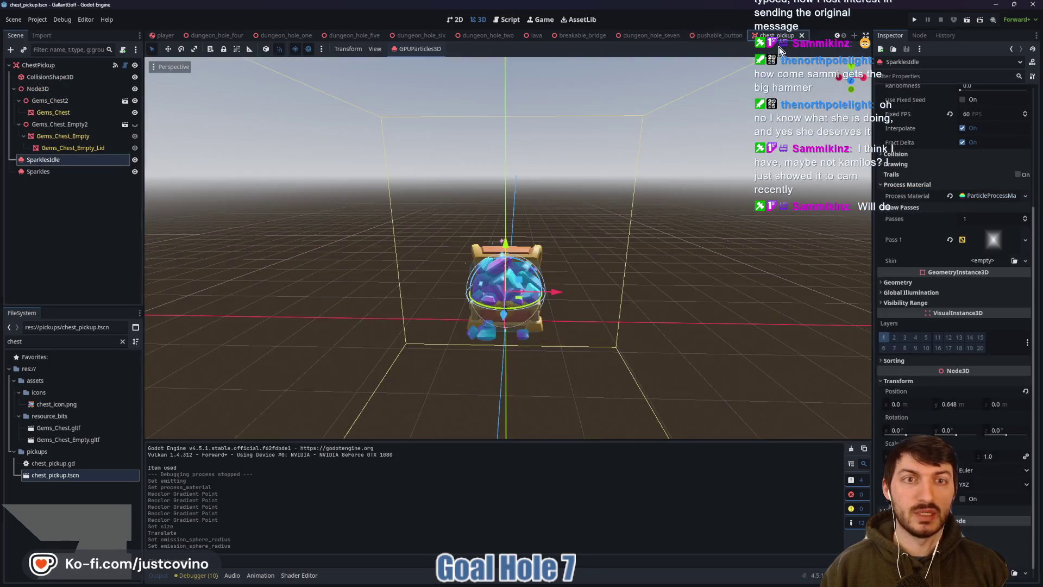
key("F6")
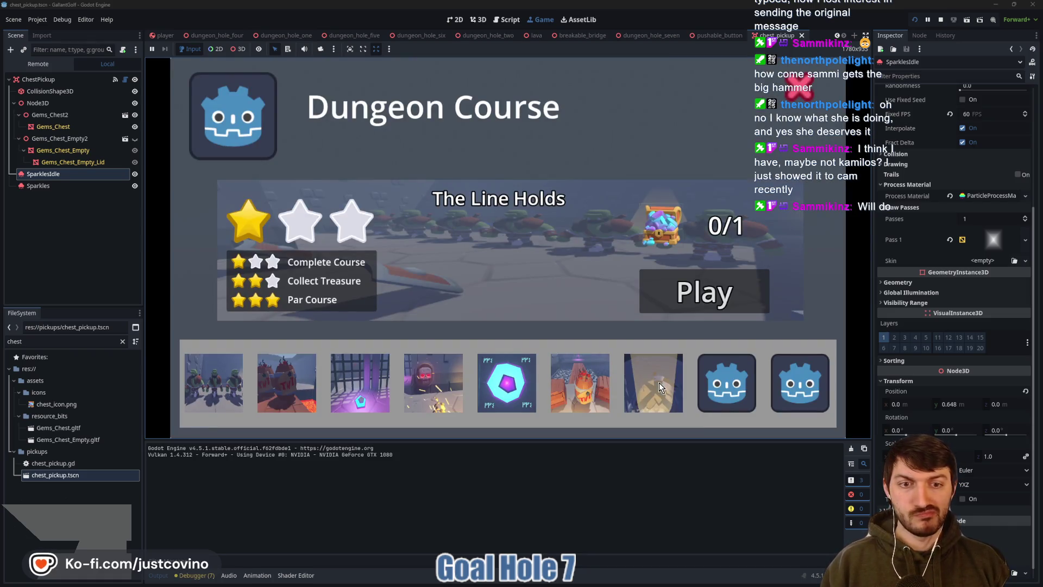
left_click(661, 387)
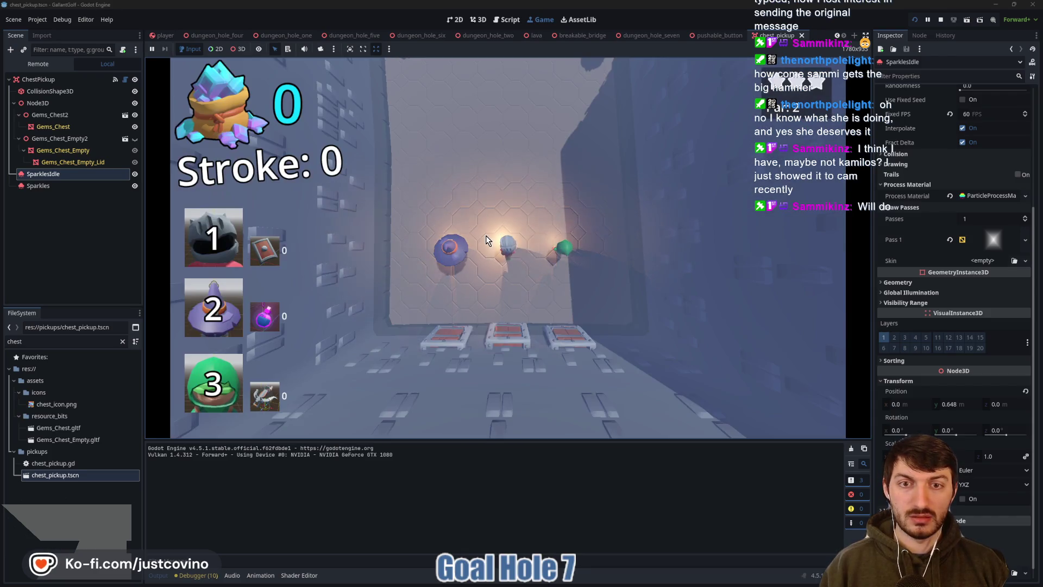
key("F8")
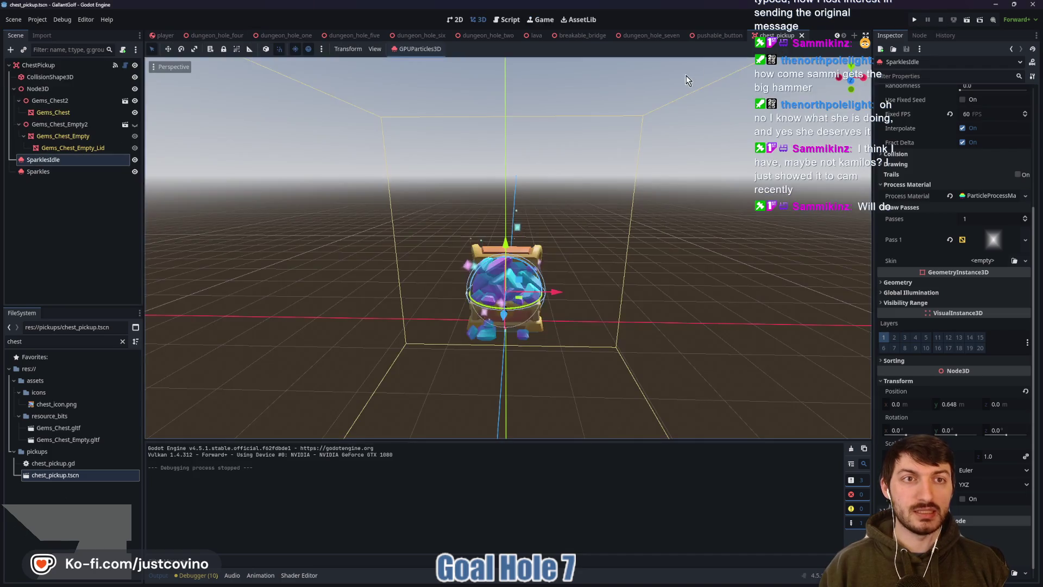
left_click(912, 19)
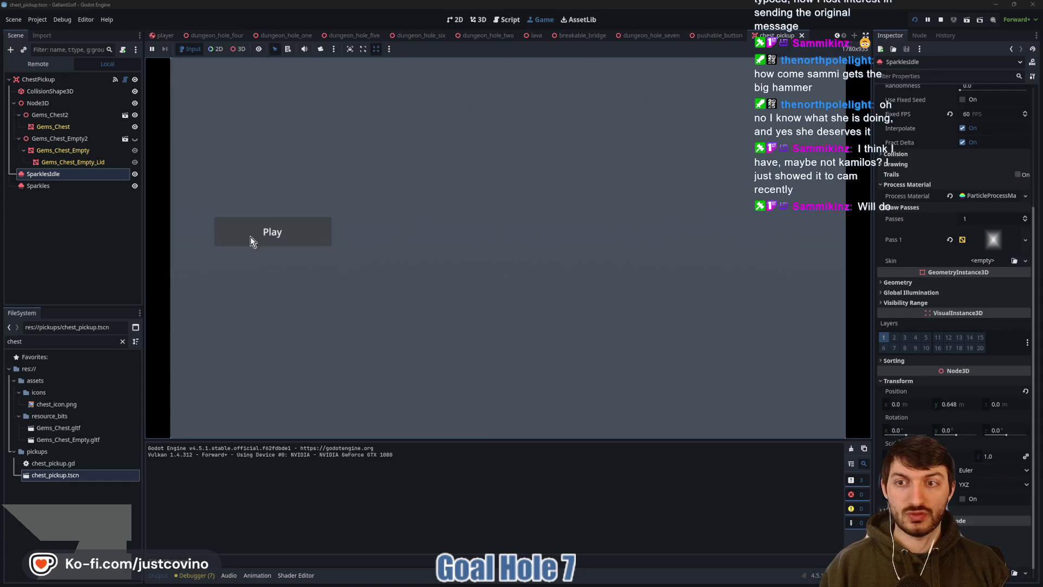
left_click(284, 235)
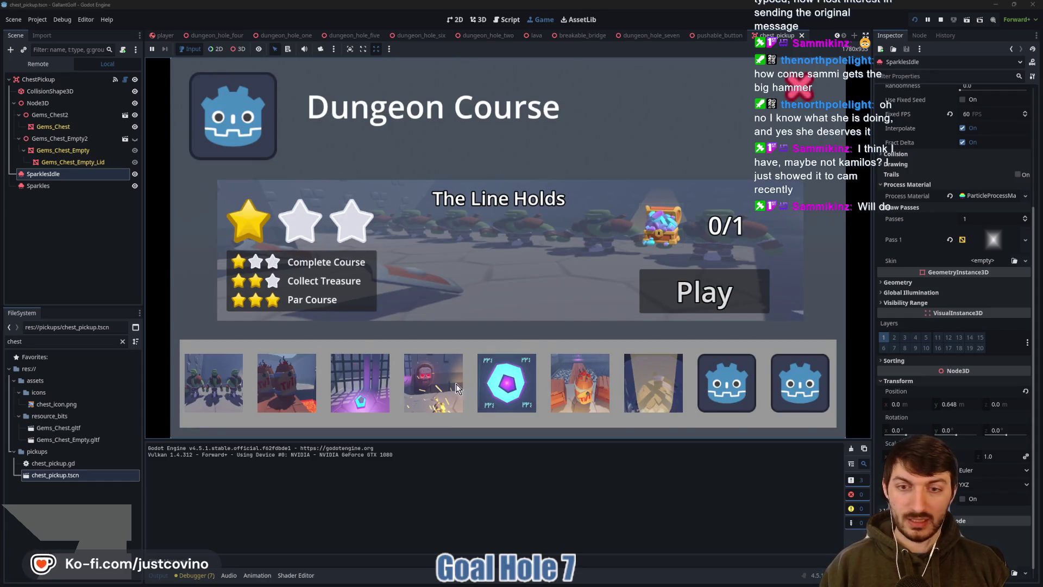
left_click(438, 387)
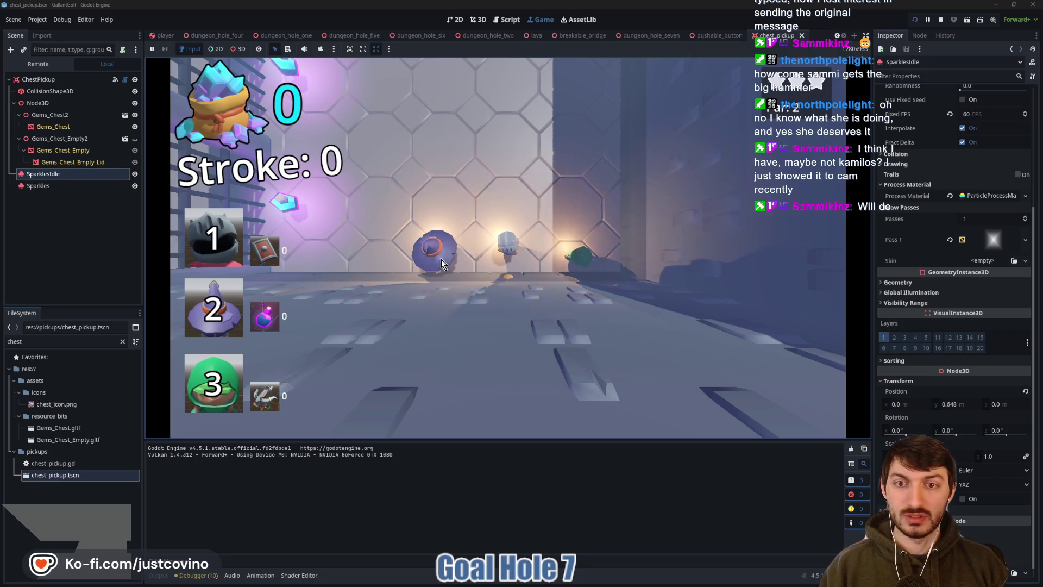
mouse_move(509, 247)
left_mouse_down()
mouse_move(740, 319)
mouse_move(666, 253)
mouse_move(770, 240)
left_mouse_up()
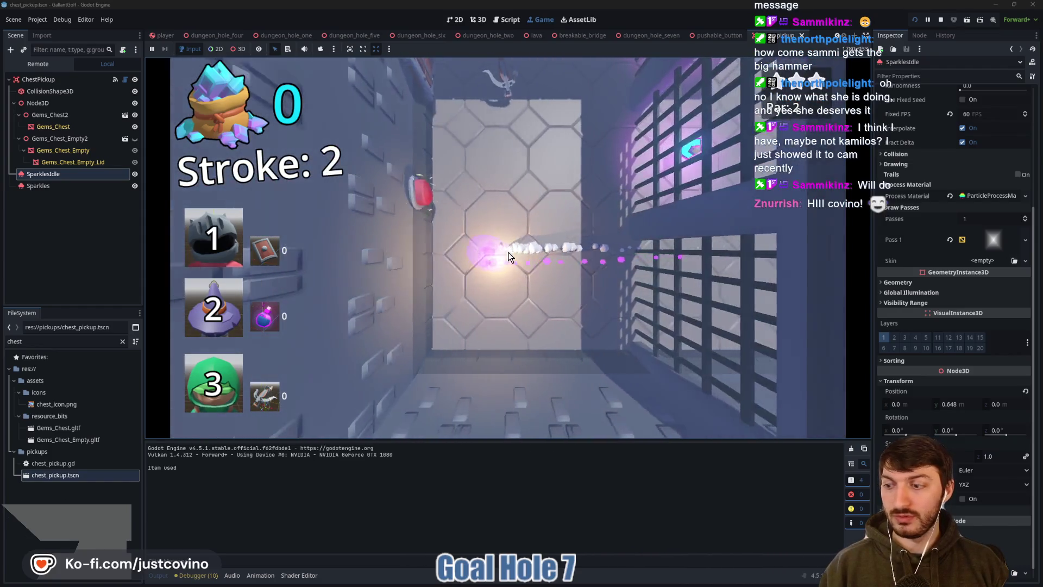
left_click_drag(512, 256, 471, 274)
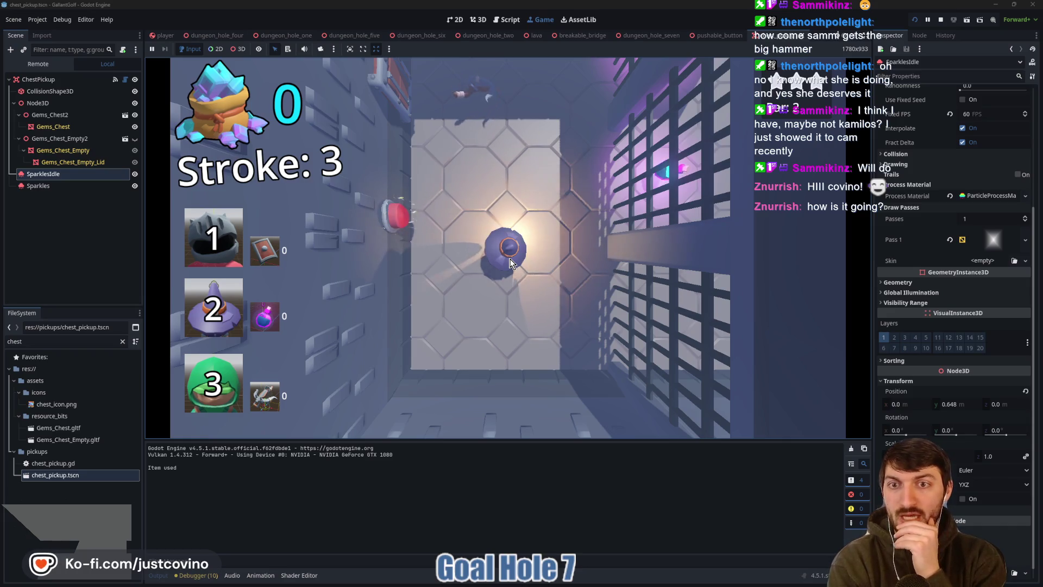
left_click_drag(506, 252, 440, 241)
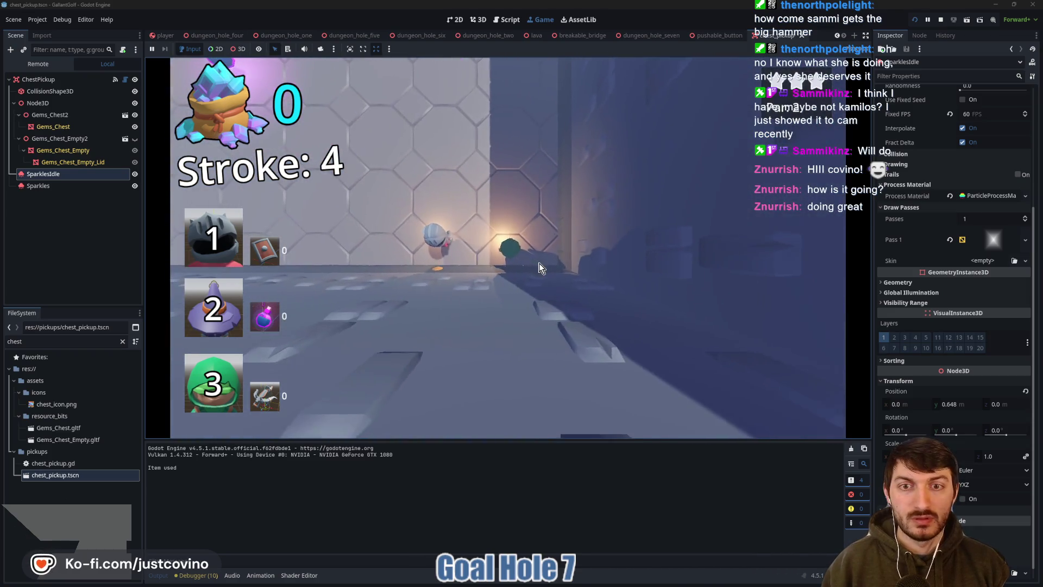
left_click(506, 243)
left_click(512, 267)
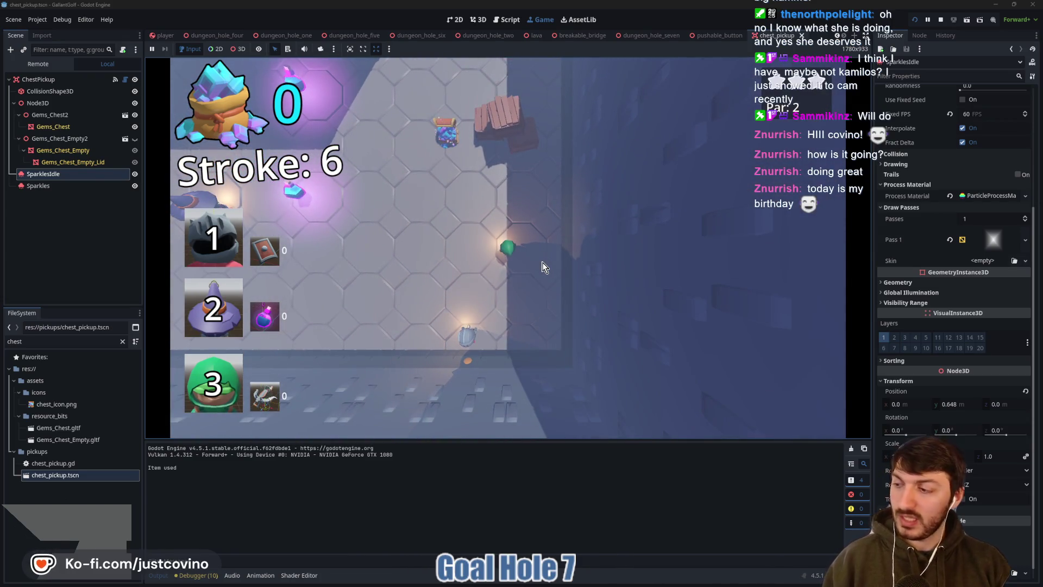
left_click(940, 20)
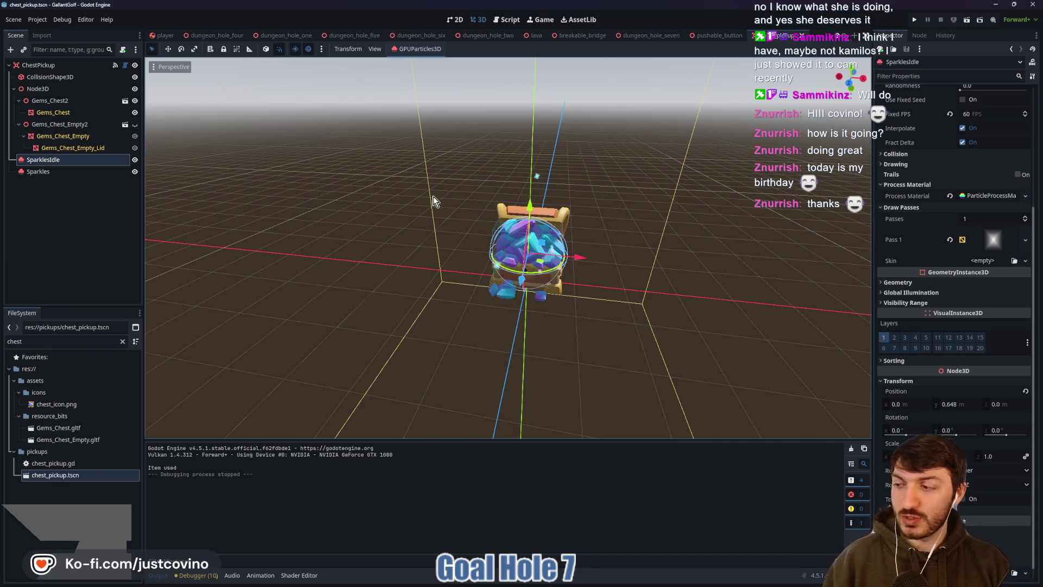
In pushable_button, expand PushedSparkle's particle flag, acceleration and angle settings and uncheck Rotate Y.
left_click_drag(634, 132, 647, 140)
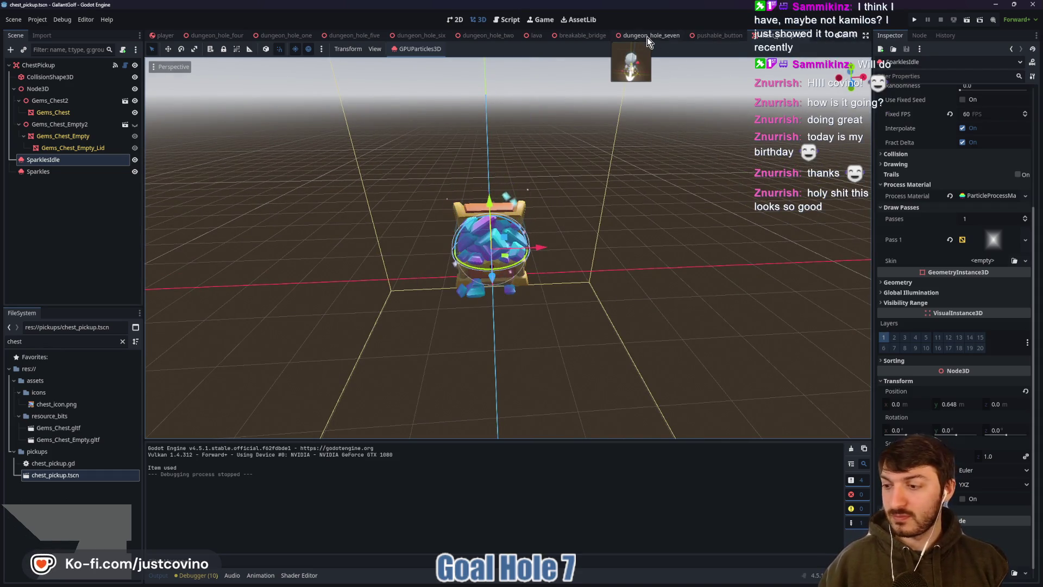
left_click(698, 35)
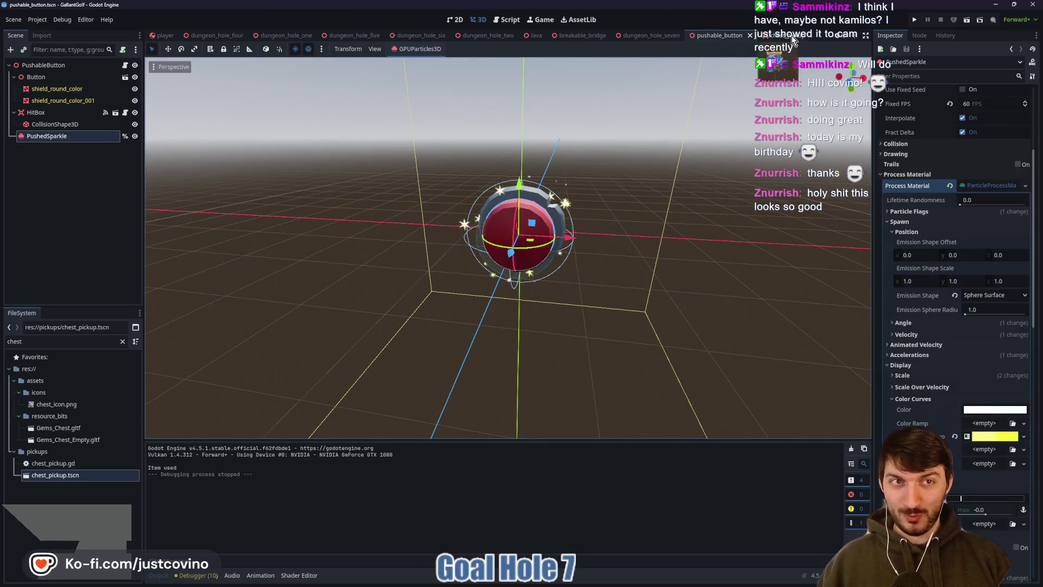
left_click(921, 213)
left_click_drag(753, 239, 728, 266)
scroll(930, 369, "down", 2)
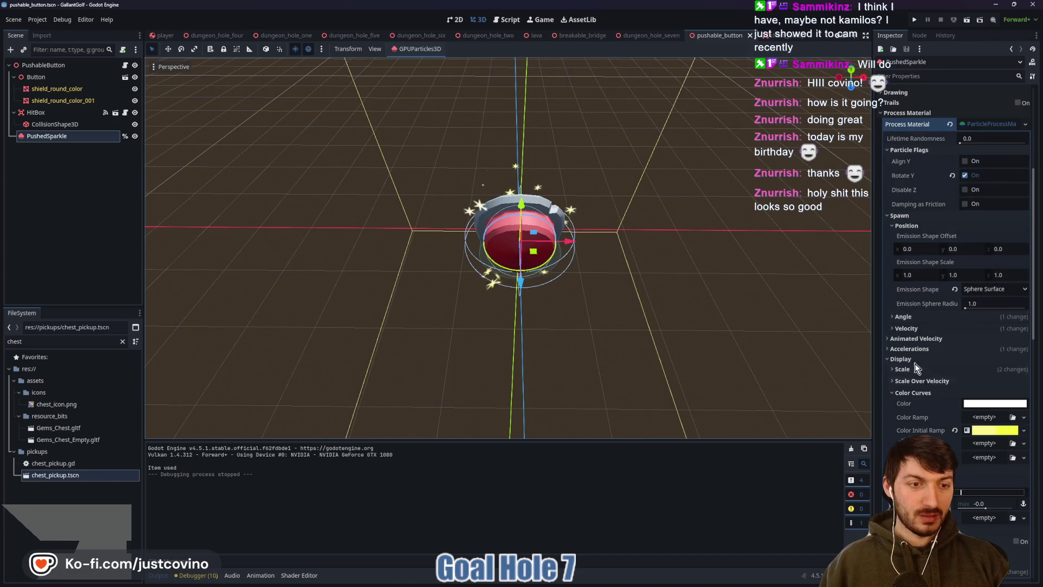
left_click(911, 350)
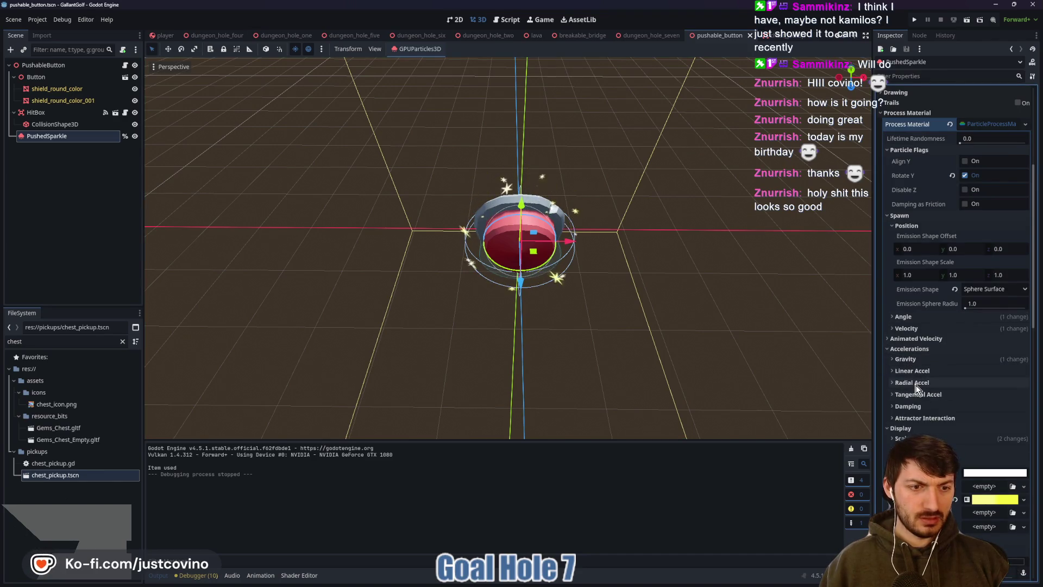
scroll(916, 353, "down", 2)
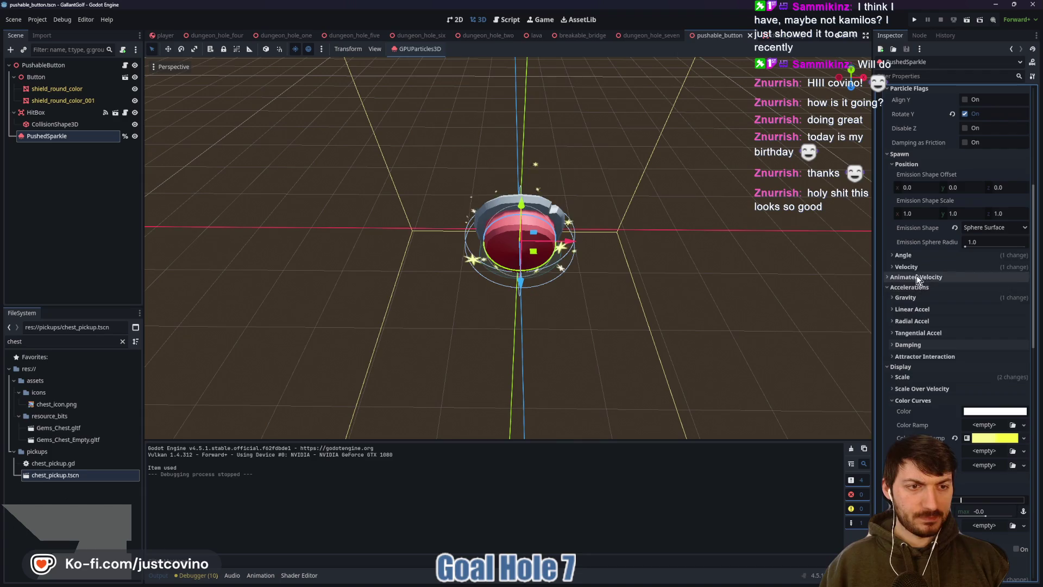
left_click(912, 254)
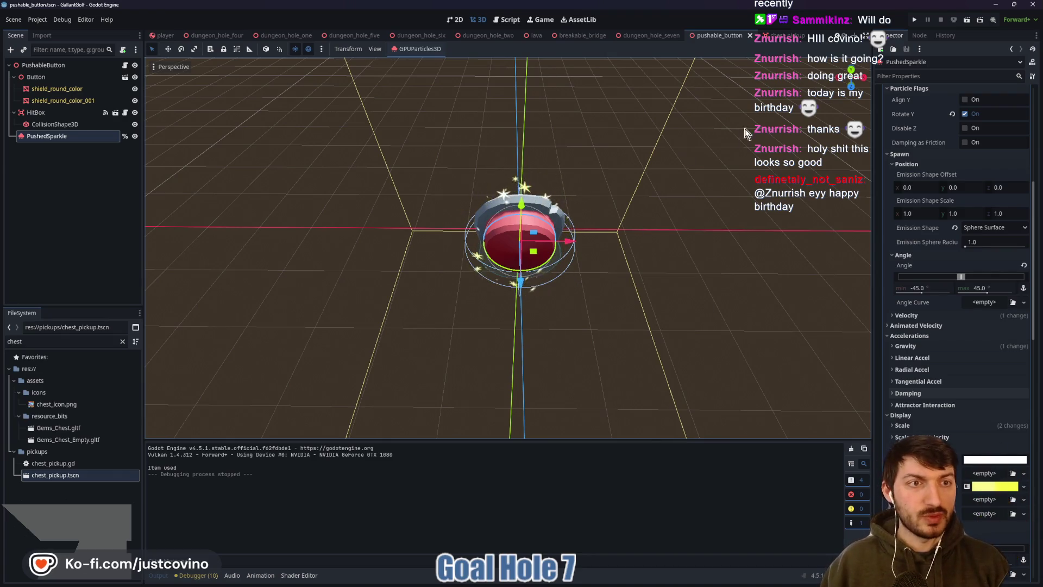
left_click(965, 115)
mouse_move(670, 287)
left_mouse_down()
mouse_move(660, 345)
mouse_move(670, 284)
mouse_move(667, 308)
left_mouse_up()
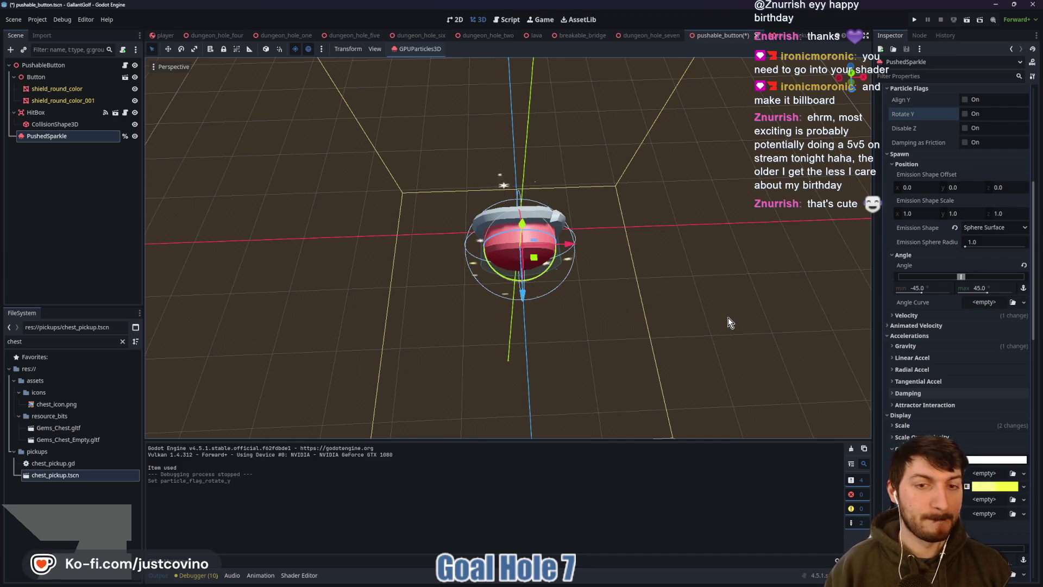
Open the Material Override's shader for editing and drag the Shader Editor panel much taller.
scroll(943, 340, "down", 5)
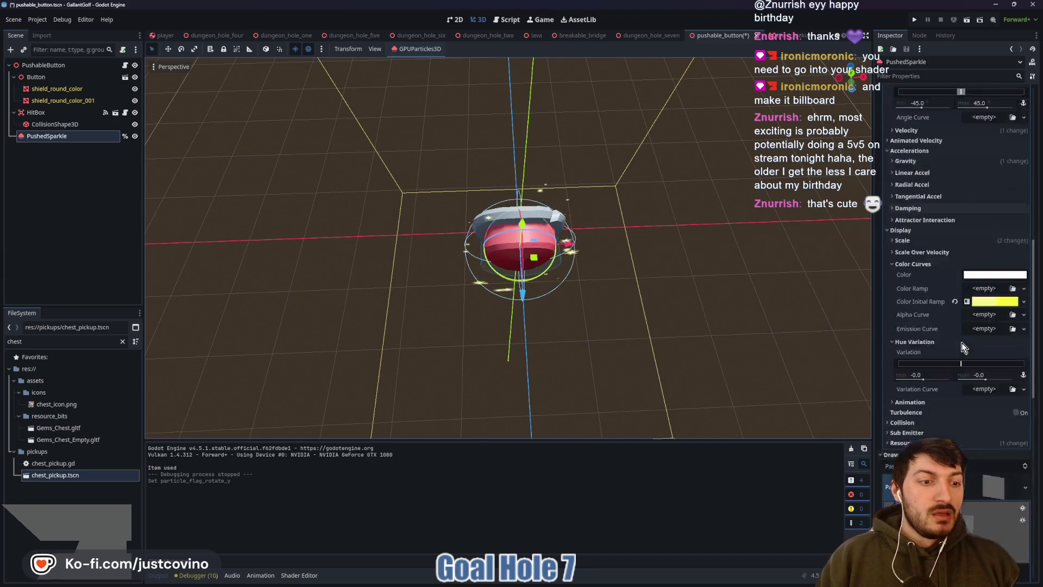
scroll(943, 341, "down", 5)
scroll(946, 347, "down", 5)
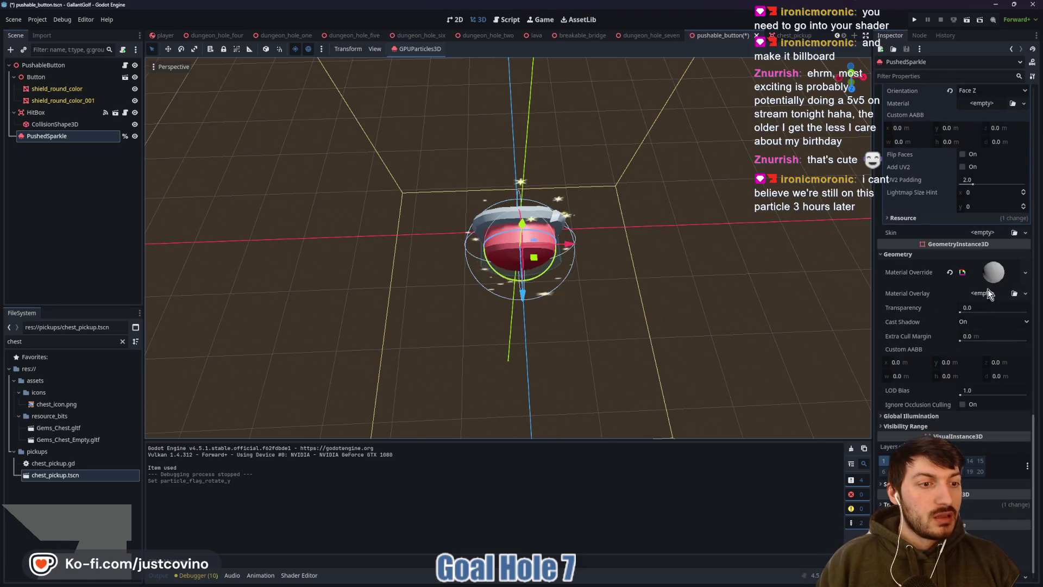
left_click(993, 272)
left_click(984, 354)
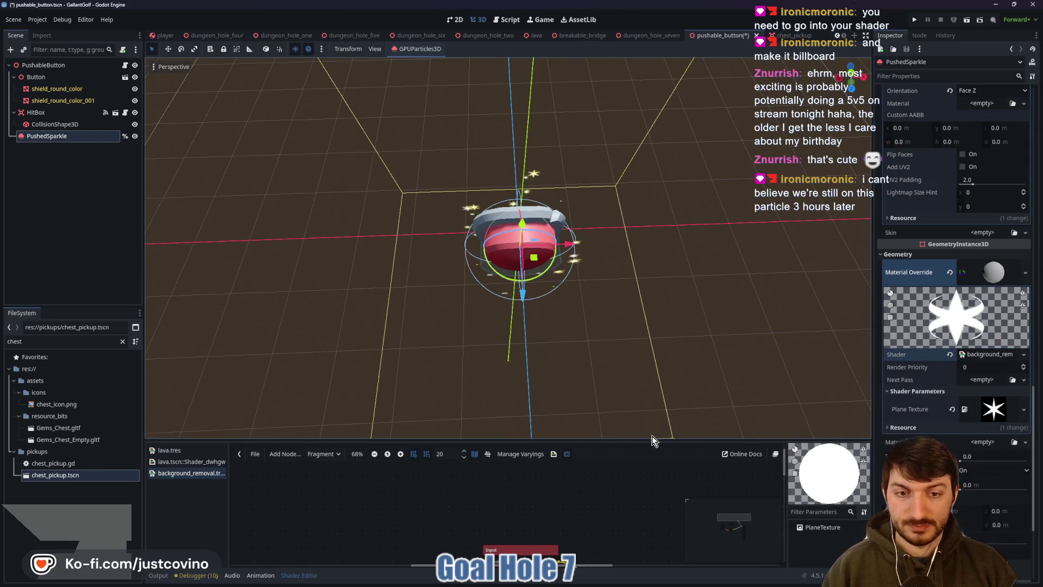
left_click_drag(651, 438, 670, 309)
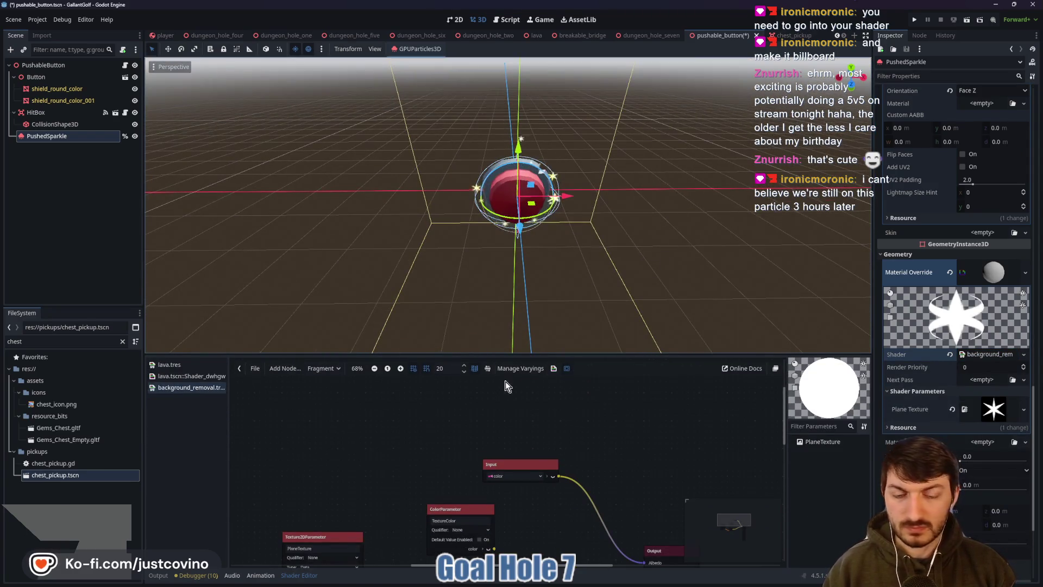
left_click_drag(600, 357, 586, 167)
scroll(532, 301, "up", 4)
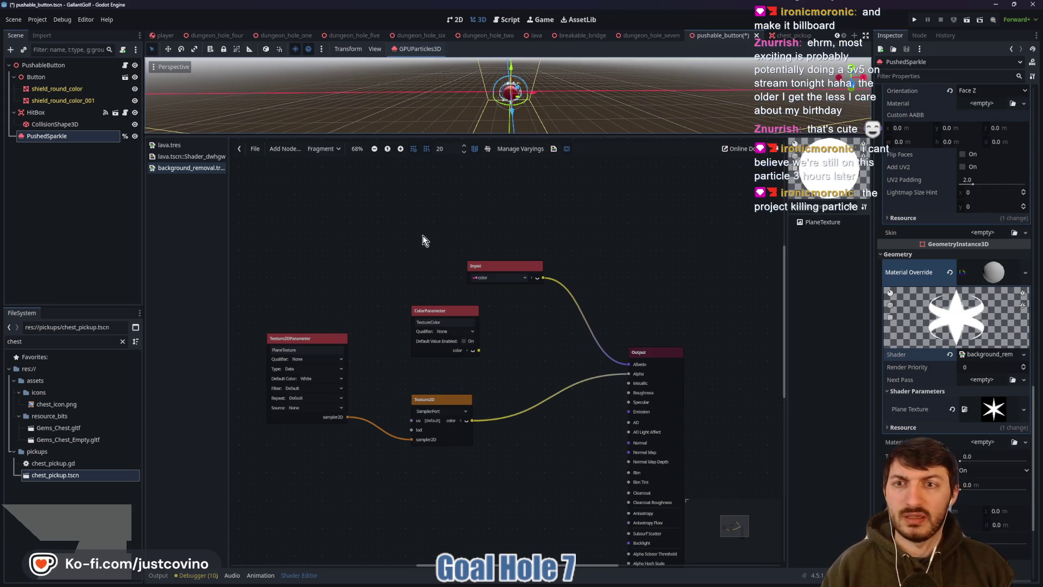
Switch the shader graph from the Fragment stage to the Vertex stage.
left_click(337, 150)
left_click(337, 149)
left_click(335, 152)
left_click(326, 161)
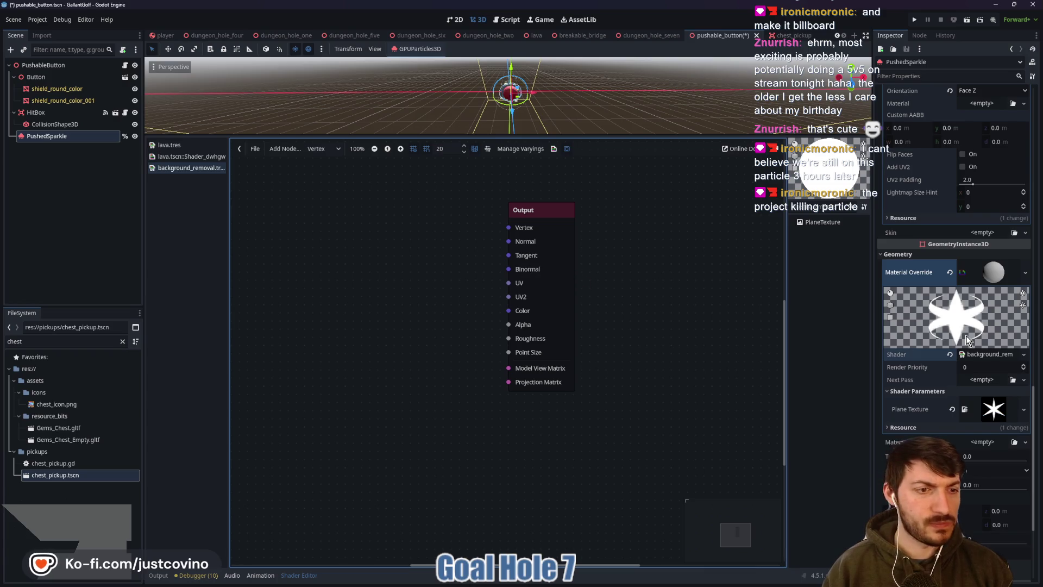
left_click(980, 357)
Scroll the Inspector to the sparkle material's shader settings and view the VisualShaderNodeBillboard docs page.
scroll(940, 381, "down", 3)
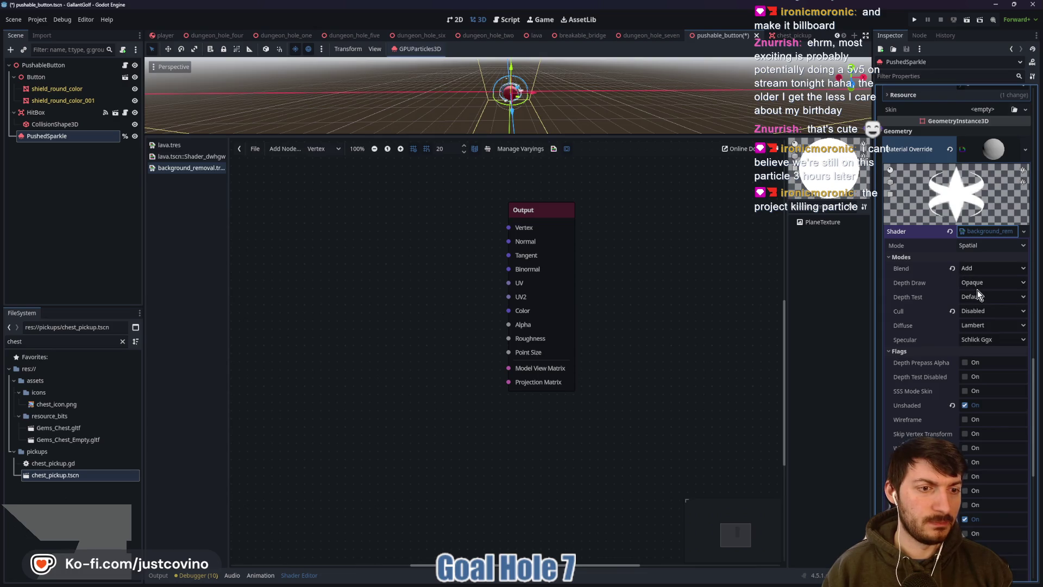
scroll(977, 290, "down", 2)
scroll(960, 309, "down", 1)
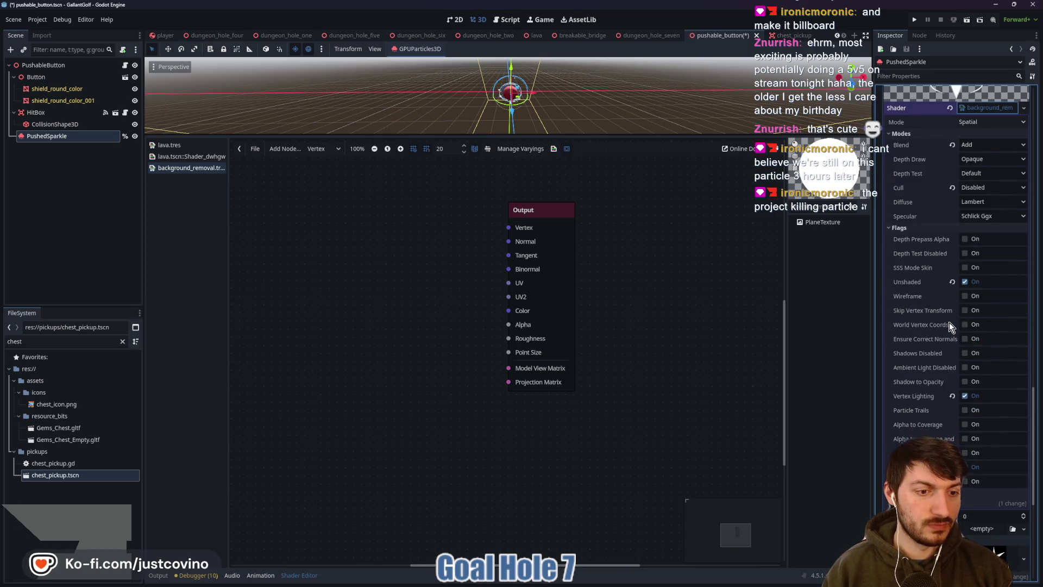
scroll(959, 310, "down", 1)
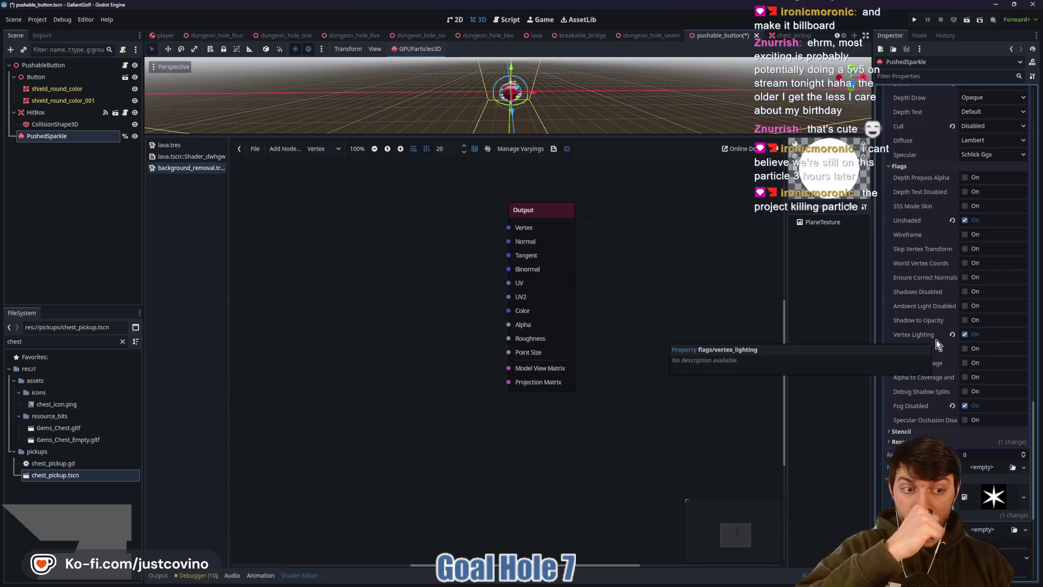
scroll(923, 329, "down", 4)
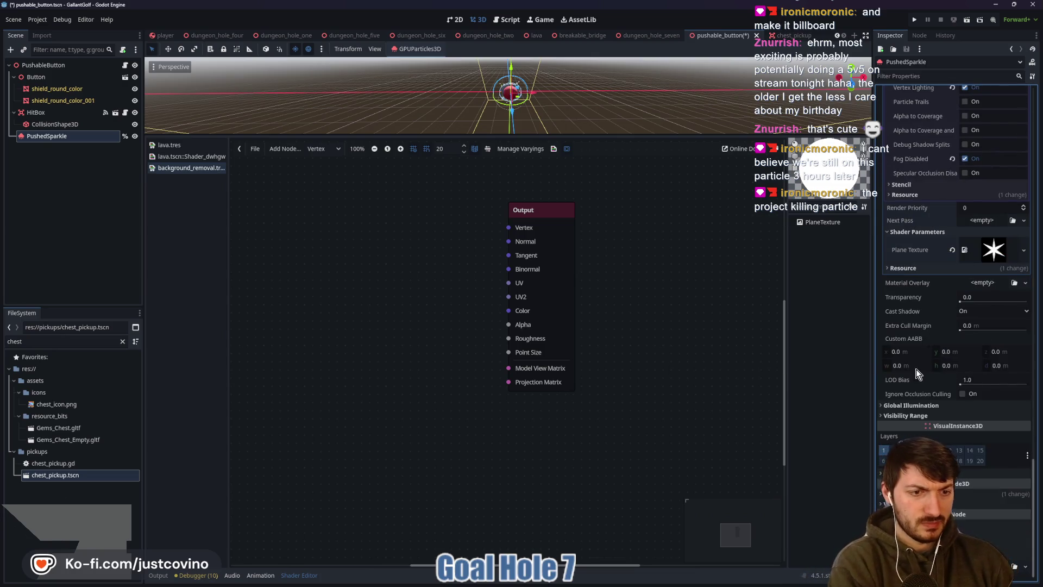
scroll(928, 330, "up", 3)
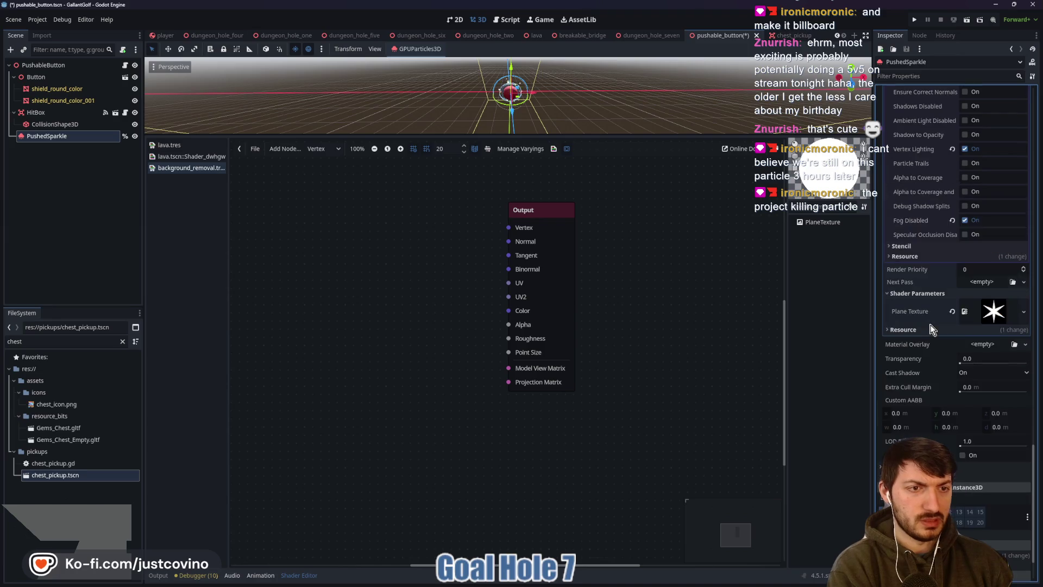
scroll(928, 331, "up", 1)
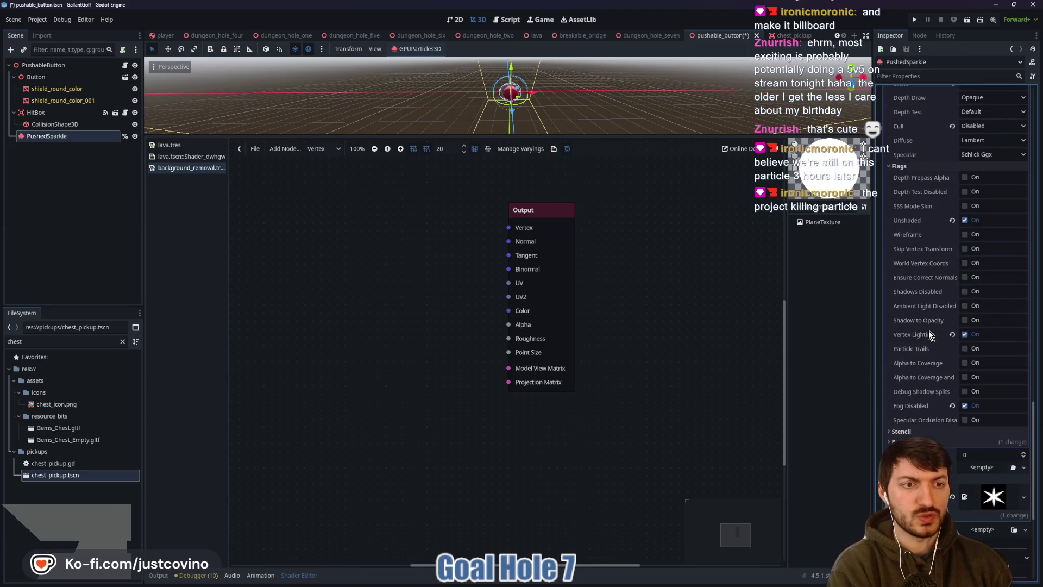
scroll(931, 326, "up", 1)
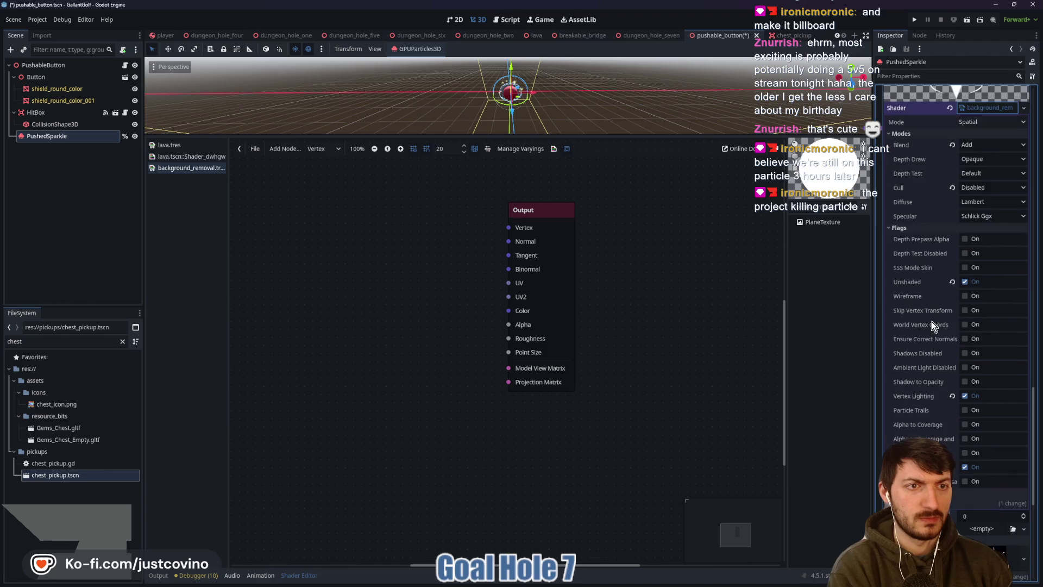
scroll(926, 321, "up", 1)
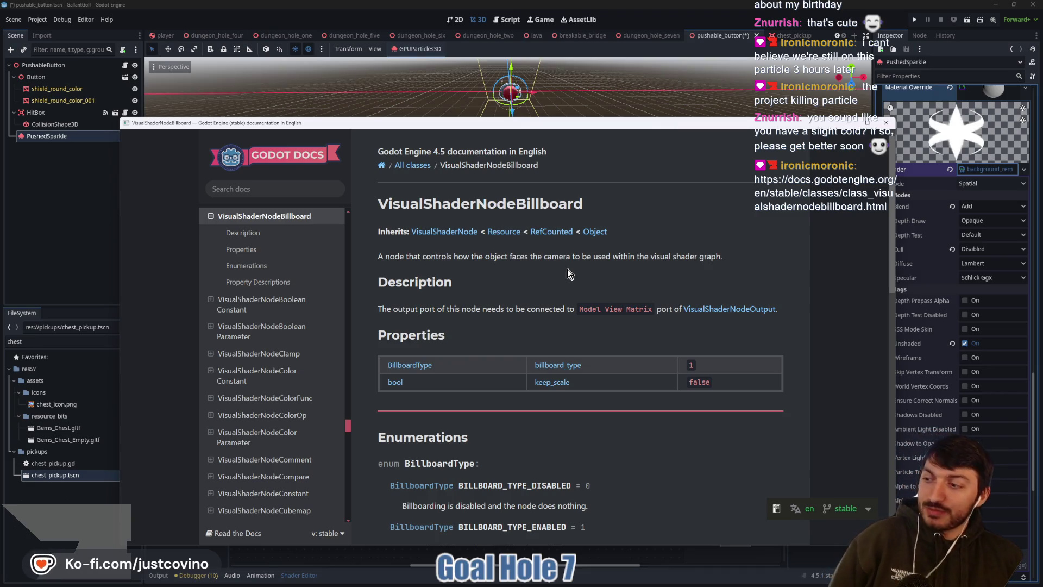
Read through the BillboardType enumeration in the docs, then leave the documentation window.
scroll(559, 269, "down", 3)
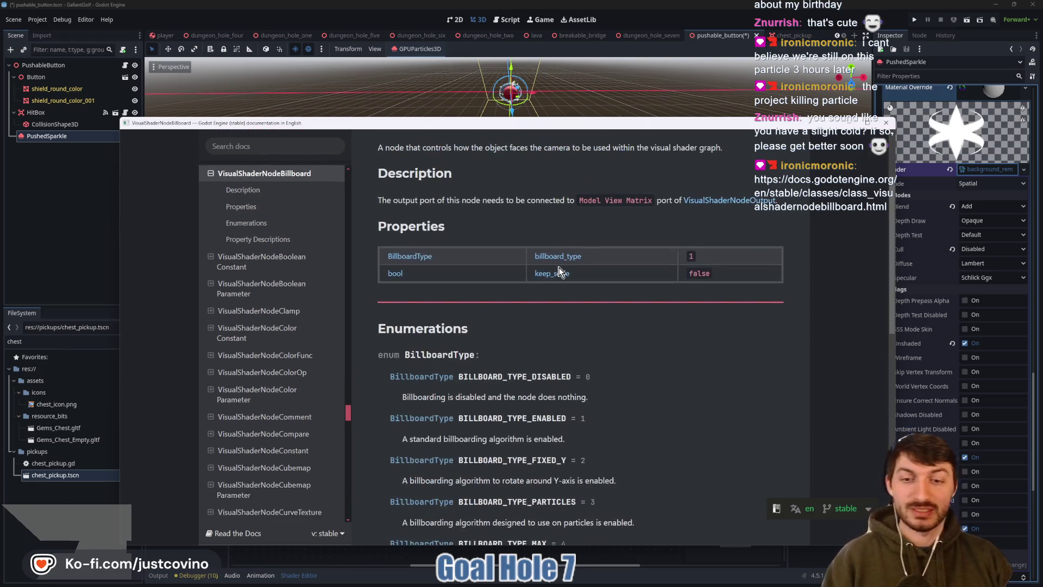
scroll(559, 270, "down", 2)
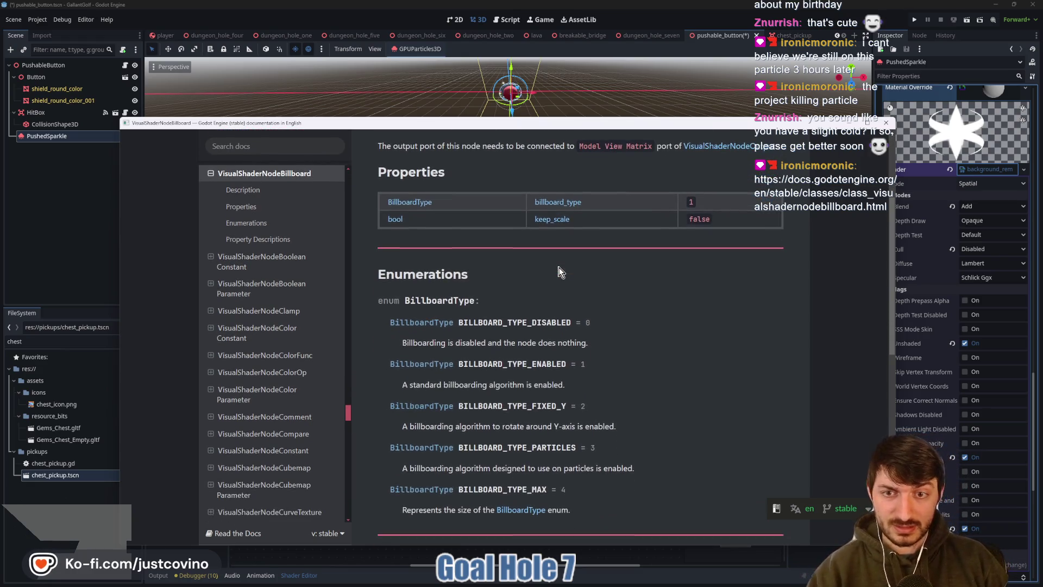
scroll(564, 269, "down", 1)
scroll(563, 268, "down", 2)
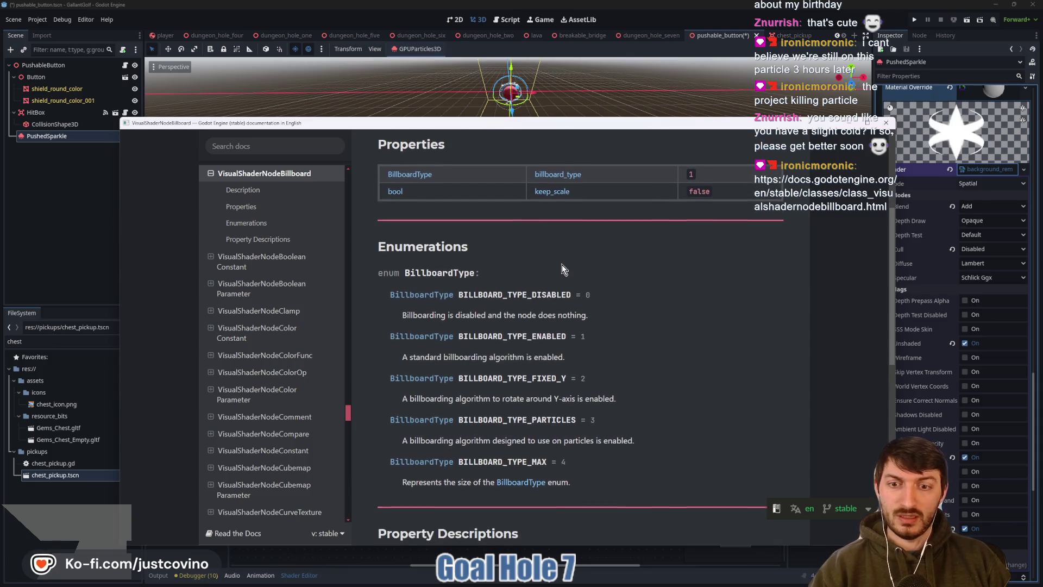
scroll(561, 264, "down", 3)
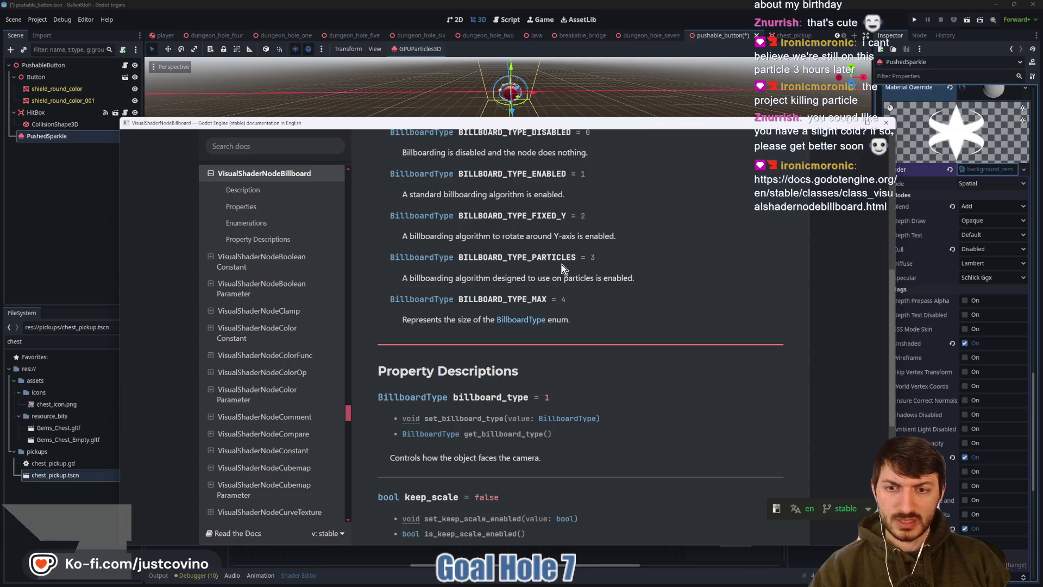
scroll(564, 269, "up", 4)
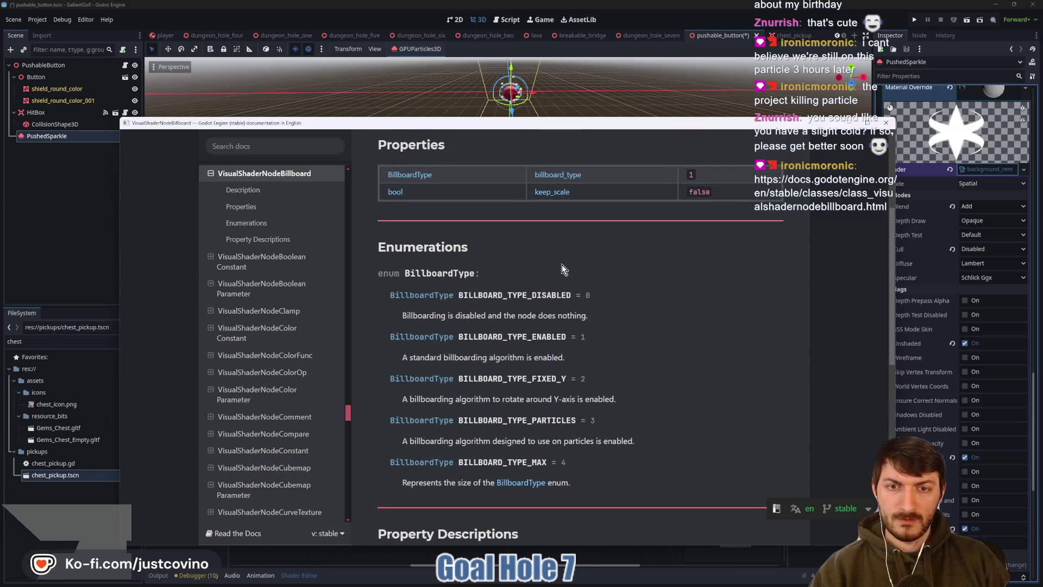
scroll(563, 268, "up", 1)
scroll(563, 308, "up", 1)
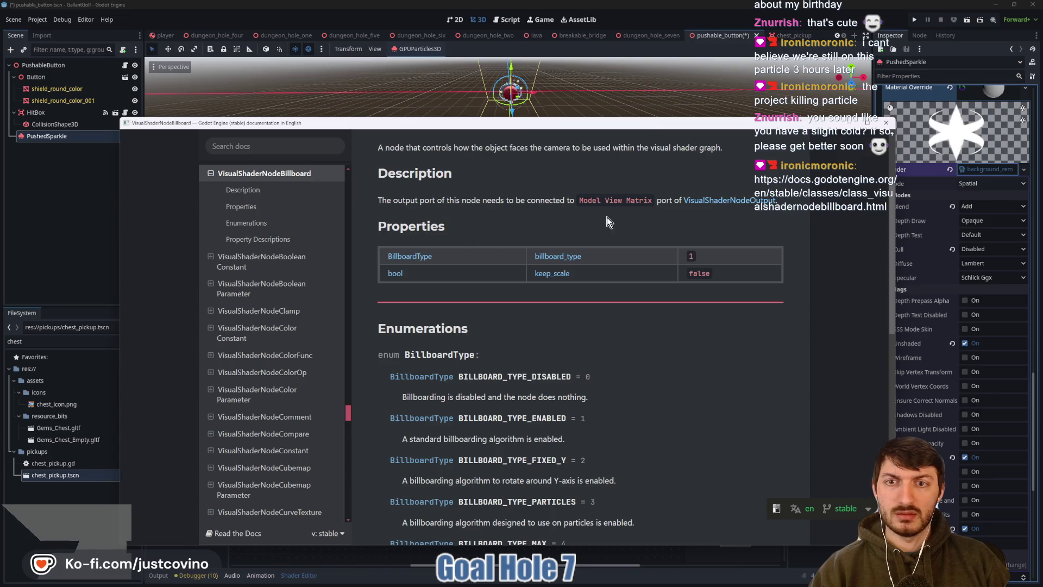
key("alt+Tab")
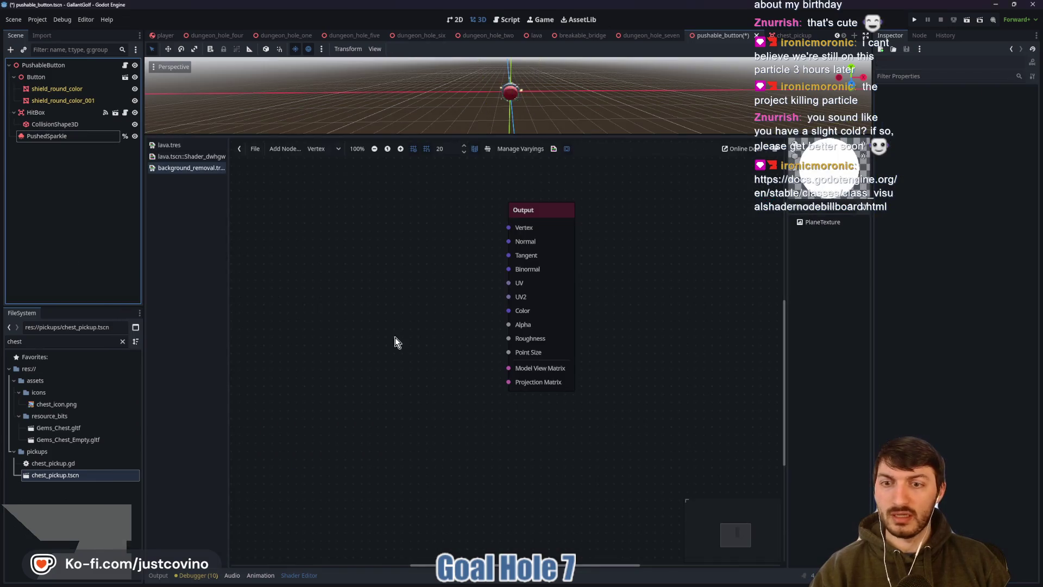
Add a GetBillboardMatrix node feeding Model View Matrix, then enlarge the 3D view of the button.
right_click(374, 336)
type("input")
type("bill")
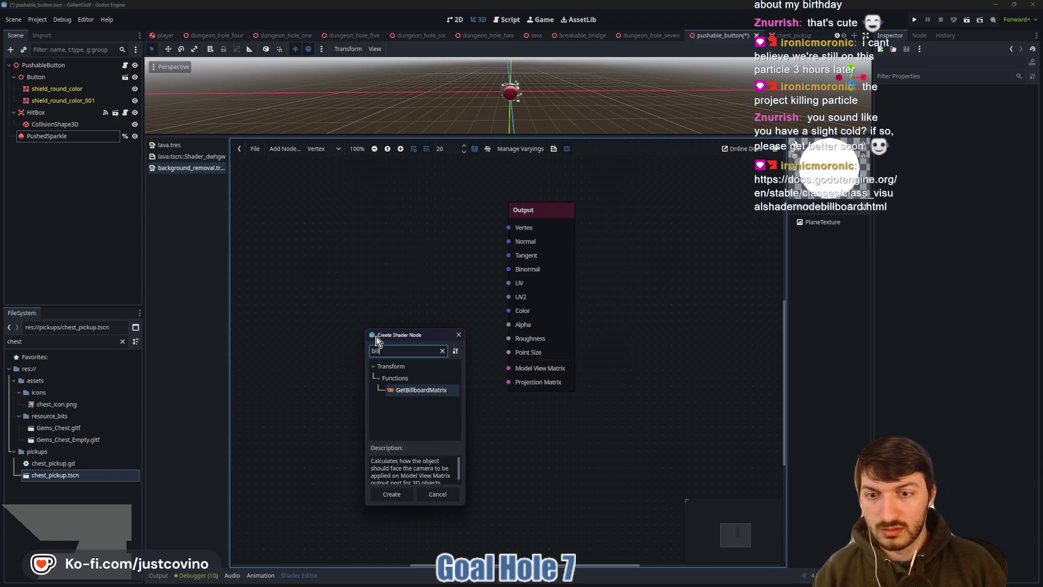
left_click(383, 494)
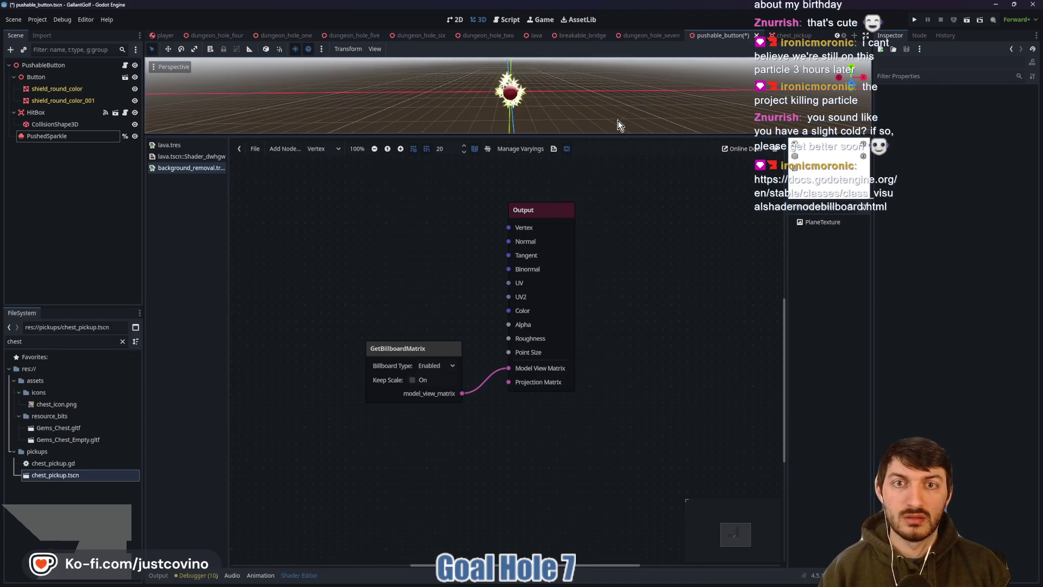
left_click_drag(610, 134, 611, 358)
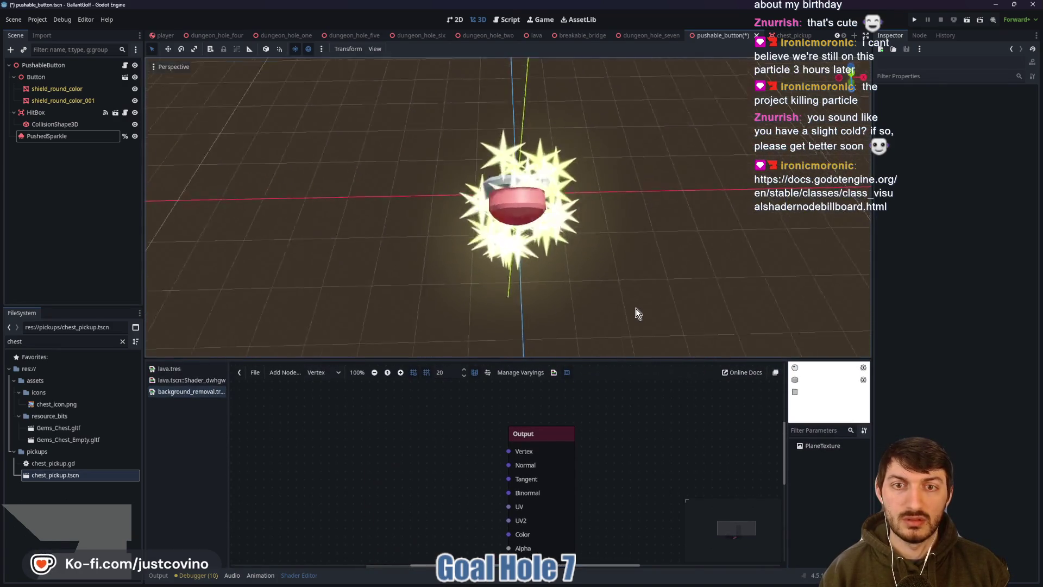
left_click_drag(640, 95, 623, 279)
scroll(612, 256, "down", 3)
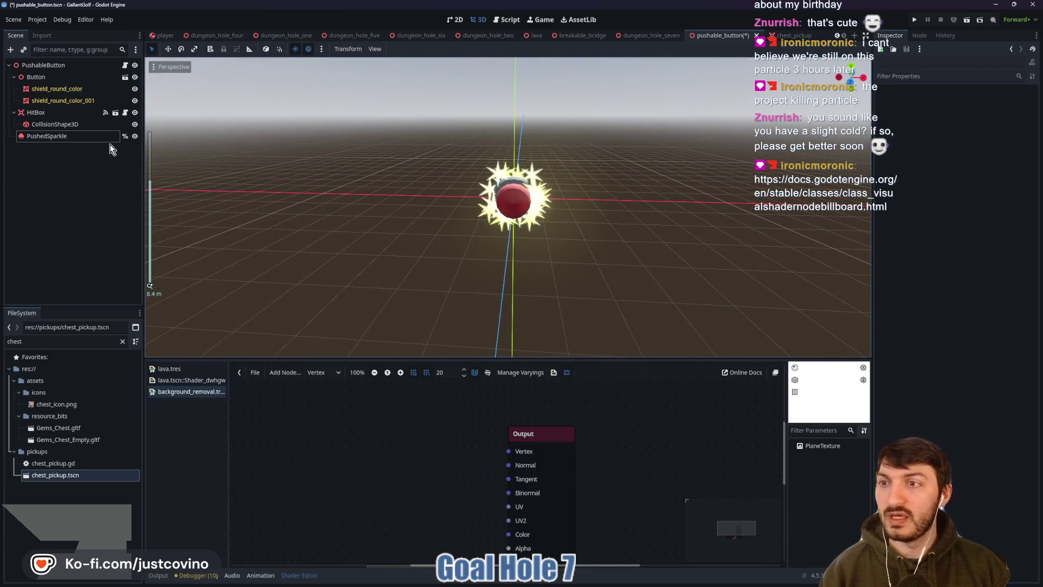
Select PushedSparkle, set its quad mesh size to 0.5 × 0.5, and save.
left_click(62, 137)
scroll(930, 320, "down", 10)
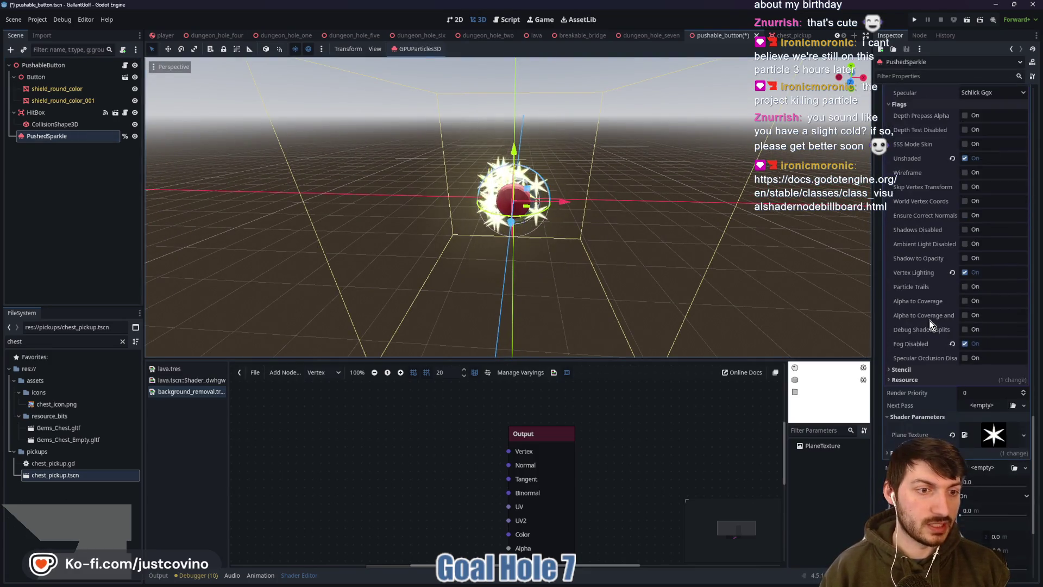
left_click(991, 342)
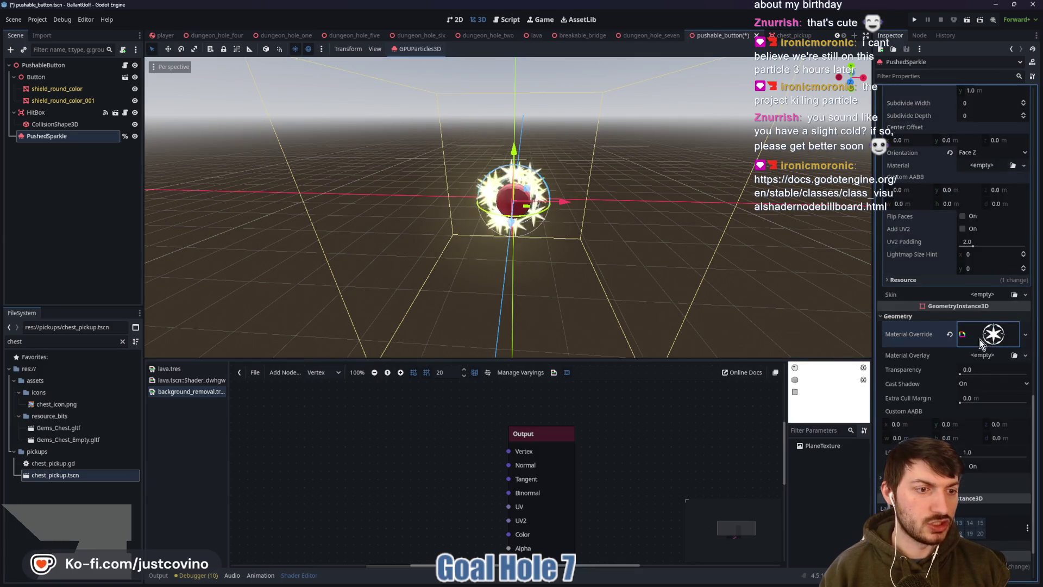
scroll(977, 368, "up", 4)
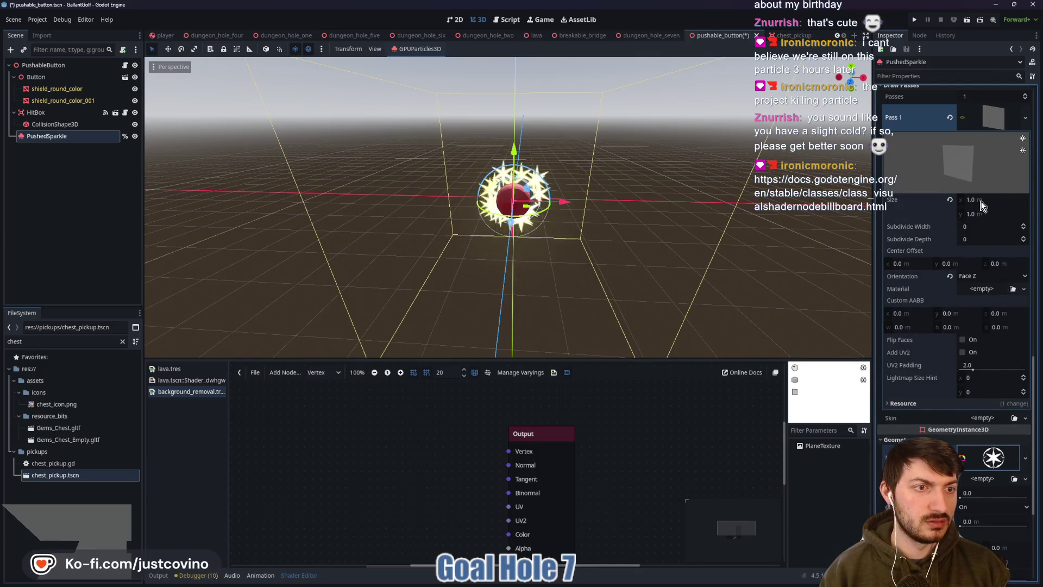
left_click(980, 200)
type("0.5")
key("Tab")
type("0.5")
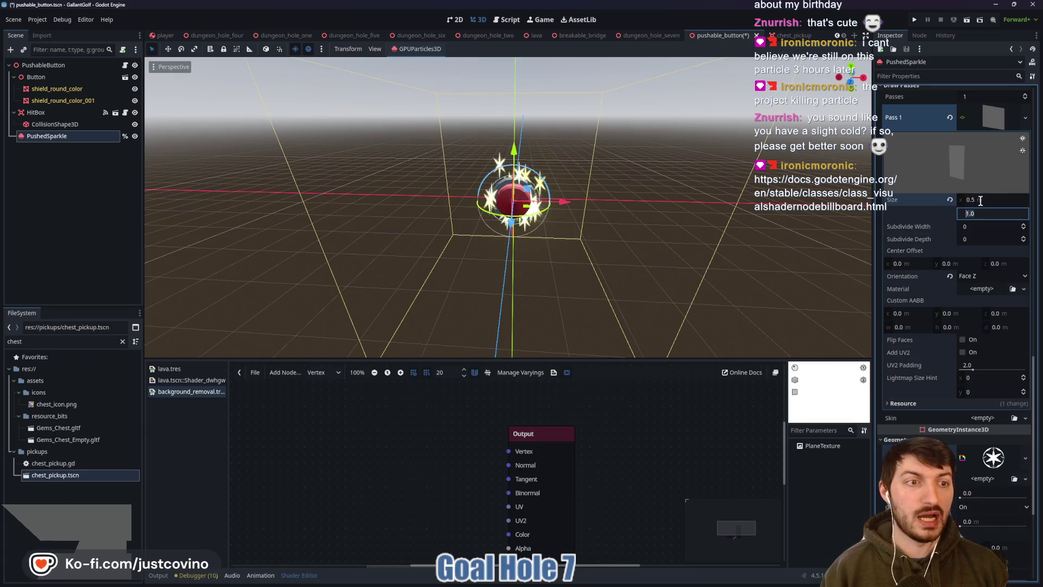
key("Return")
key("ctrl+s")
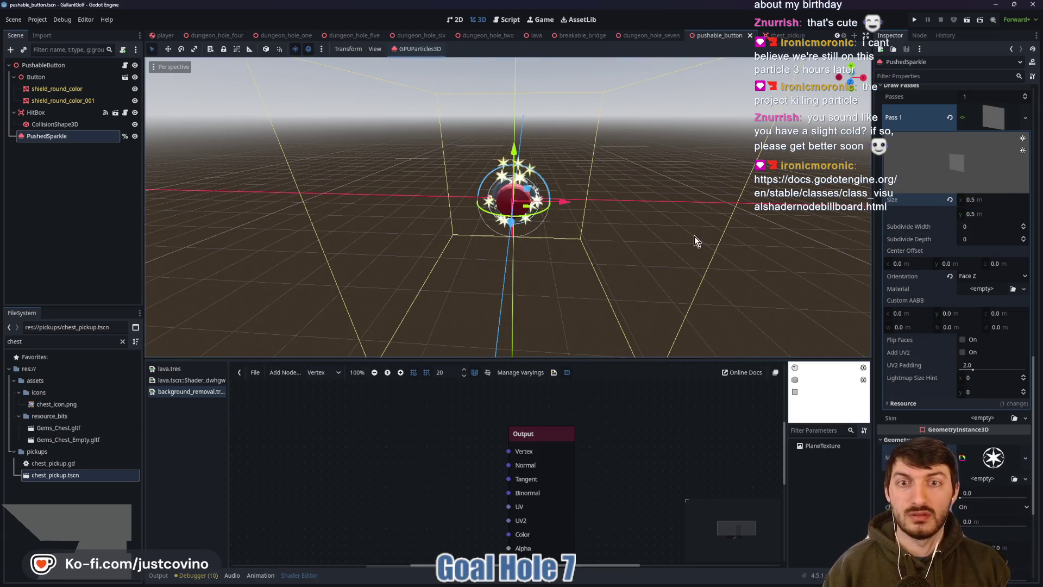
Set the particle Amount to 15, then 10 after comparing with the chest, save, and run with F5.
scroll(986, 182, "up", 10)
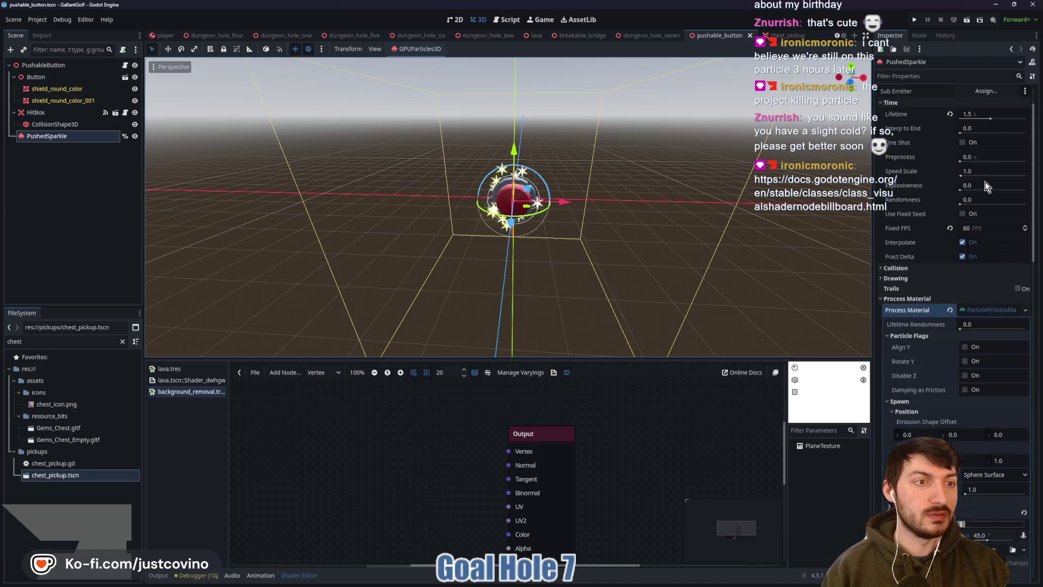
left_click(975, 113)
type("15")
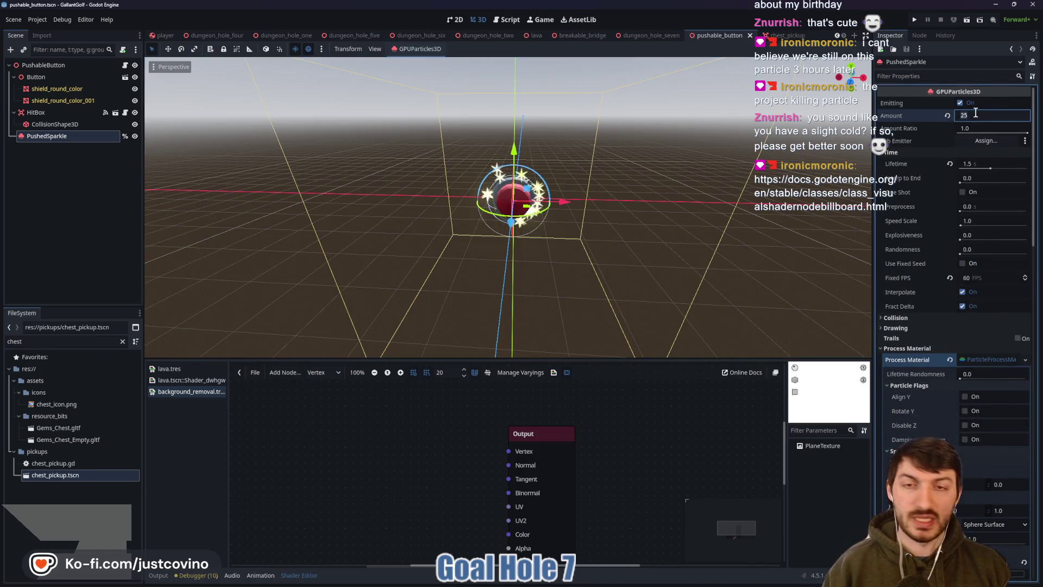
key("Return")
key("ctrl+s")
mouse_move(670, 240)
left_mouse_down()
mouse_move(624, 205)
mouse_move(691, 234)
mouse_move(669, 223)
left_mouse_up()
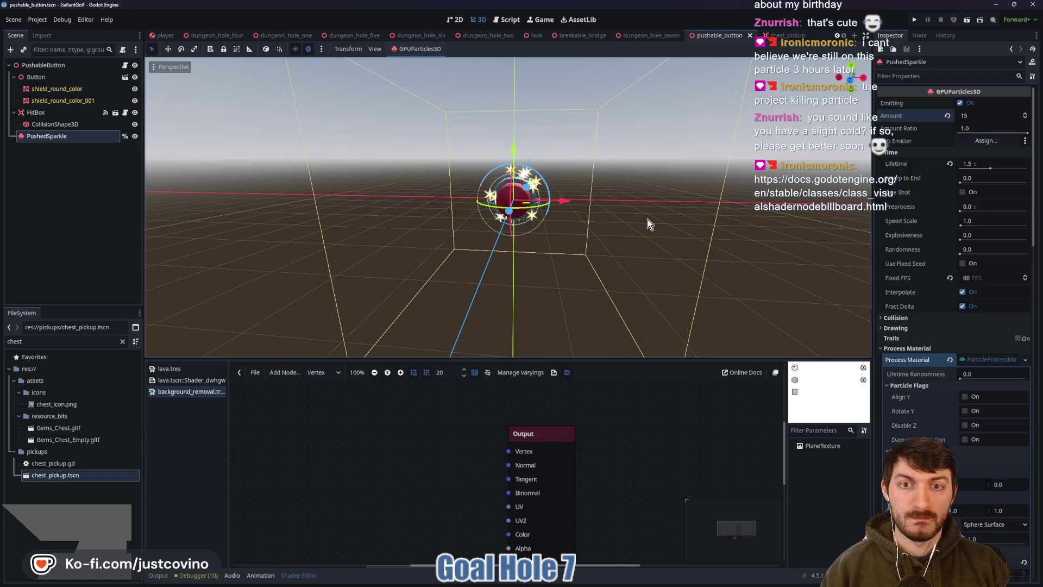
left_click(776, 35)
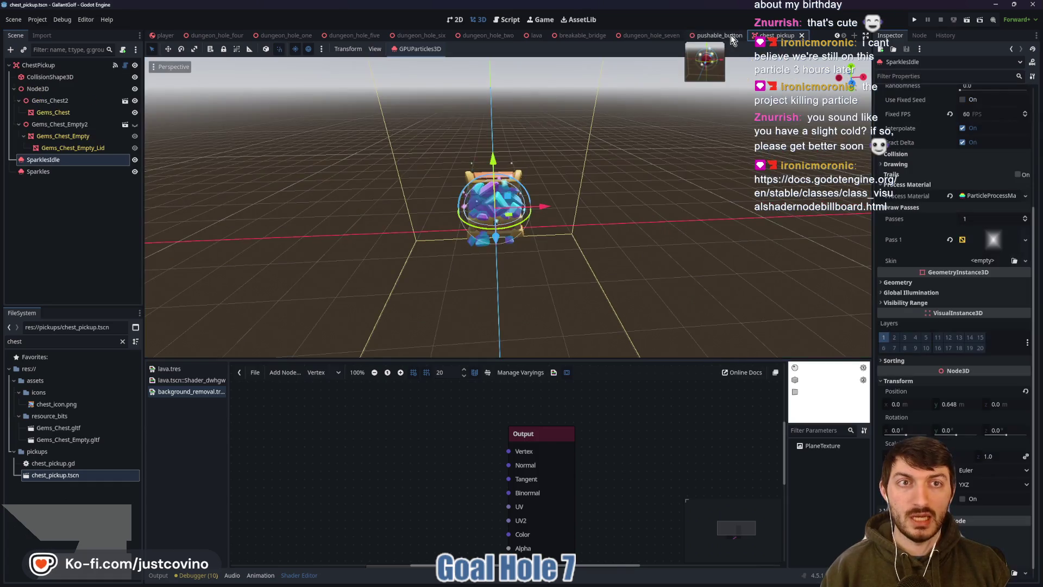
left_click(728, 36)
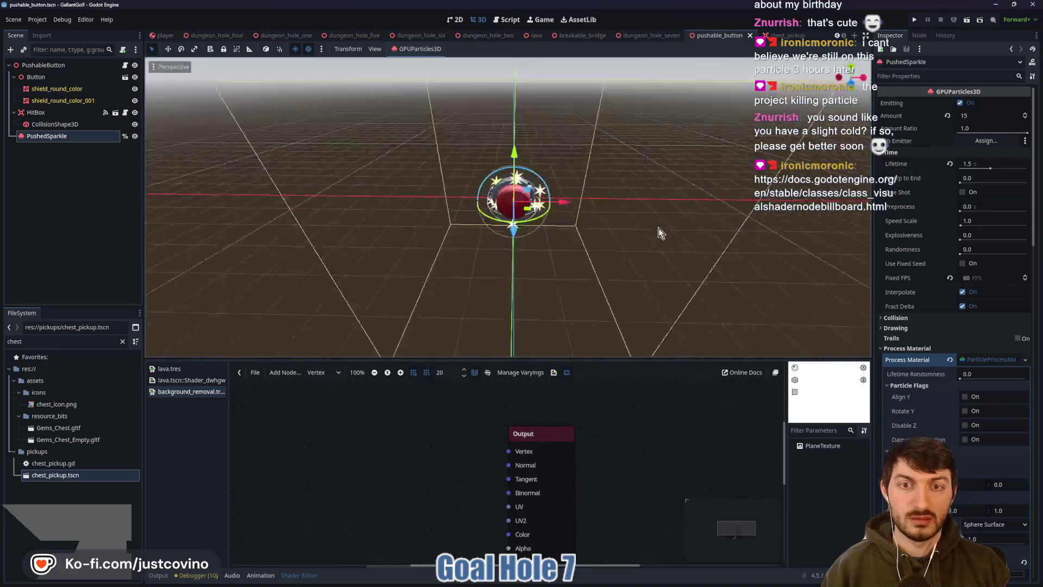
type("10")
key("Return")
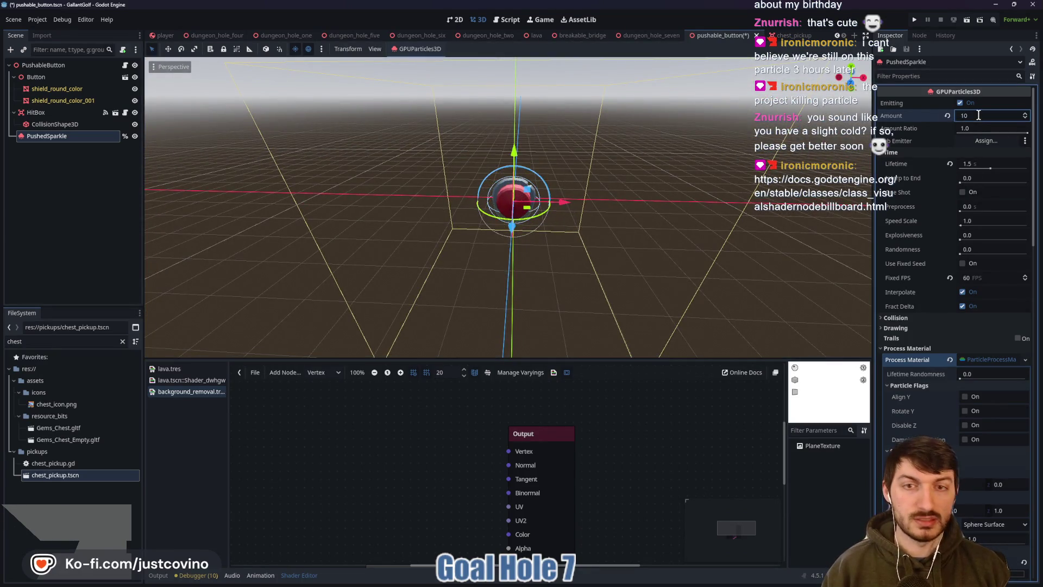
mouse_move(680, 226)
left_mouse_down()
mouse_move(627, 226)
mouse_move(682, 226)
mouse_move(678, 244)
left_mouse_up()
key("ctrl+s")
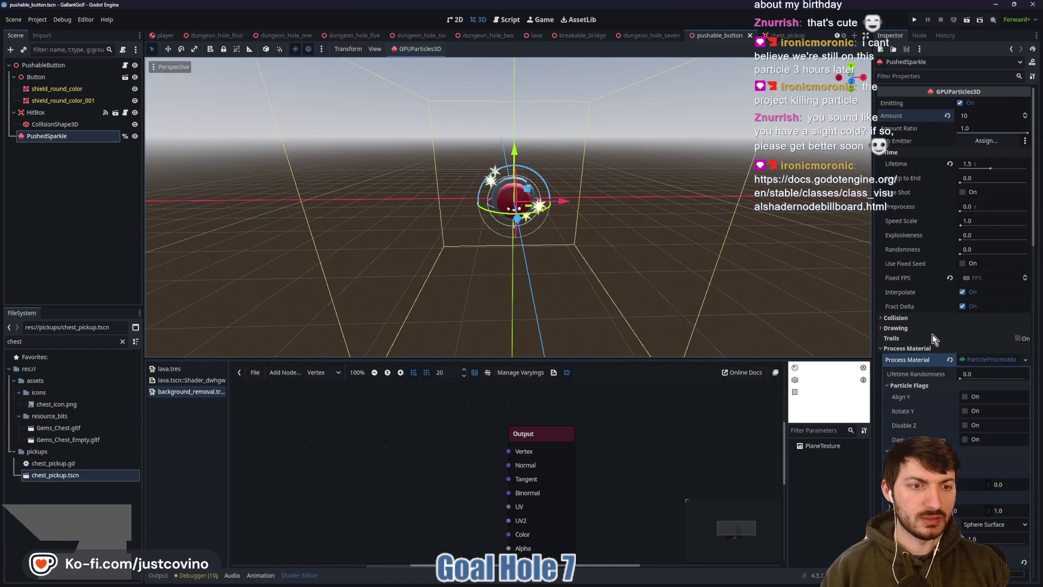
key("F5")
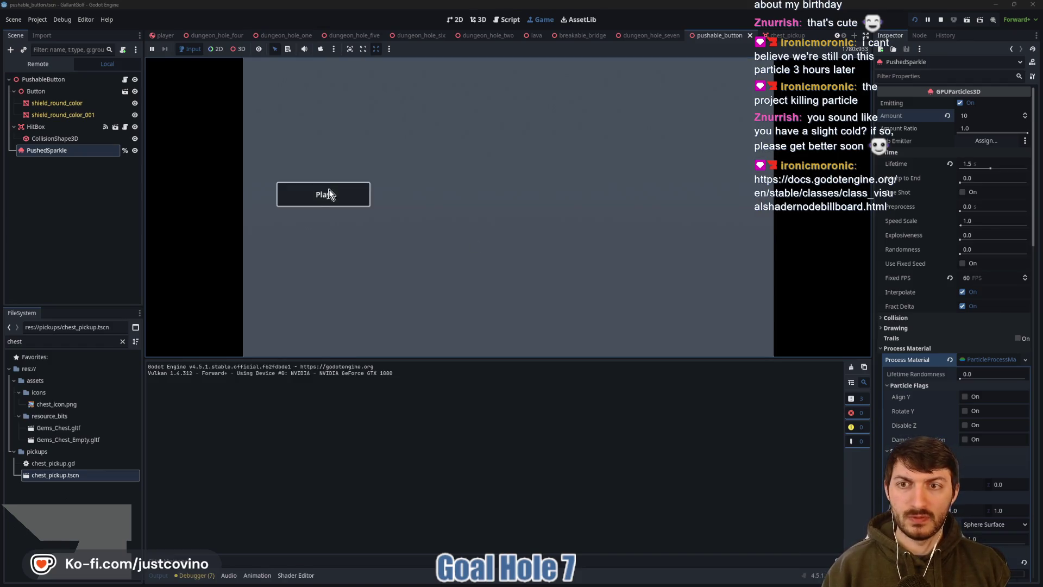
Start the Great Balls of Fire level, take four shots, then stop the run with F8.
left_click(325, 194)
left_click(464, 314)
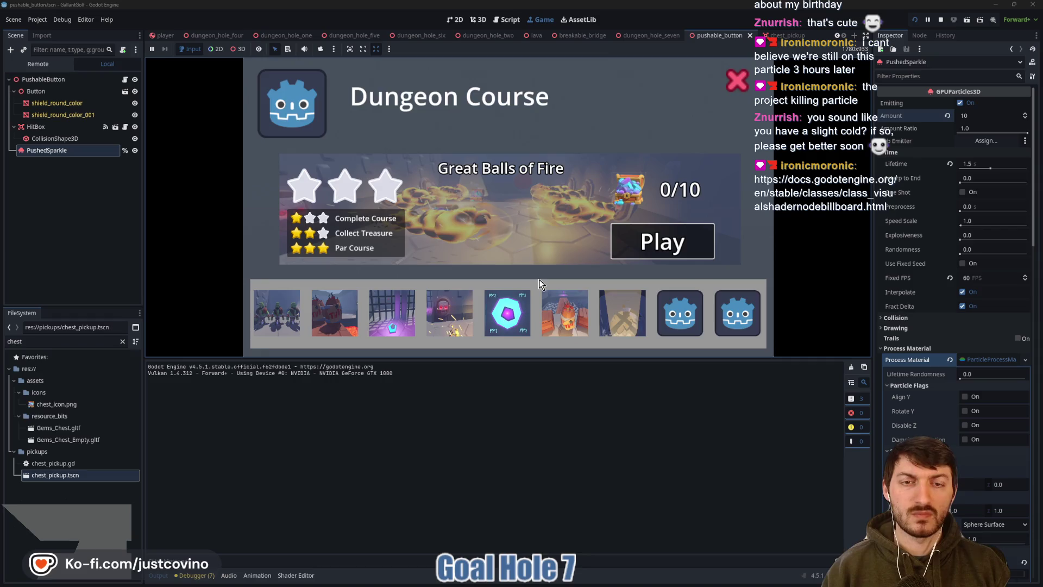
left_click(527, 292)
left_click(510, 237)
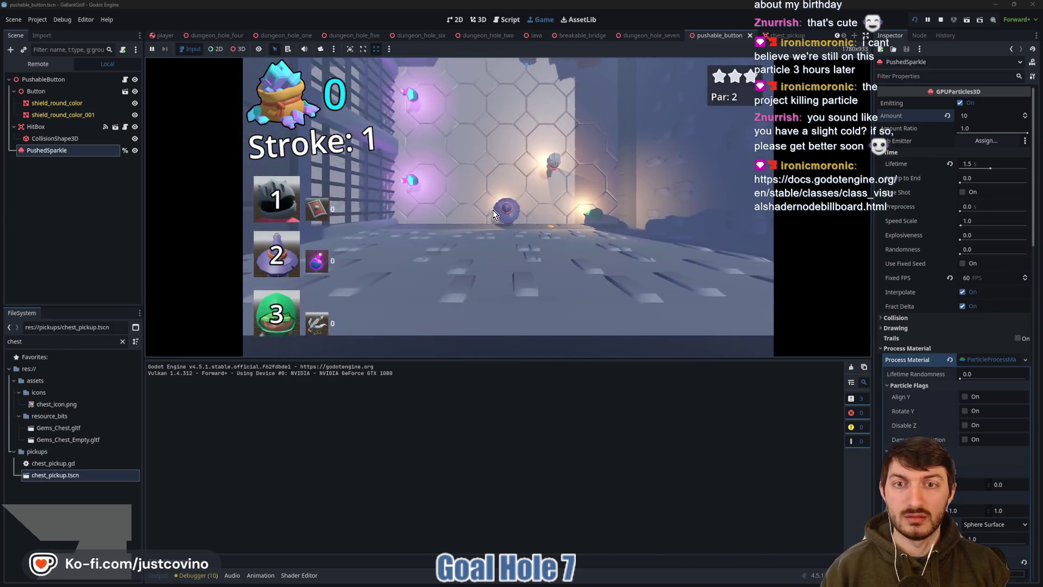
left_click(682, 251)
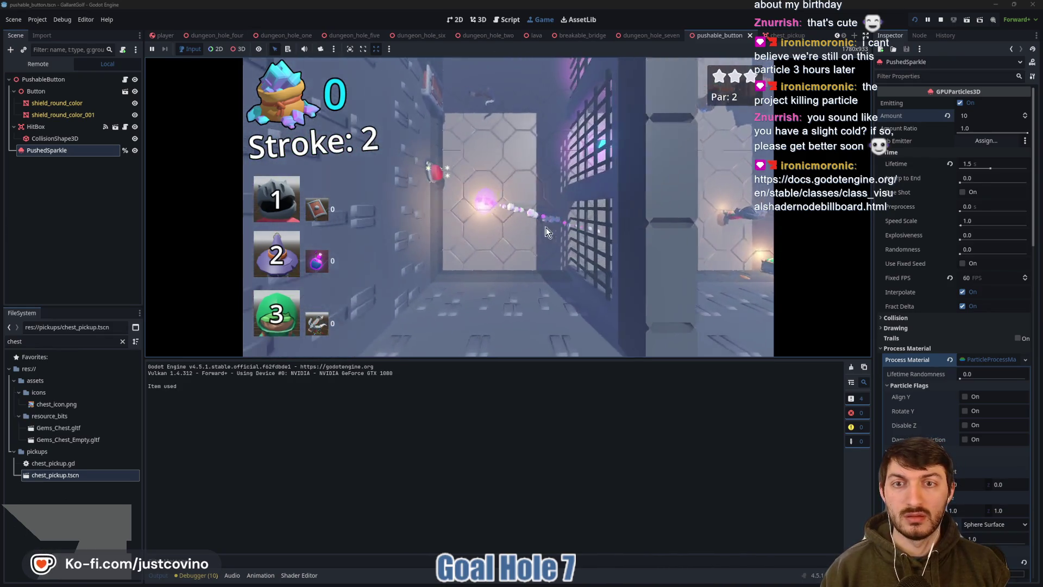
left_click(529, 250)
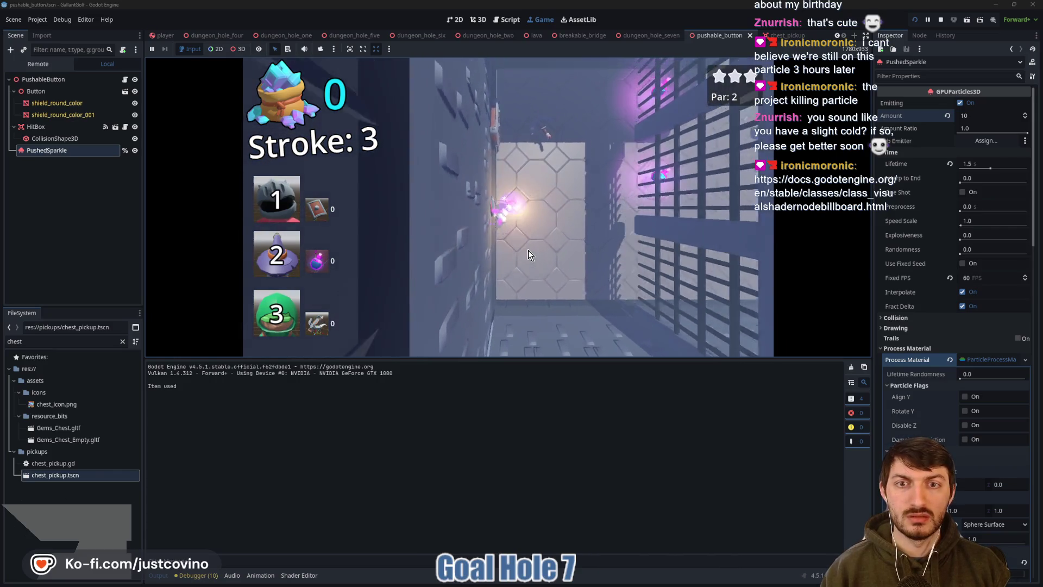
left_click(529, 249)
key("F8")
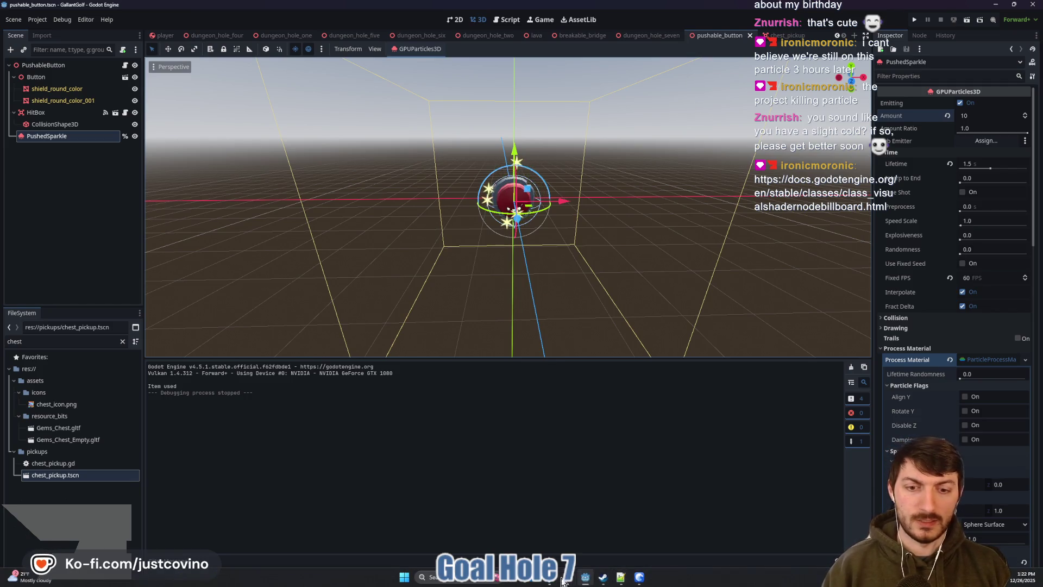
Commit all 15 changed files to ability_rework with a summary marking Hole 7 as done.
left_click(564, 580)
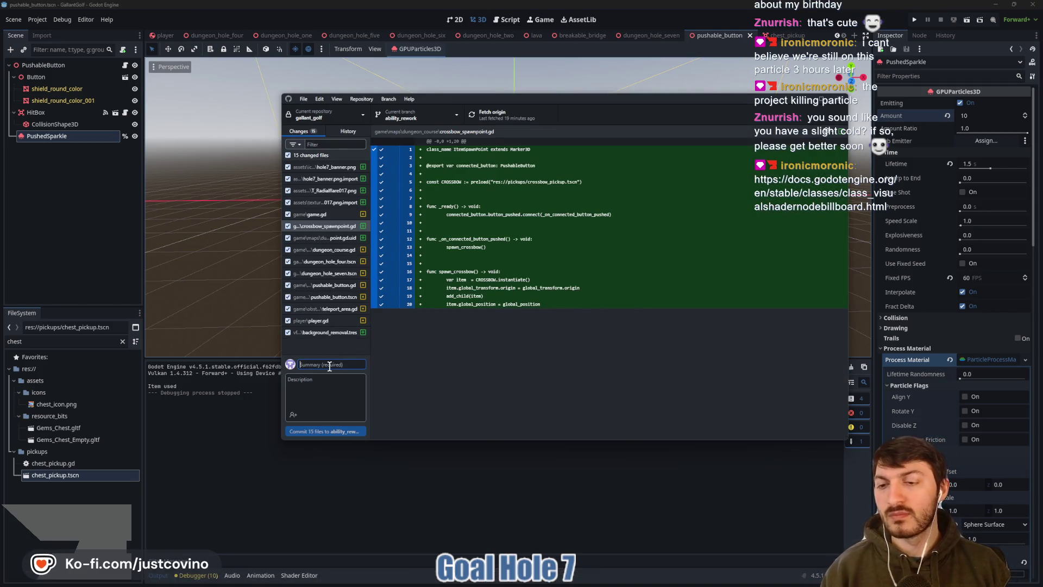
type("add")
key("BackSpace")
key("BackSpace")
key("BackSpace")
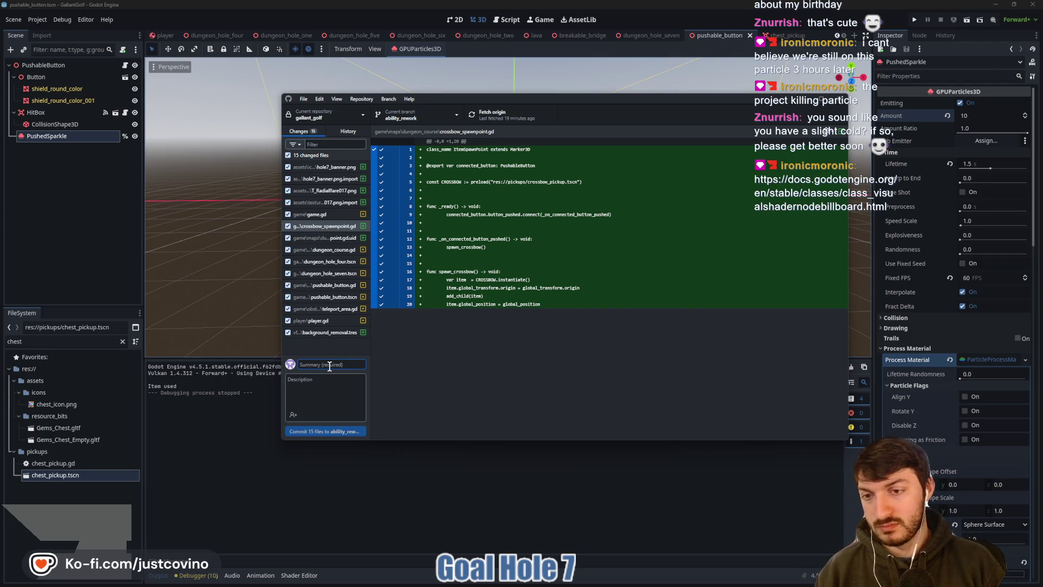
type("Hole 7 D")
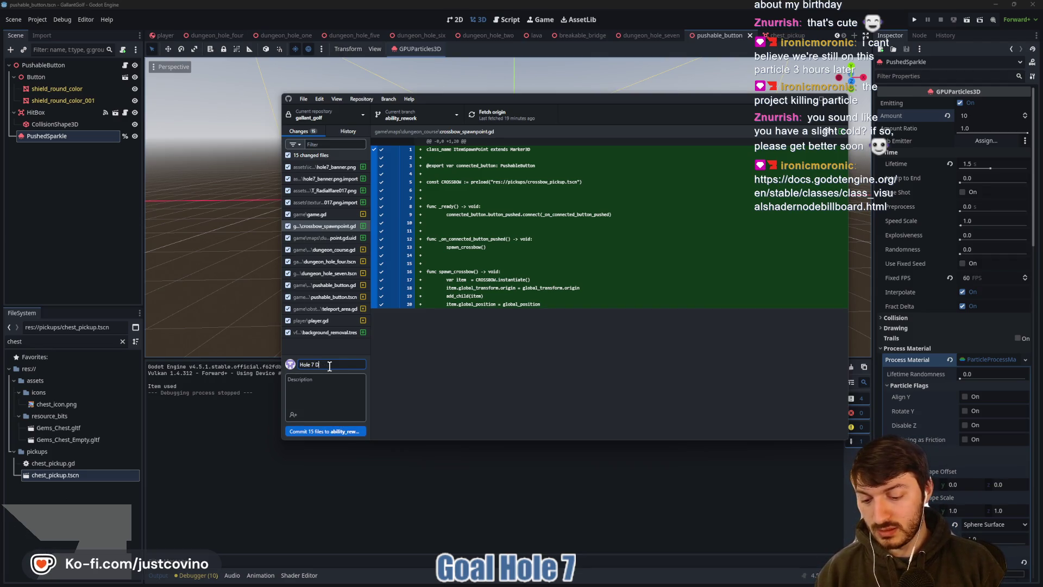
type("Spark")
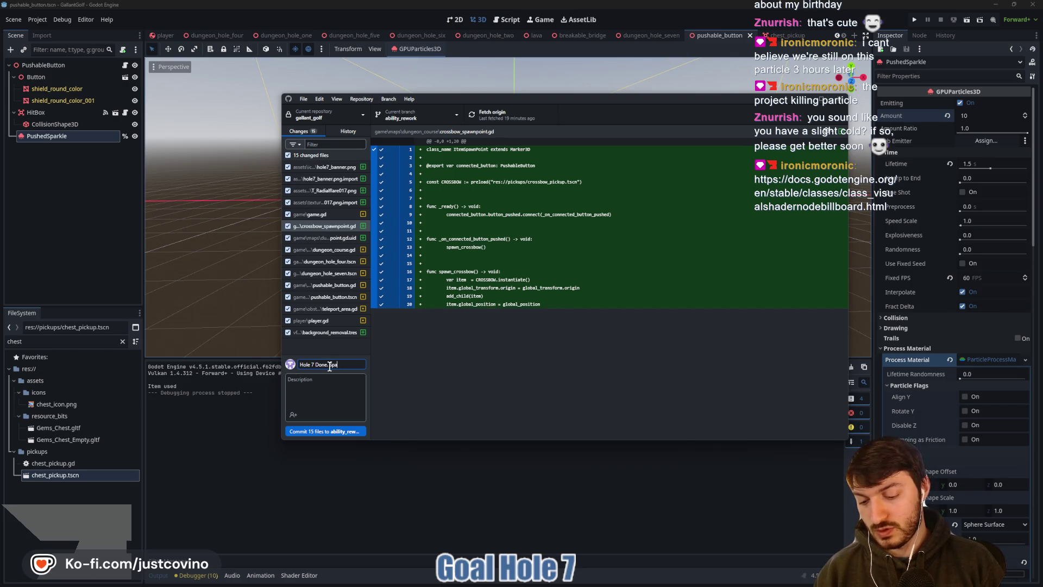
type("e Buttons")
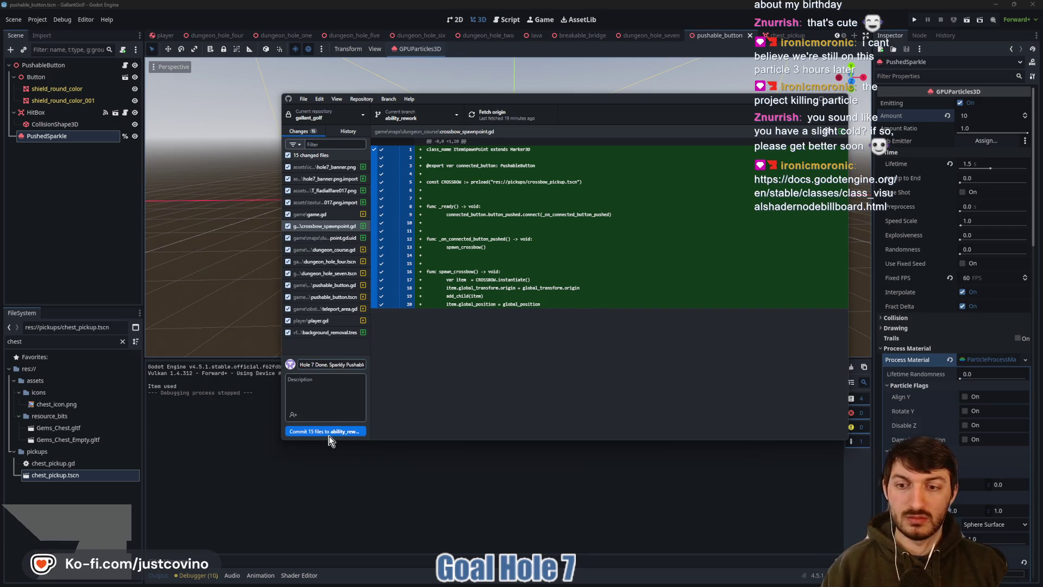
left_click(326, 433)
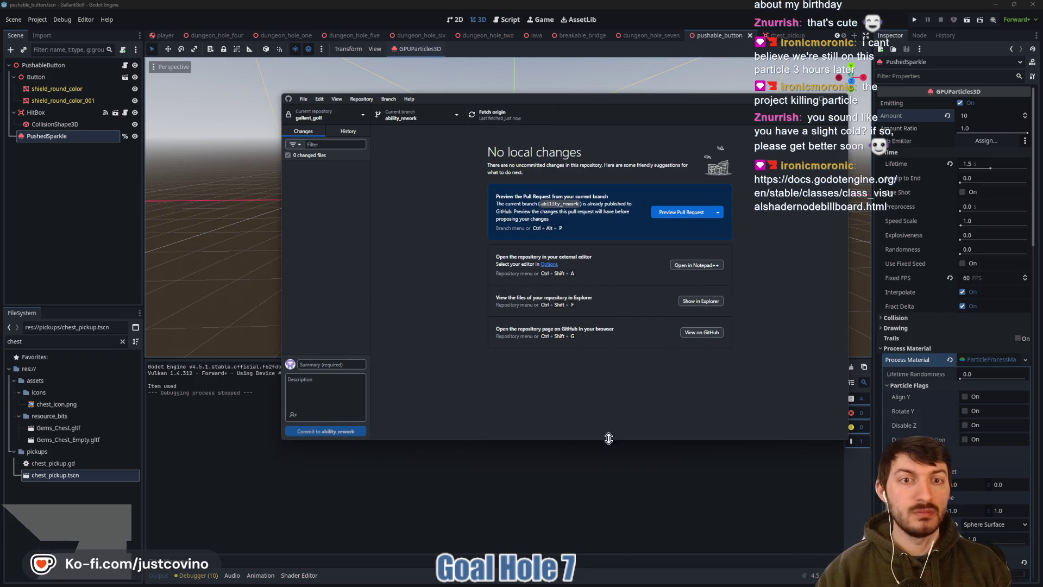
left_click(553, 480)
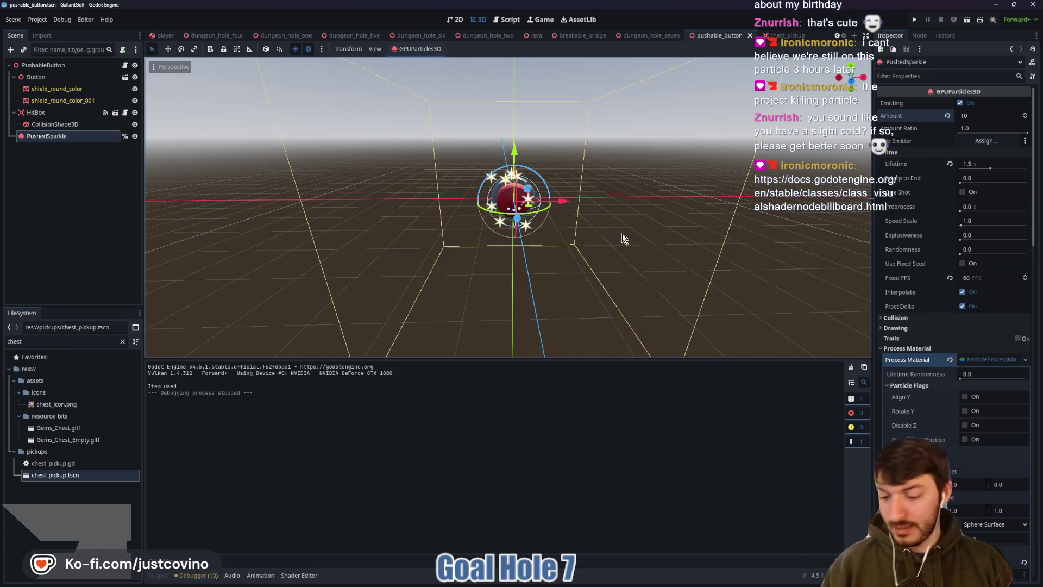
Close the docs browser, collapse the Output panel, and show the dungeon_hole_seven scene.
key("alt+Tab")
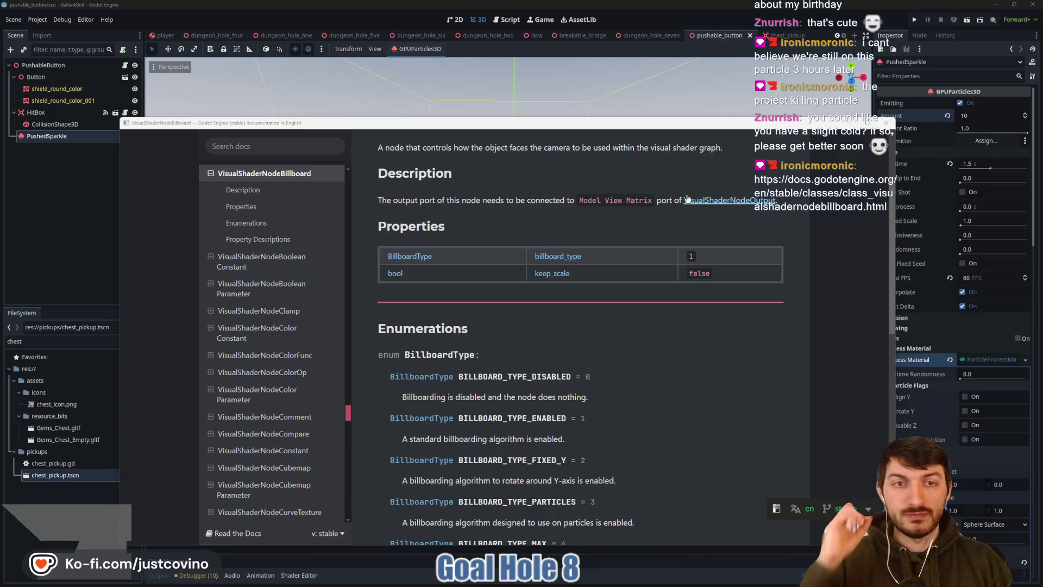
left_click(887, 124)
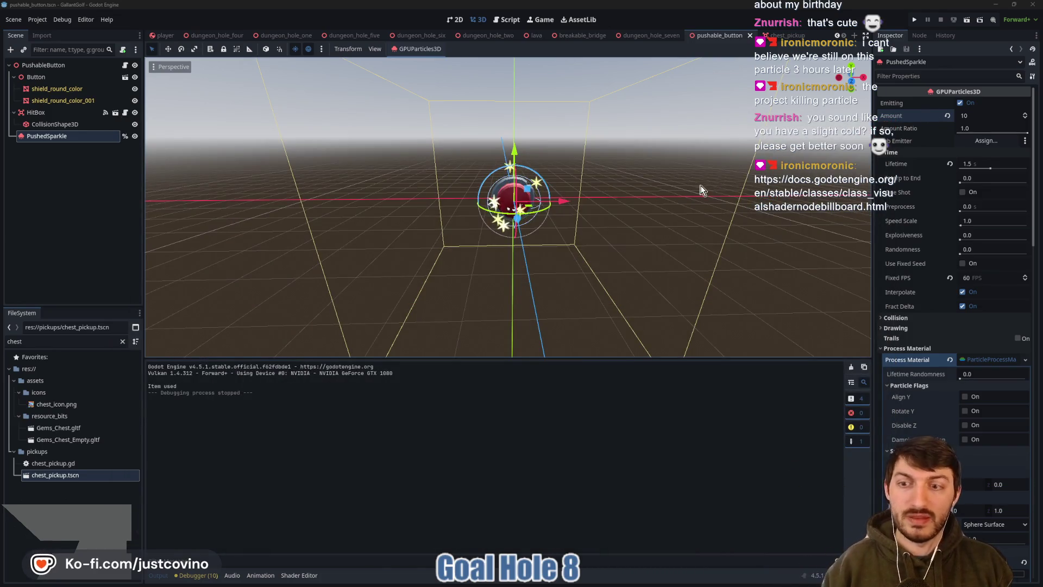
left_click(159, 575)
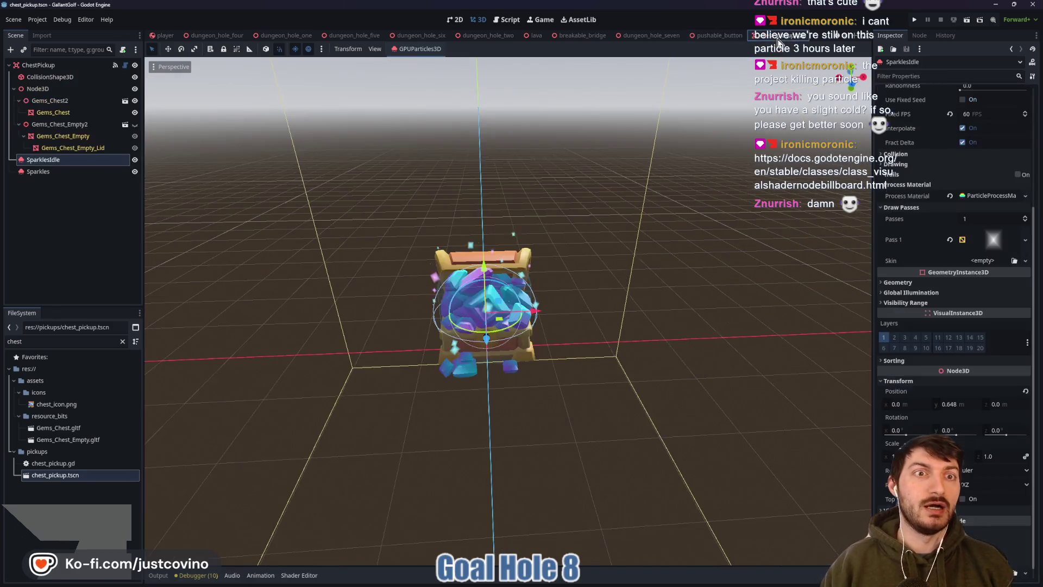
left_click(731, 36)
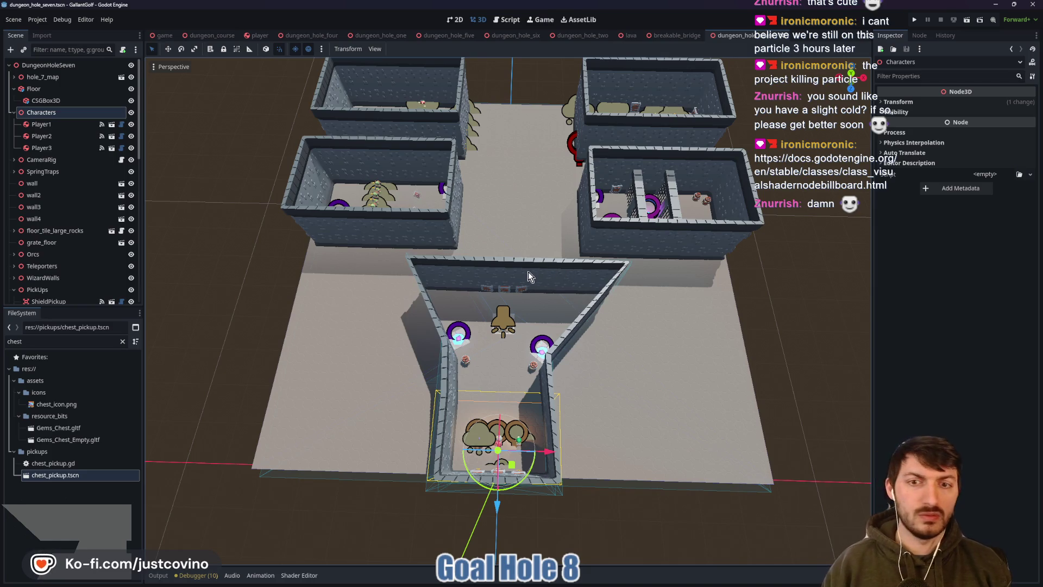
Frame the rooms in the 3D view and clear the 'chest' filter from the FileSystem dock.
scroll(516, 245, "down", 5)
scroll(509, 216, "up", 5)
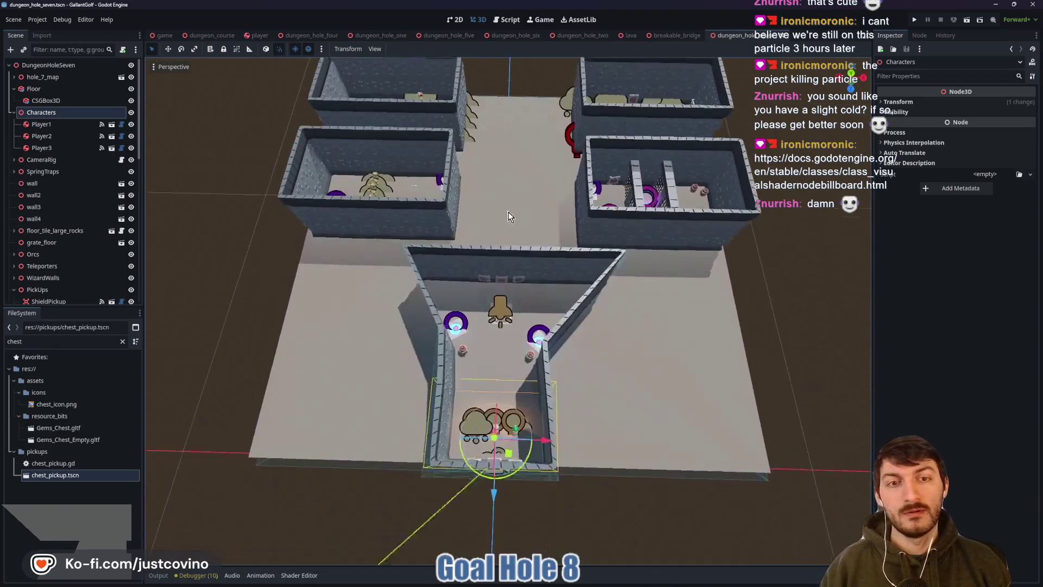
left_click_drag(509, 217, 501, 272)
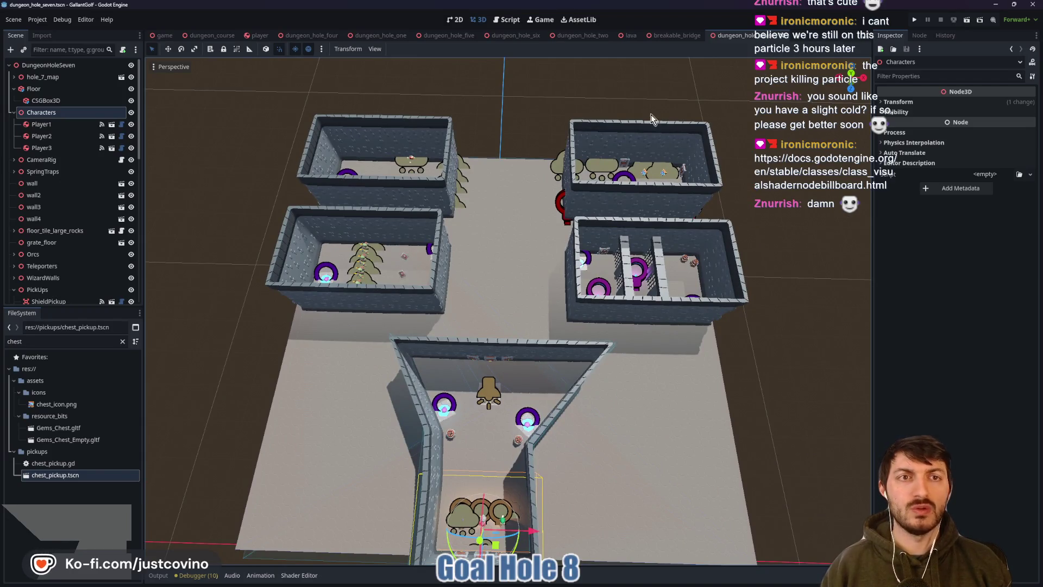
left_click(123, 342)
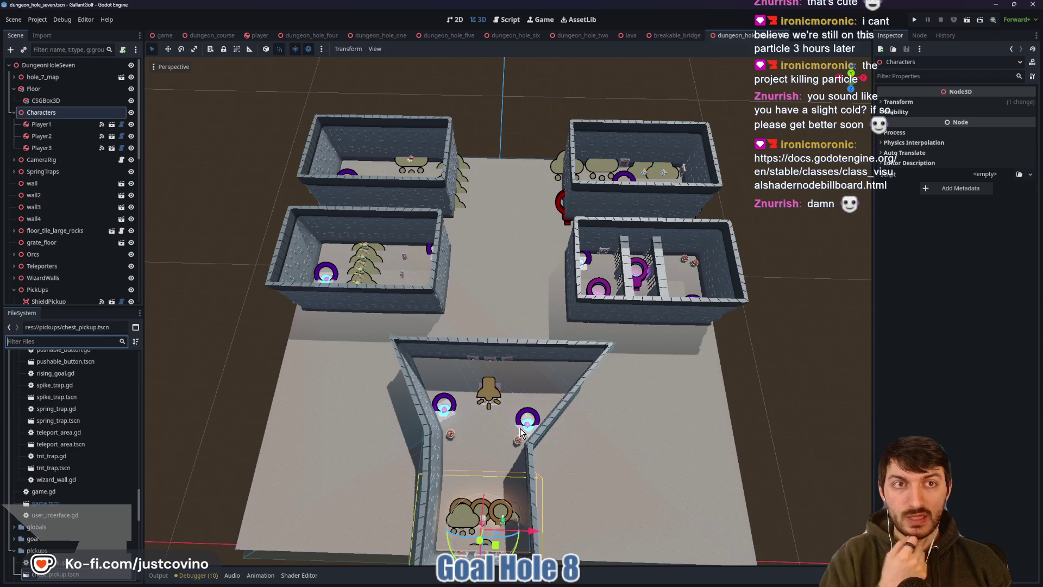
key("super")
Search for 'blender' and launch Blender 4.5.
type("blender")
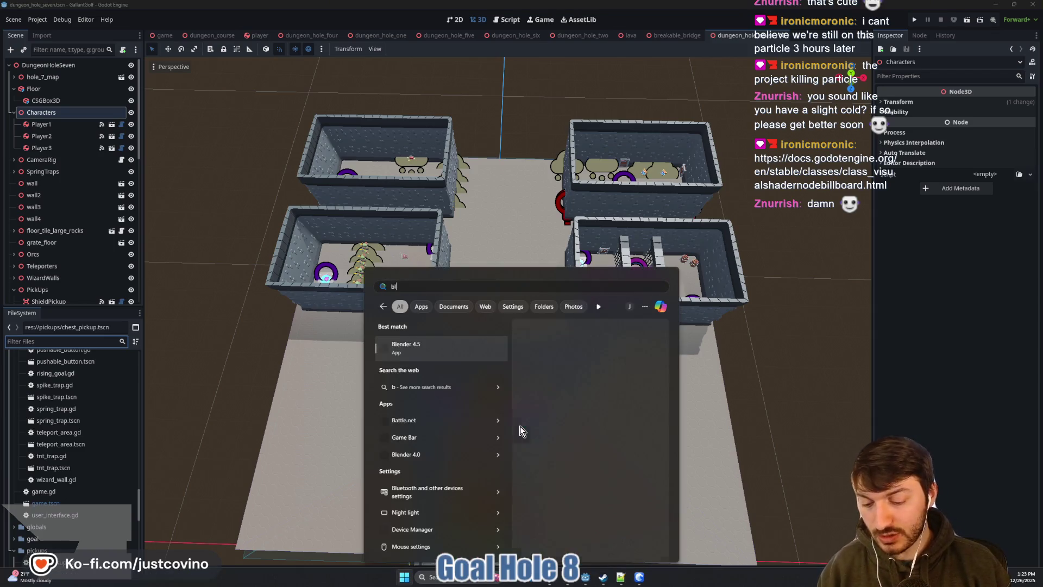
left_click(474, 360)
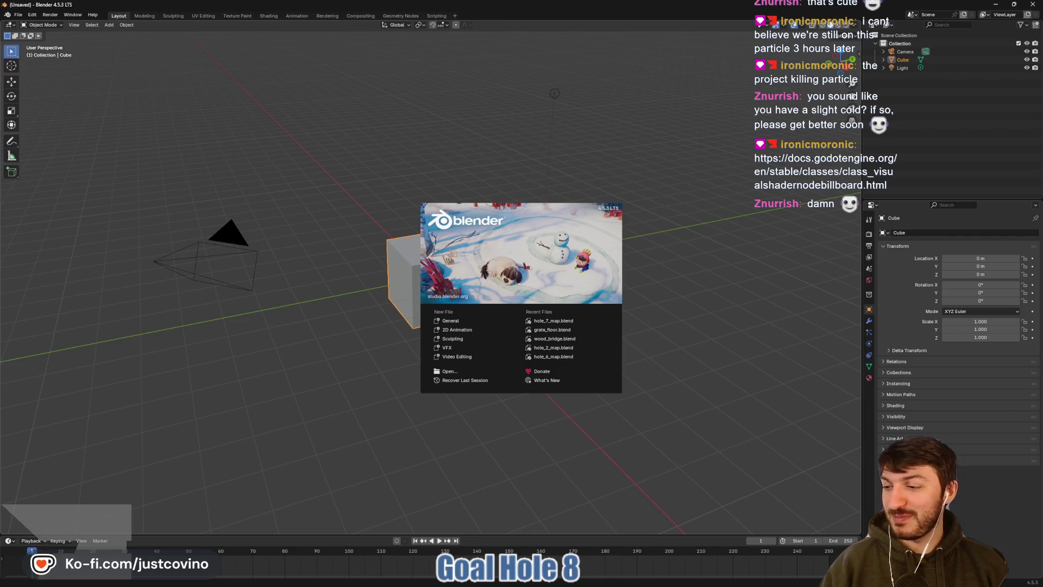
Dismiss the splash screen and delete the default cube, camera and light.
left_click(465, 321)
key("a")
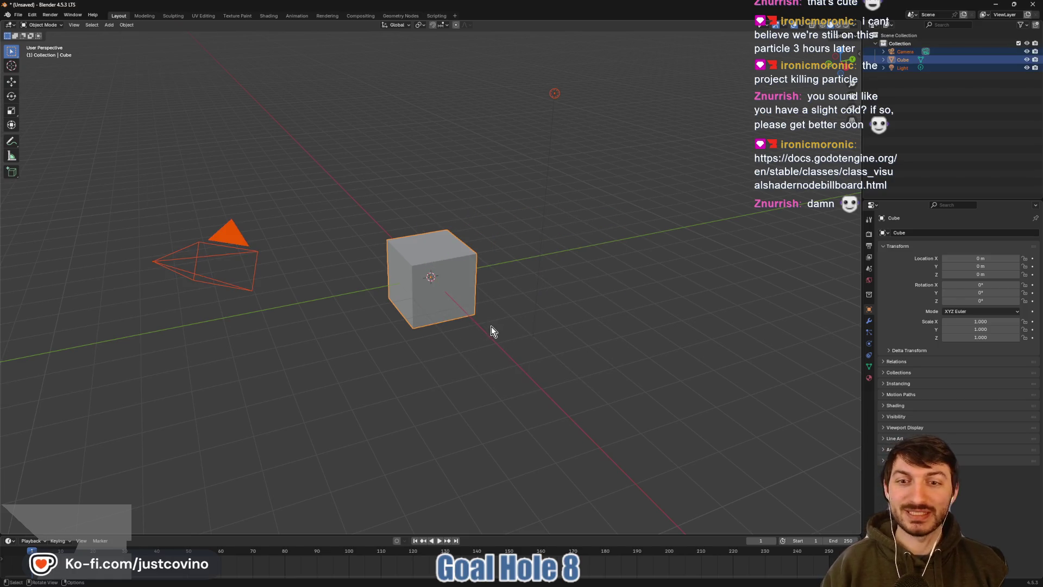
key("Delete")
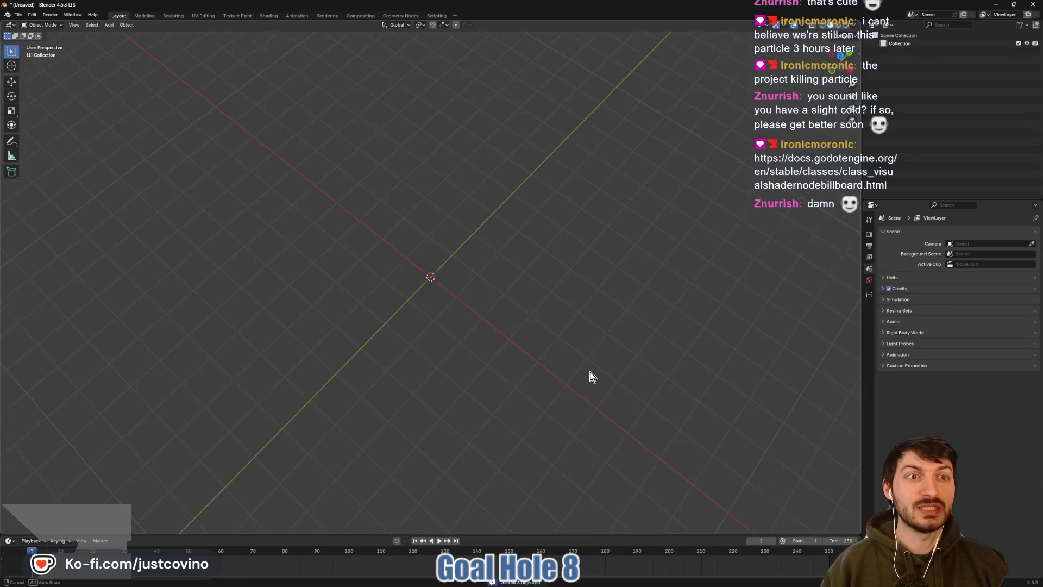
key("ctrl+s")
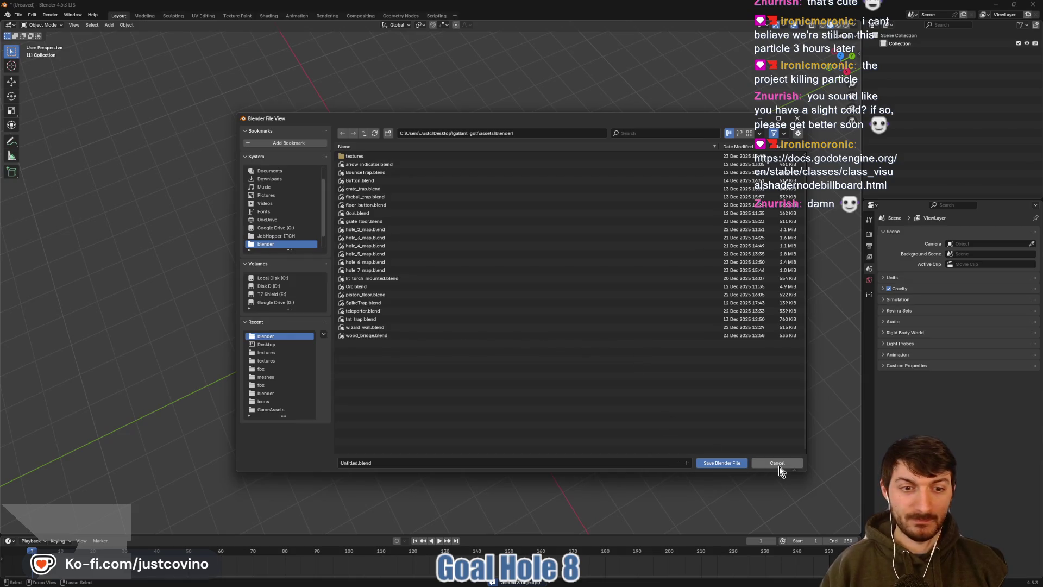
left_click(778, 464)
left_click_drag(489, 336, 467, 334)
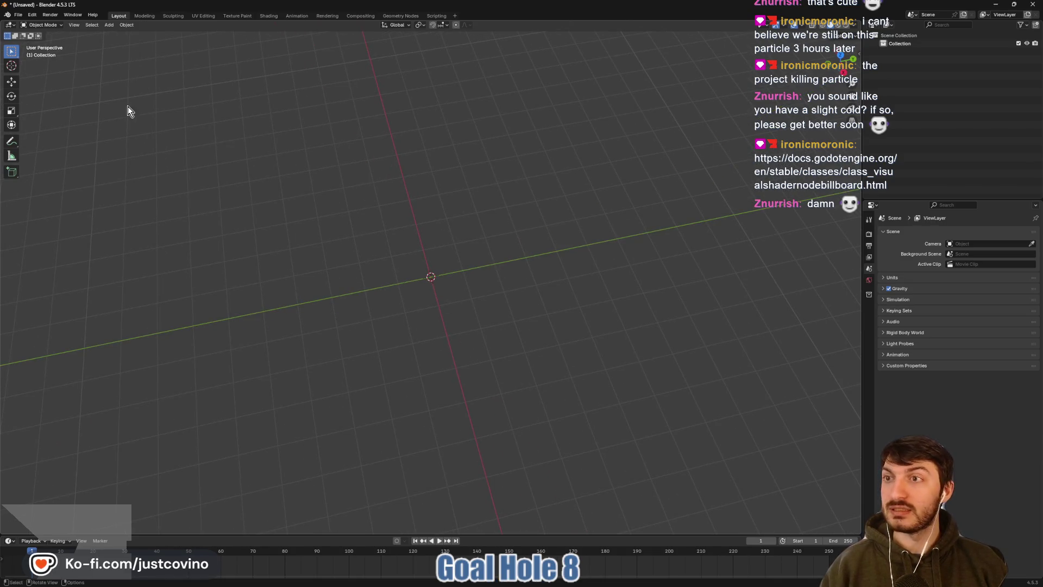
Import wall.fbx from the Desktop as an FBX model.
left_click(18, 16)
mouse_move(38, 131)
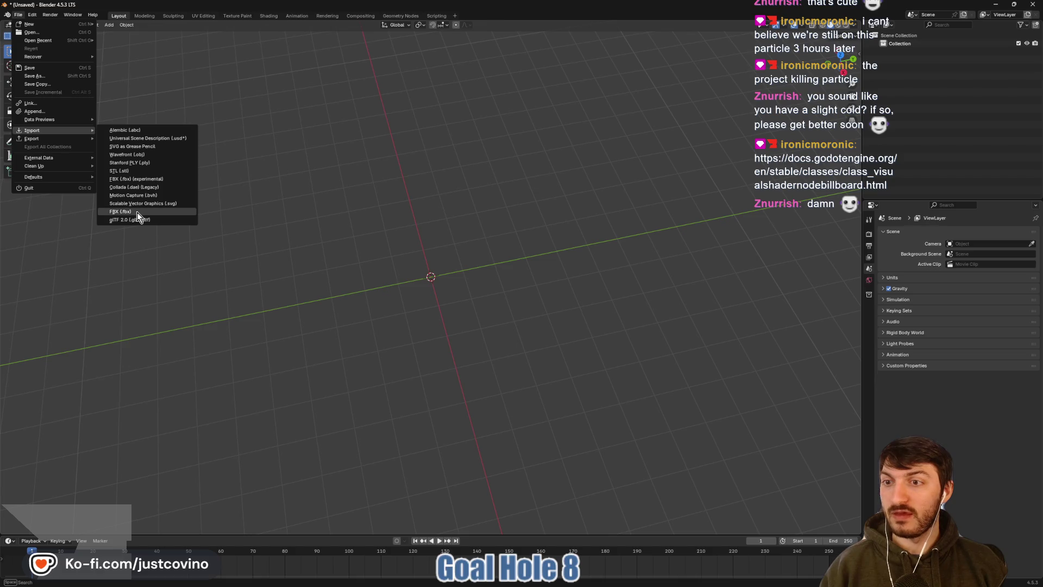
left_click(137, 212)
left_click(267, 178)
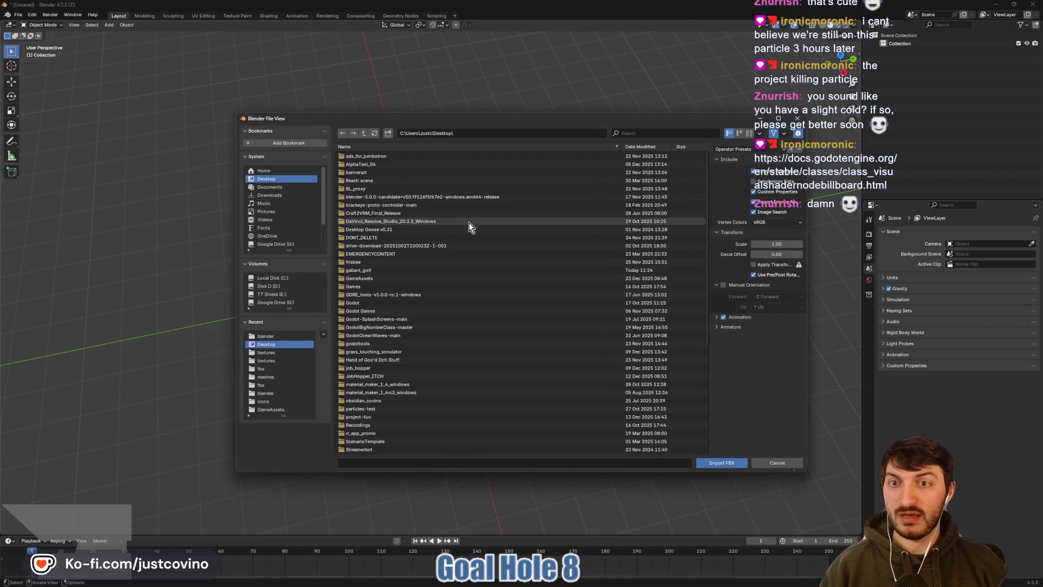
scroll(461, 239, "down", 7)
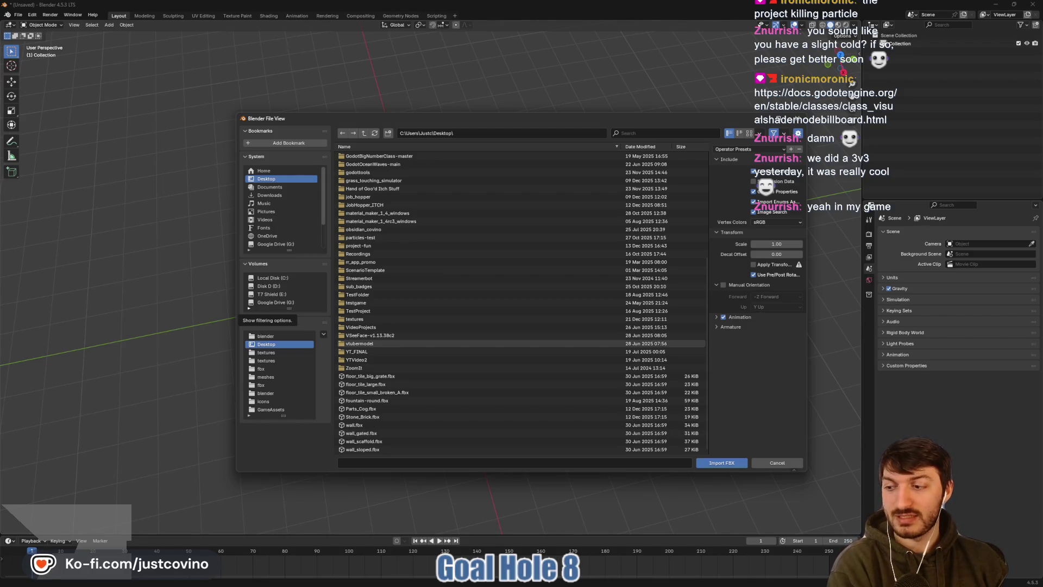
left_click(386, 425)
left_click(706, 463)
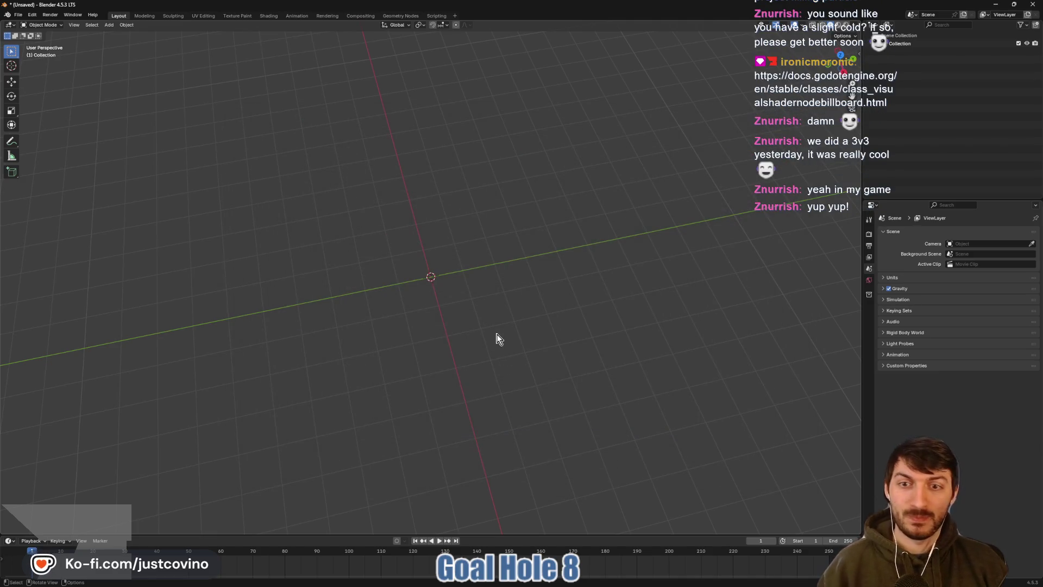
In Edit Mode, scale the wall's mesh to three times its height along Z.
mouse_move(536, 338)
left_mouse_down()
mouse_move(600, 304)
mouse_move(530, 298)
left_mouse_up()
mouse_move(840, 28)
left_mouse_down()
mouse_move(559, 282)
mouse_move(605, 270)
mouse_move(553, 284)
mouse_move(581, 283)
left_mouse_up()
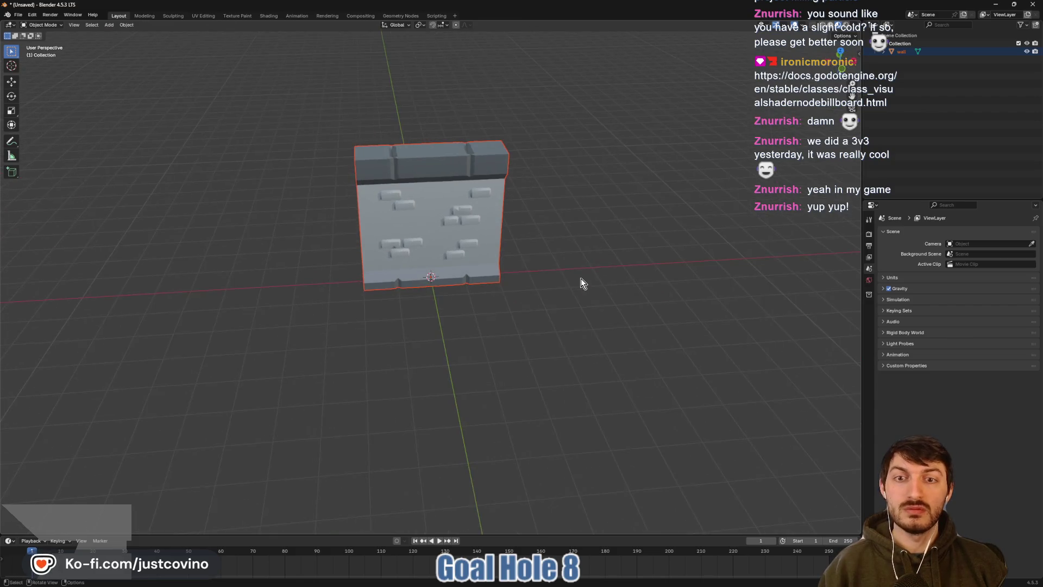
left_click(482, 246)
key("Tab")
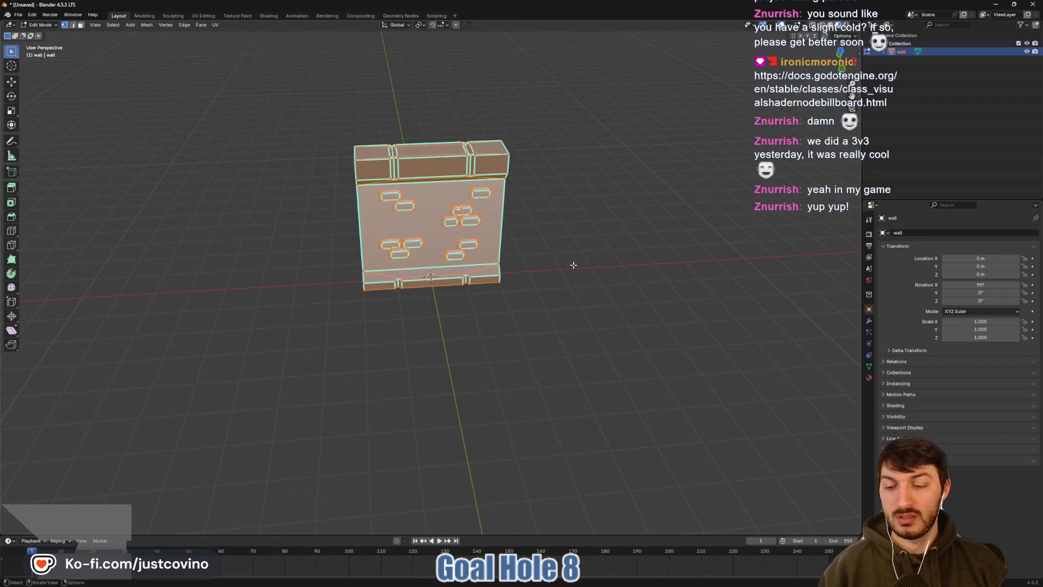
type("sz")
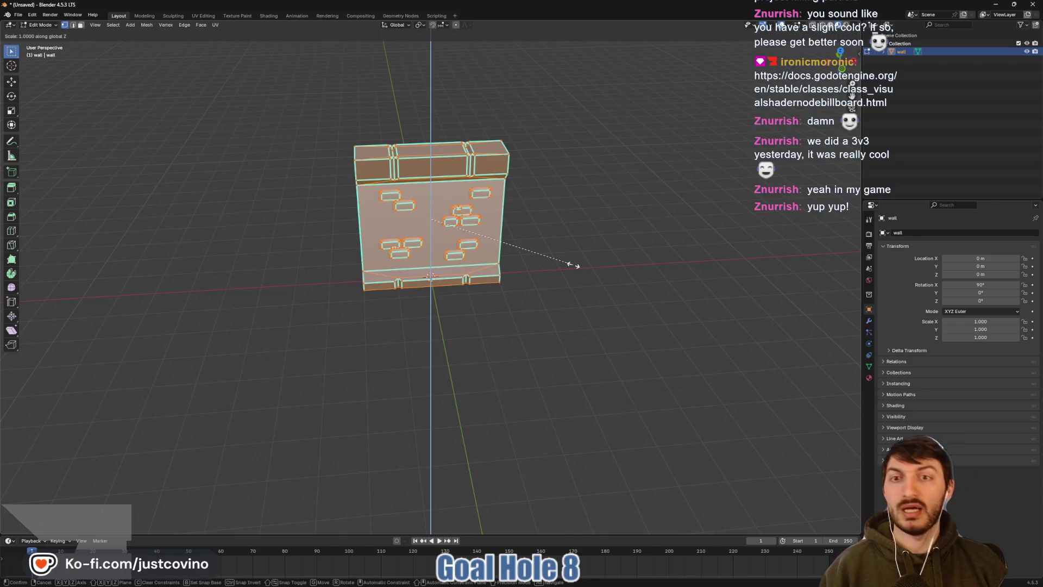
type("3")
key("Return")
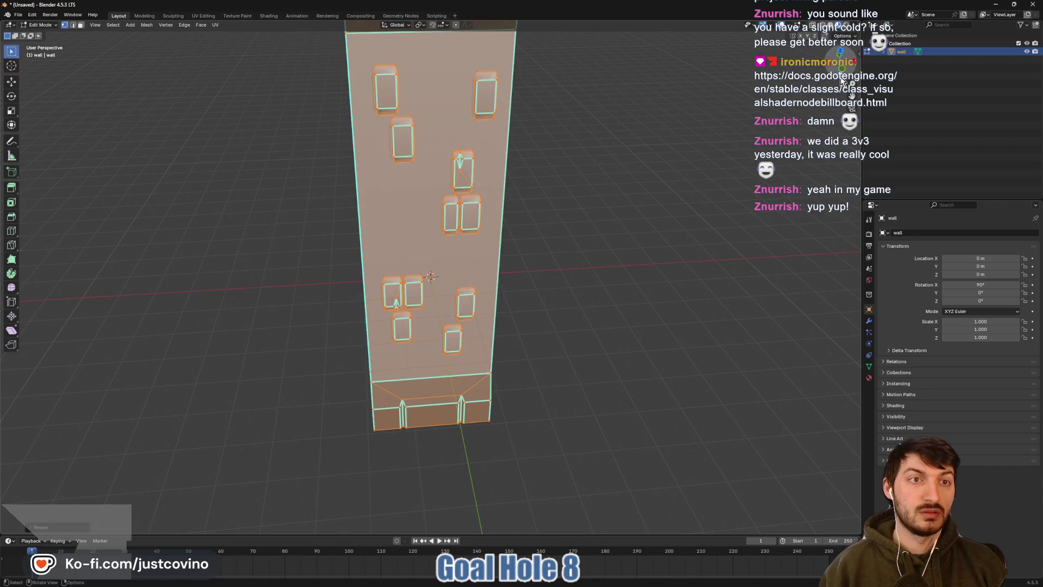
Raise the wall geometry along Z so its base rests at the origin, back in Object Mode.
left_click(844, 73)
key("g")
key("z")
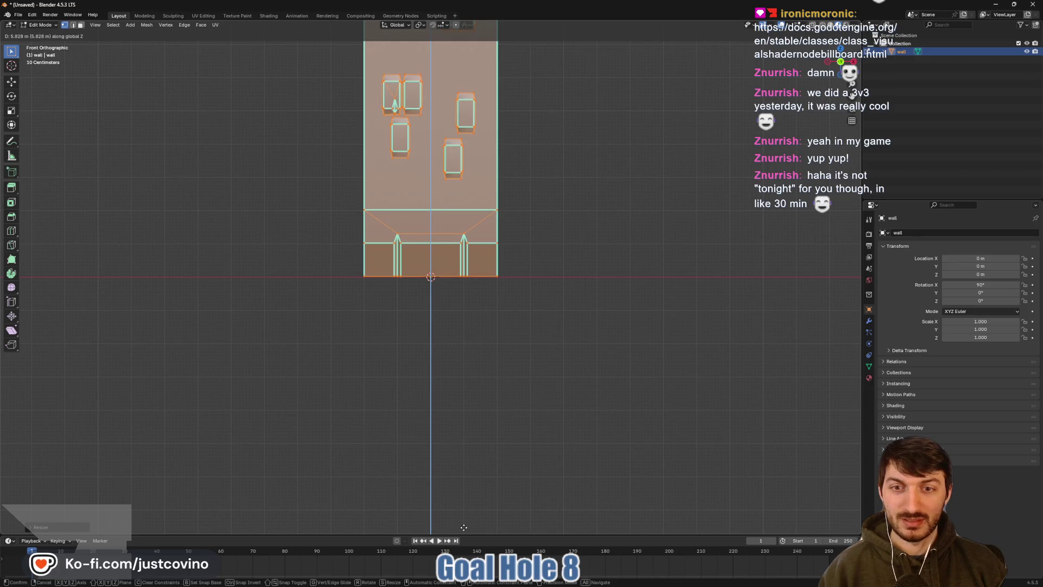
left_click(463, 527)
key("Tab")
left_click_drag(614, 394, 578, 374)
key("ctrl+s")
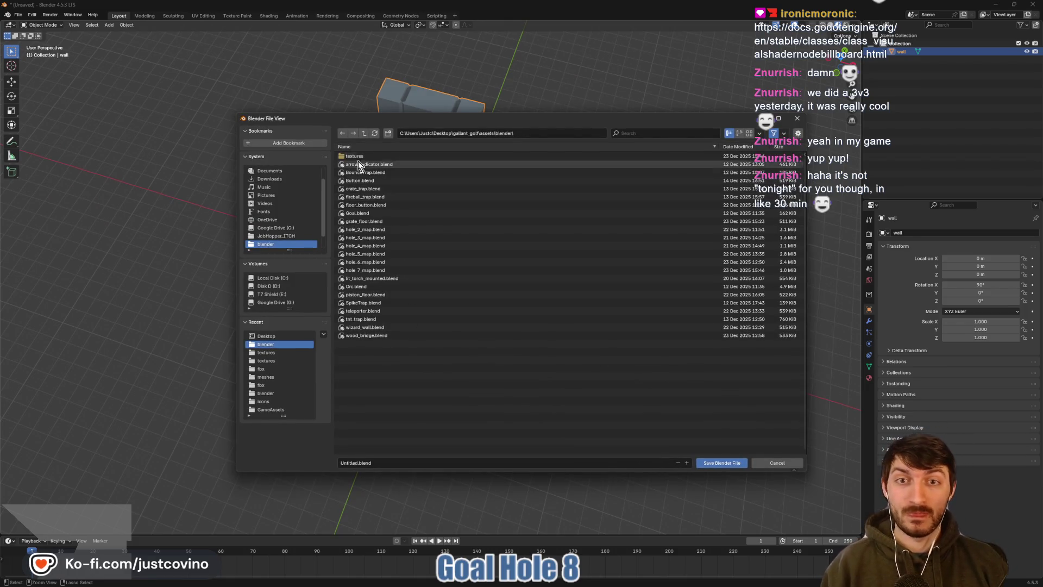
Save the scene as hole_8_map.blend in the blender assets folder.
left_click(348, 463)
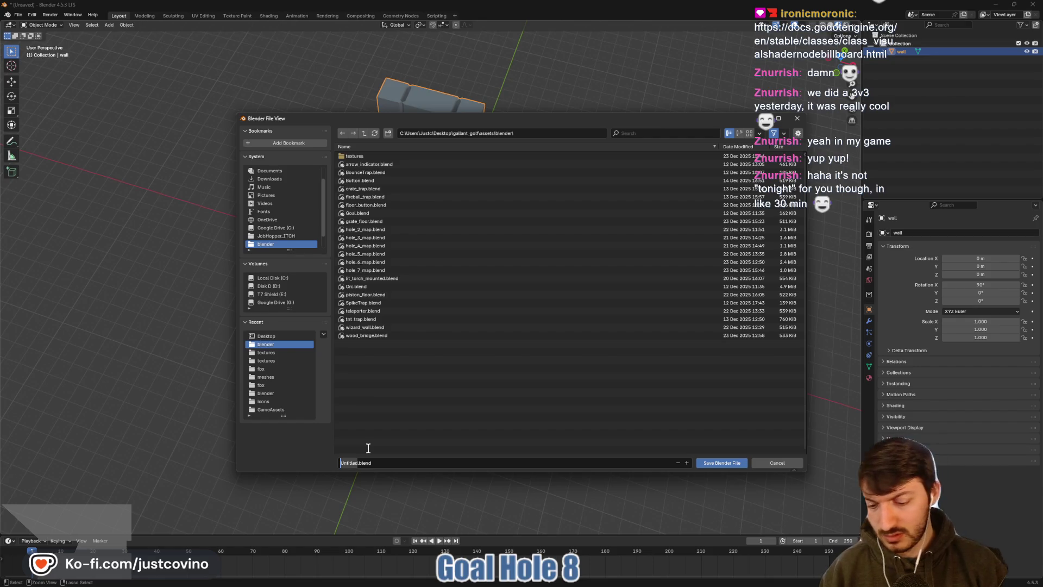
type("hole_8_")
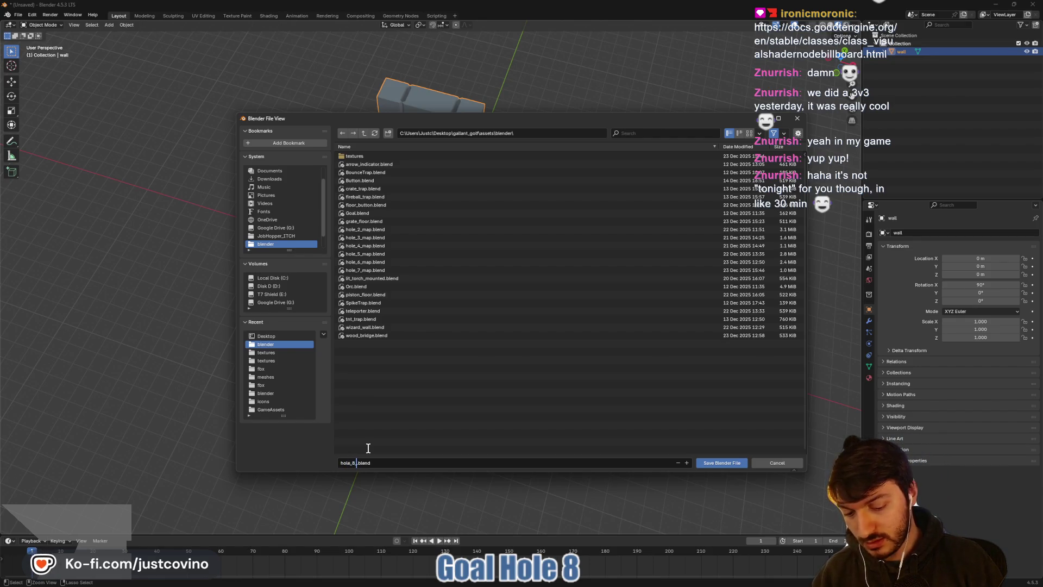
left_click(717, 464)
Move the wall about 24 m to the left along the X axis.
left_click_drag(404, 352, 433, 326)
key("g")
key("x")
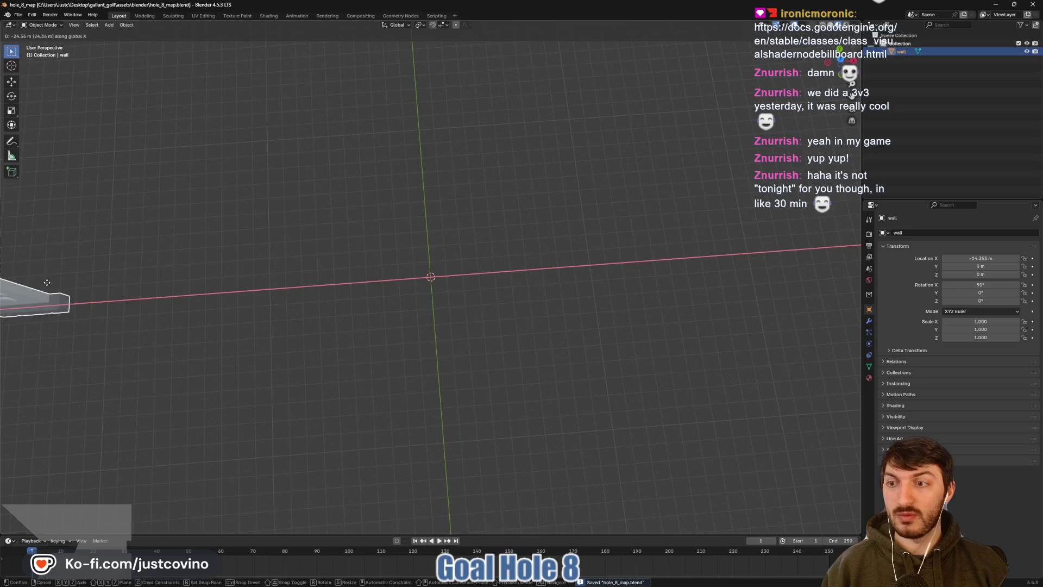
left_click(325, 308)
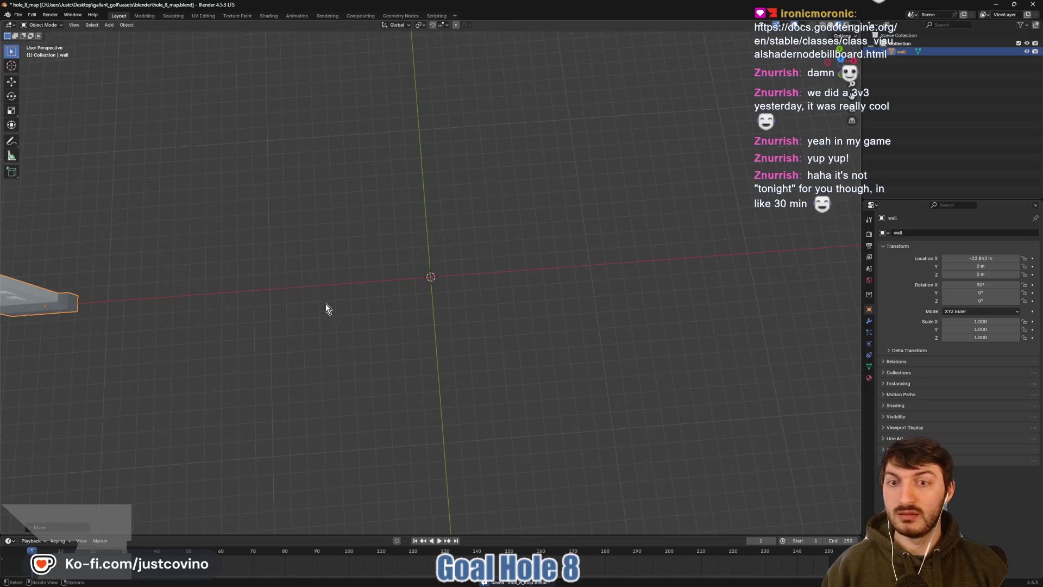
In Top view, add a new cube at the origin.
left_click(840, 60)
scroll(565, 230, "down", 8)
scroll(526, 241, "up", 4)
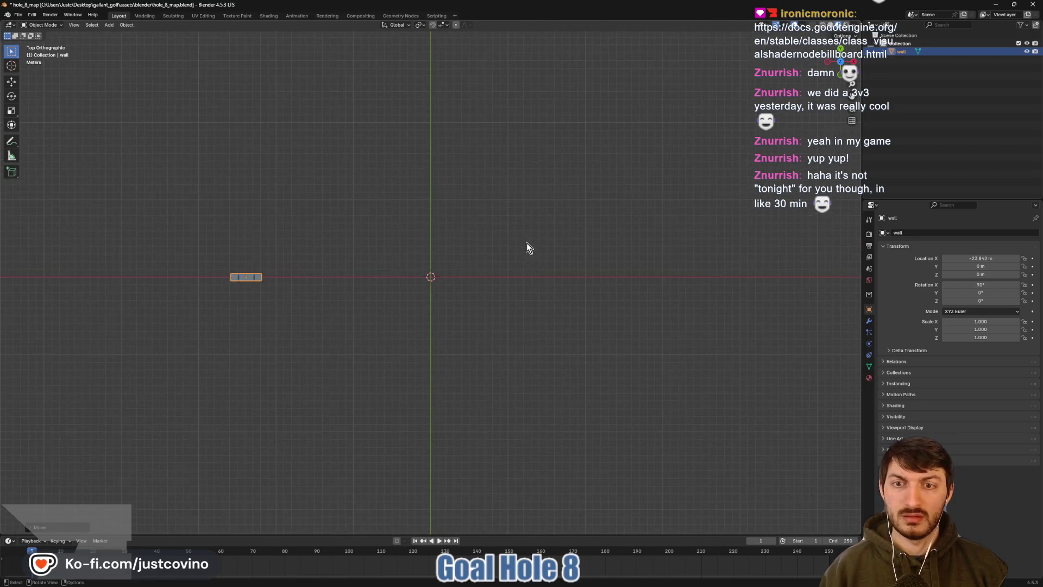
scroll(530, 245, "up", 1)
left_click(434, 282)
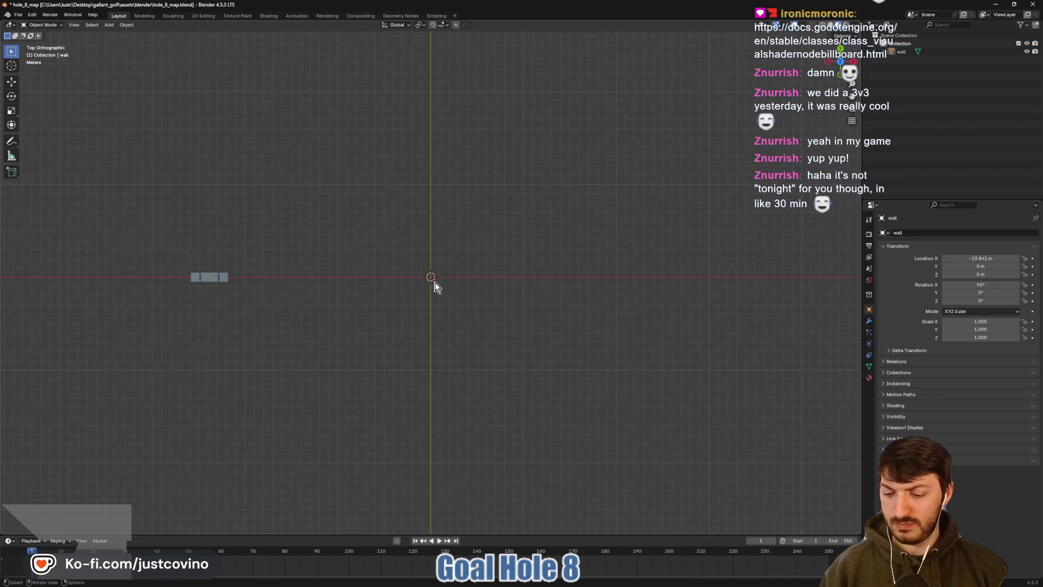
key("shift+a")
mouse_move(432, 291)
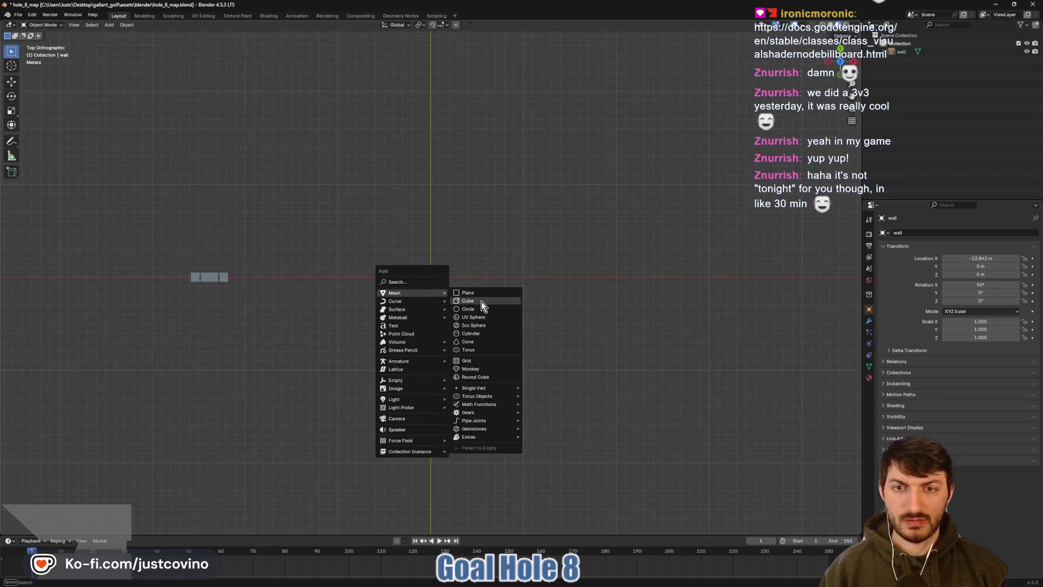
left_click(481, 302)
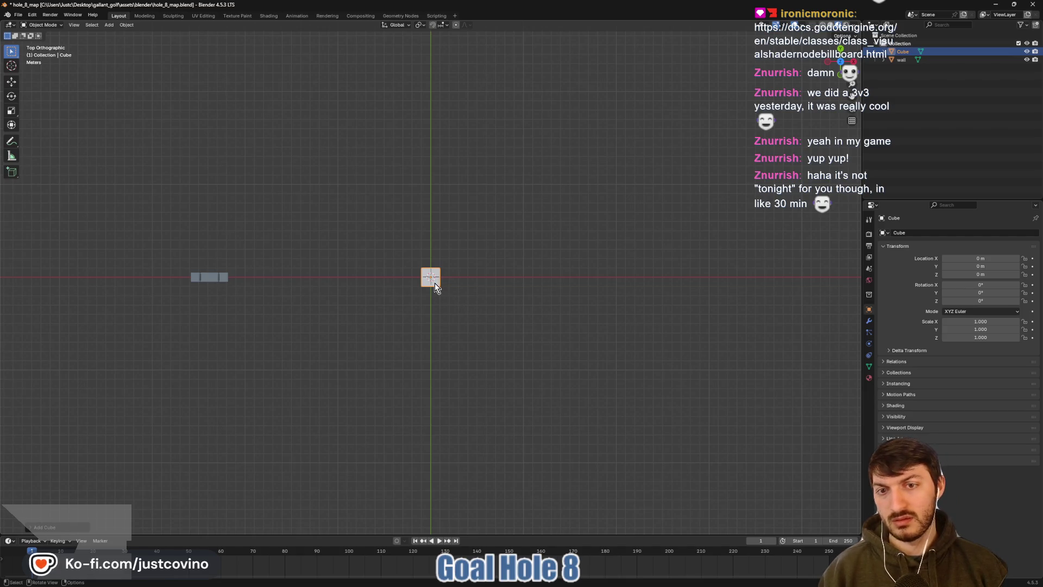
Offset the cube about 1.1 m along Y and deselect it.
key("g")
key("y")
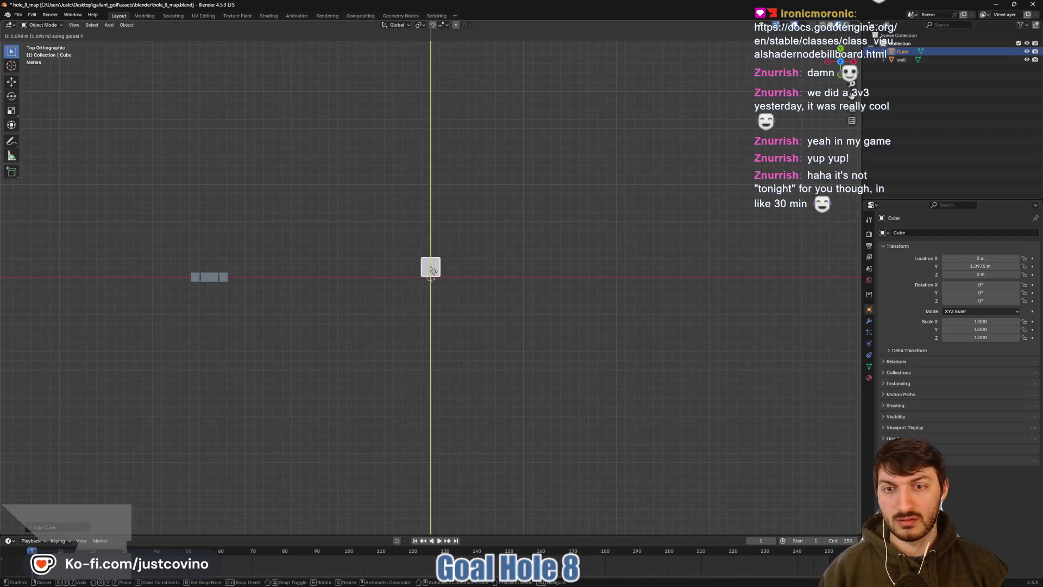
left_click(432, 270)
left_click(347, 188)
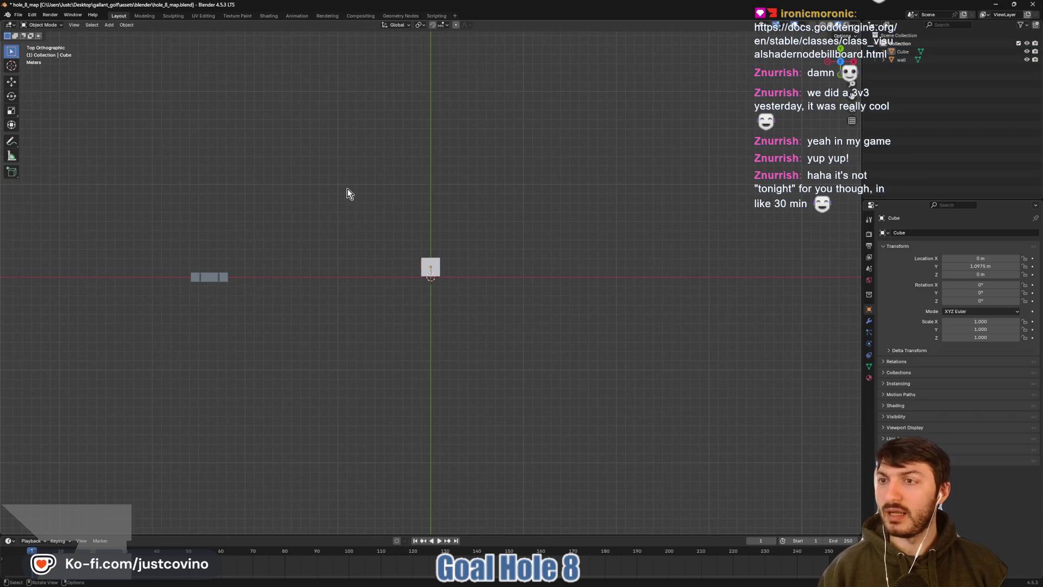
left_click(11, 143)
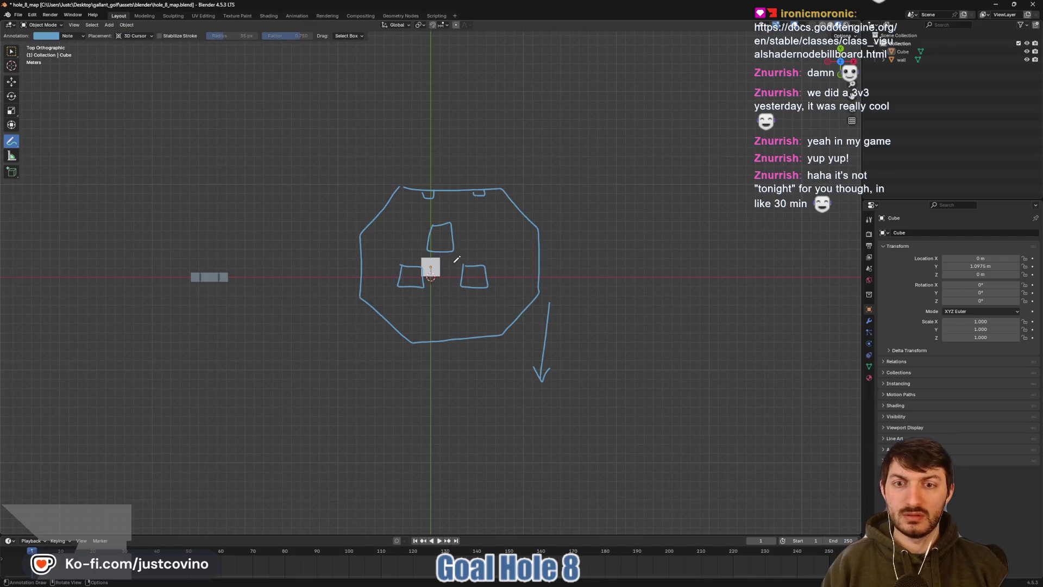
Undo the old annotation strokes, discarding an unfinished straight line.
key("ctrl+z")
key("ctrl+z")
key("ctrl+z")
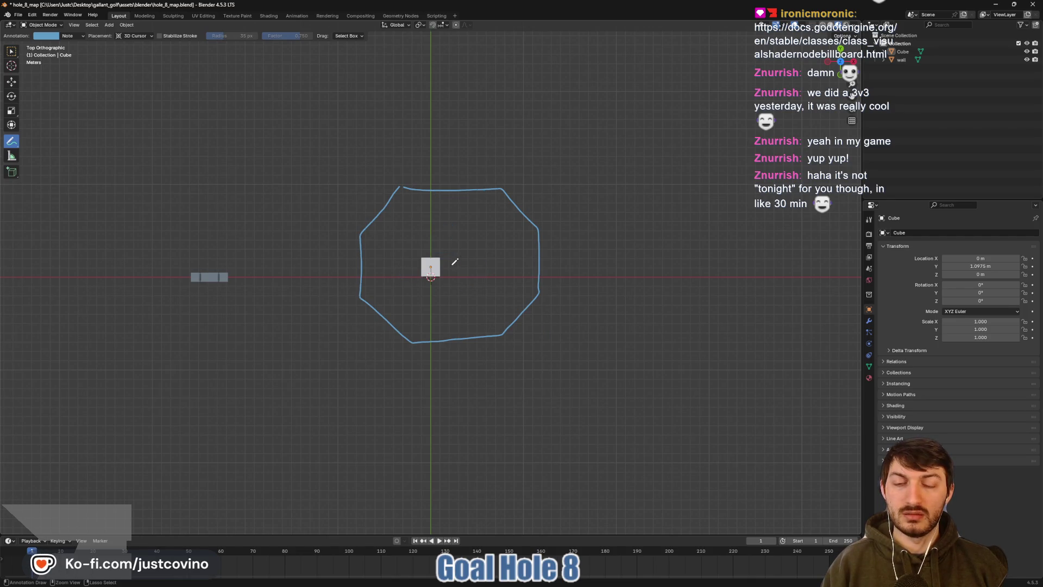
key("ctrl+z")
left_click_drag(399, 189, 474, 190)
key("Escape")
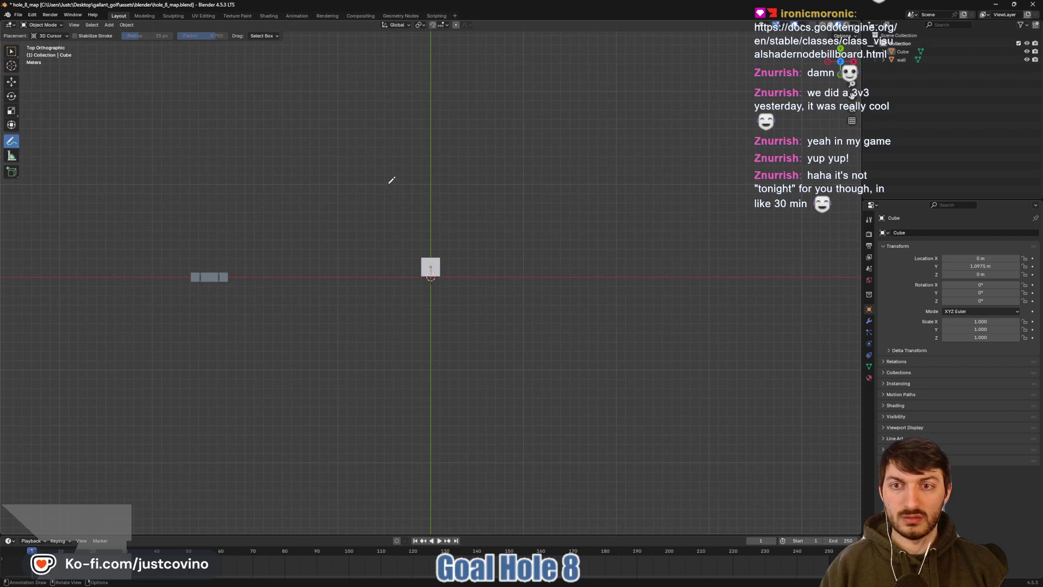
Sketch a closed, roughly octagonal course outline around the cube in five strokes.
left_click_drag(385, 182, 423, 183)
left_click_drag(491, 178, 513, 211)
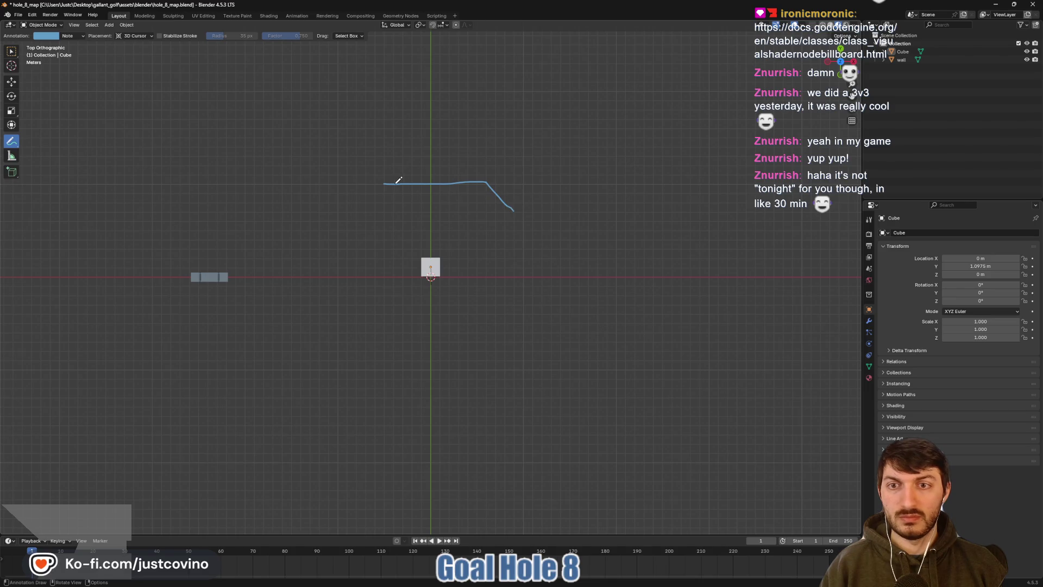
mouse_move(384, 184)
left_mouse_down()
mouse_move(357, 207)
mouse_move(357, 256)
left_mouse_up()
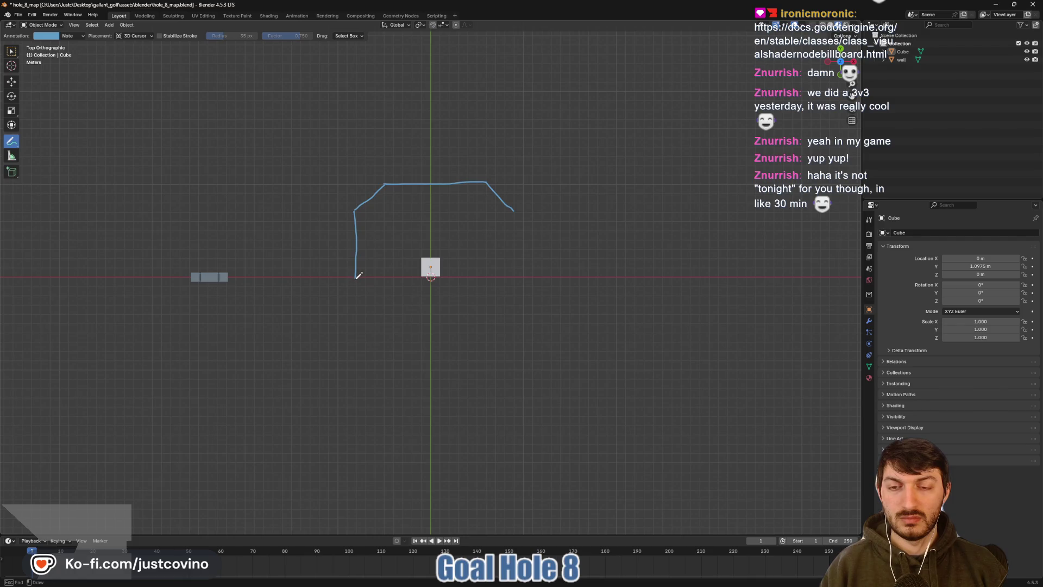
left_click_drag(400, 327, 484, 331)
left_click_drag(510, 293, 509, 208)
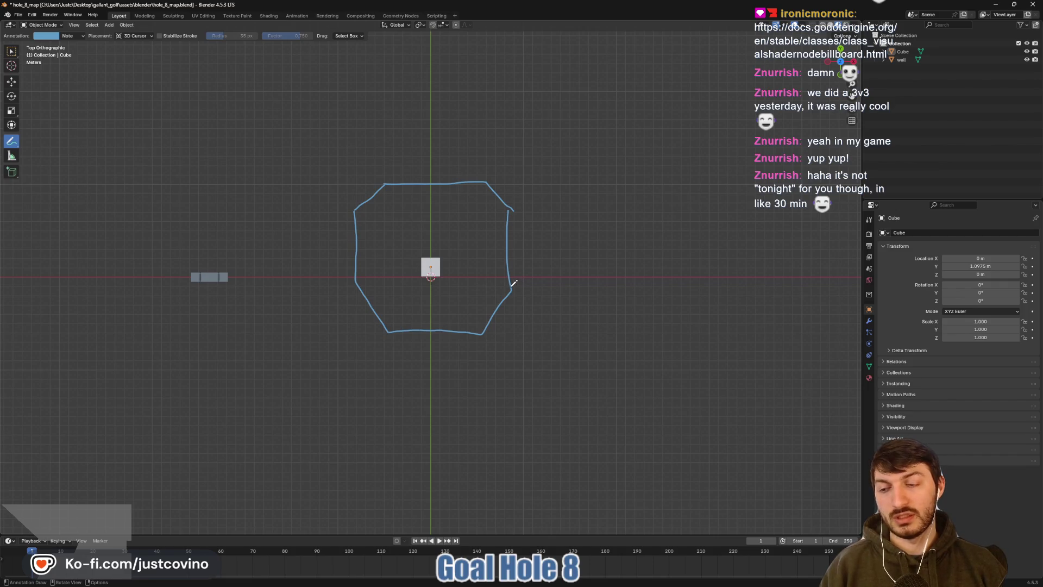
left_click(11, 51)
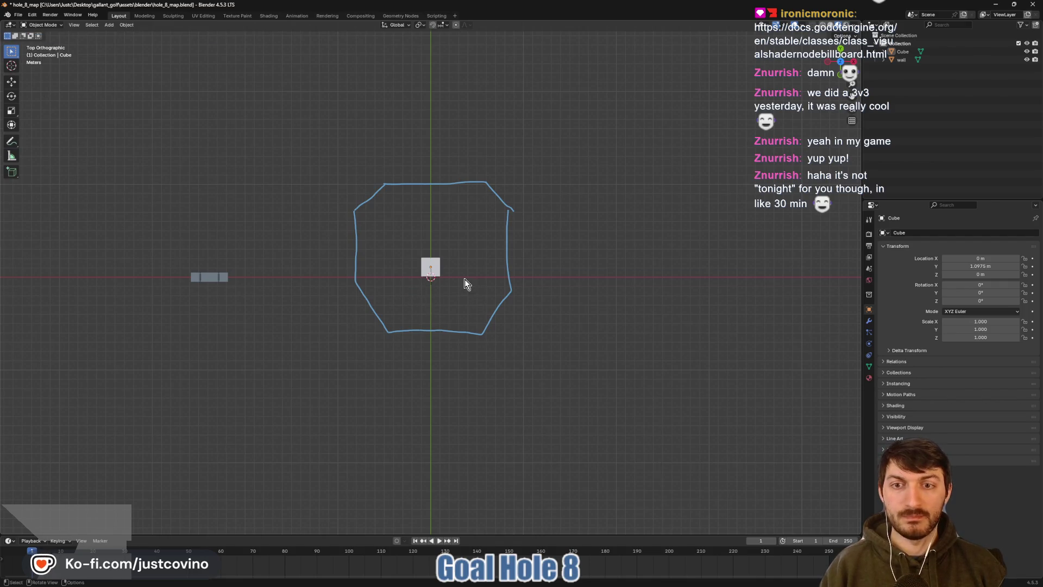
Move the cube about 26 m right along X to X 26.385 m, outside the outline.
left_click(430, 265)
key("g")
key("x")
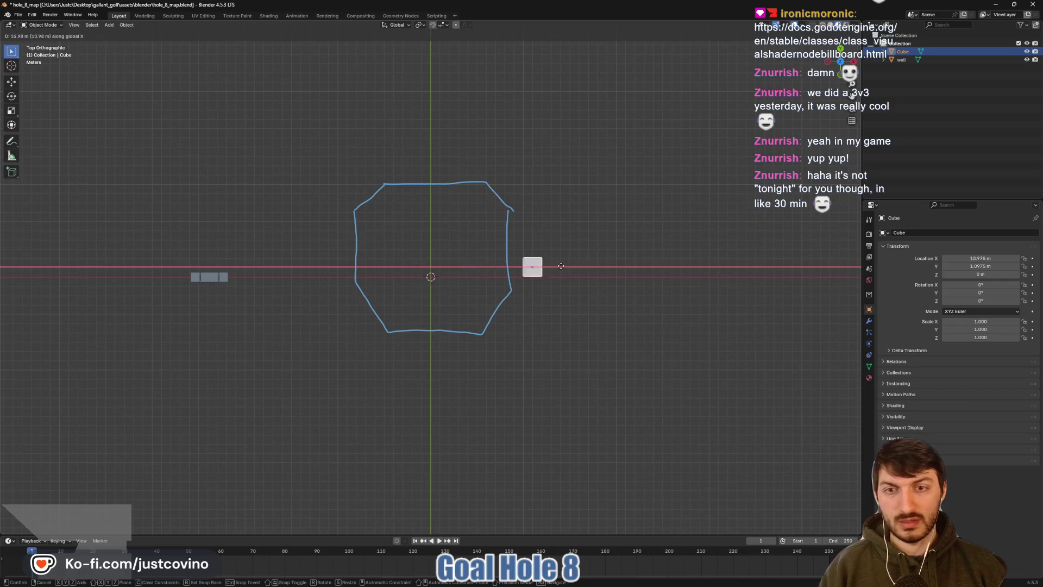
left_click(676, 262)
left_click(443, 274)
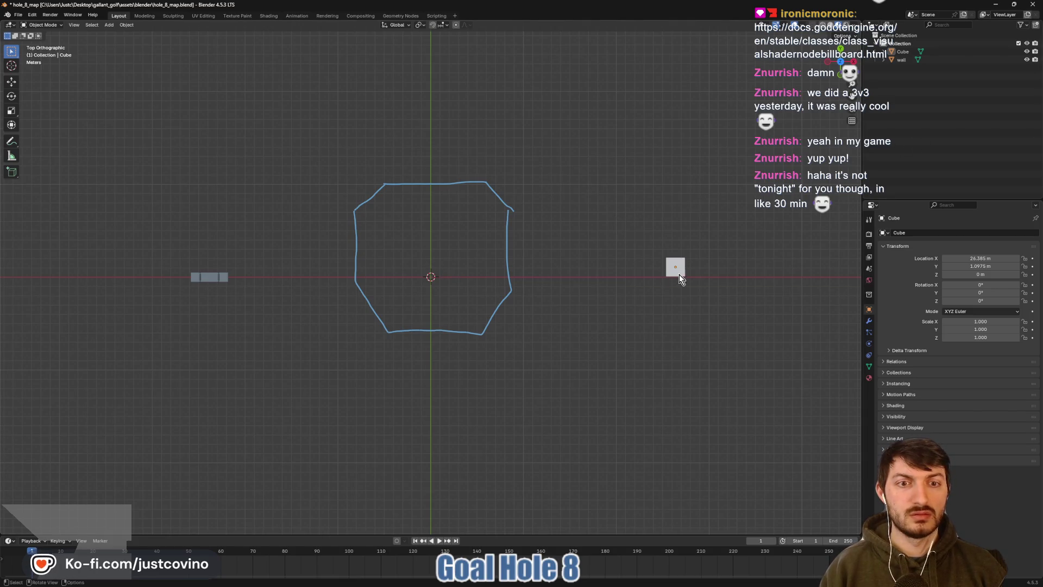
left_click_drag(679, 274, 630, 237)
mouse_move(524, 281)
left_mouse_down()
mouse_move(533, 345)
mouse_move(584, 256)
left_mouse_up()
left_click(837, 72)
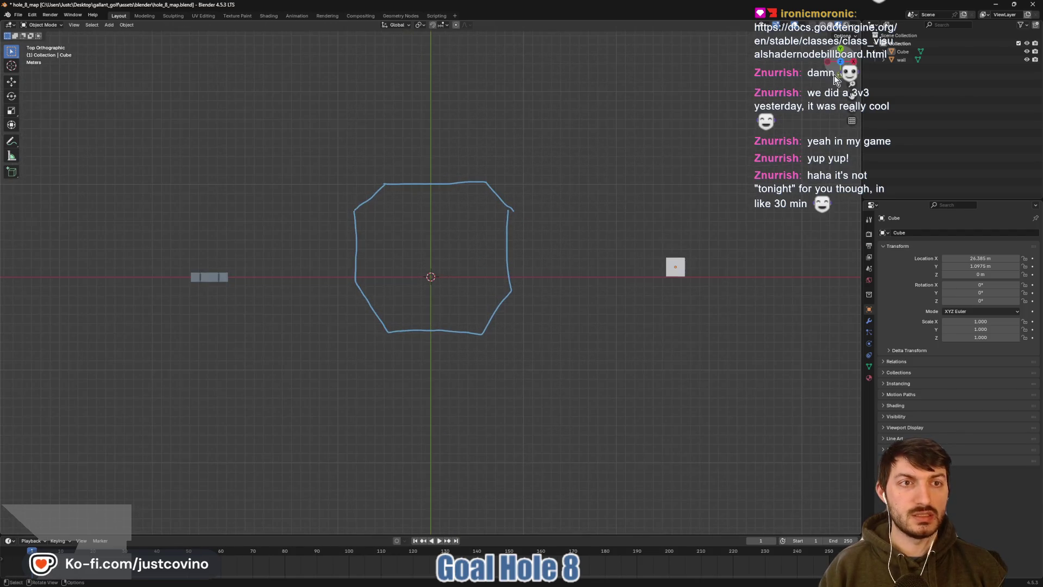
key("shift+a")
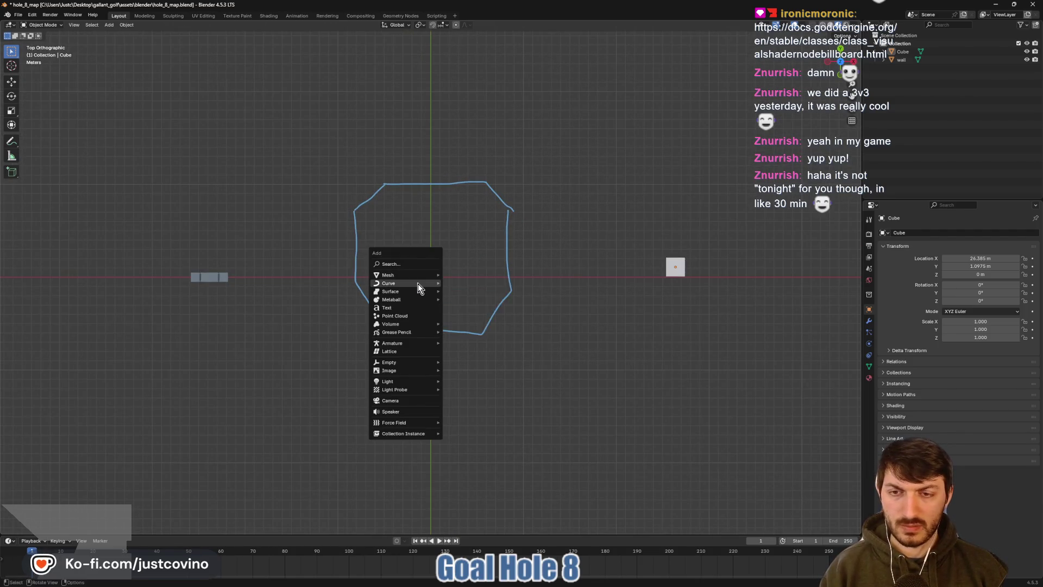
Add a NURBS path at the origin and place an X-shifted duplicate of the wall beside the outline.
mouse_move(419, 285)
left_click(470, 317)
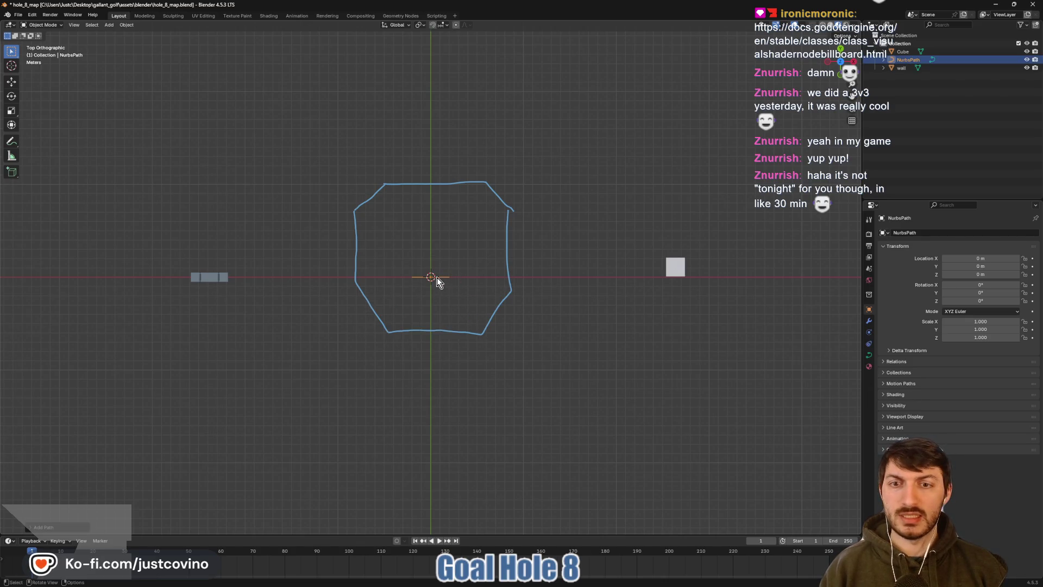
left_click(216, 278)
key("shift+d")
key("x")
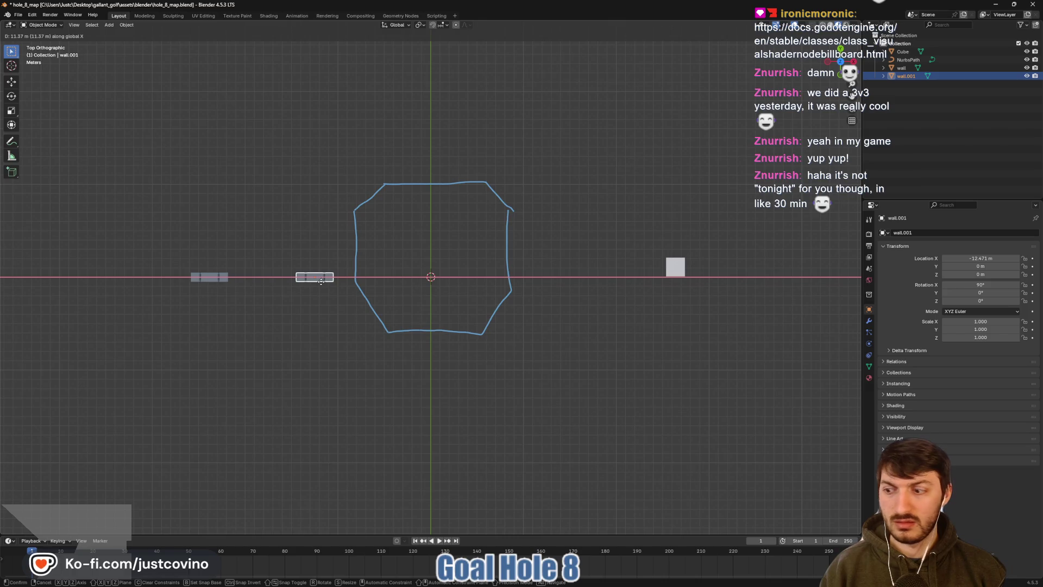
left_click(321, 280)
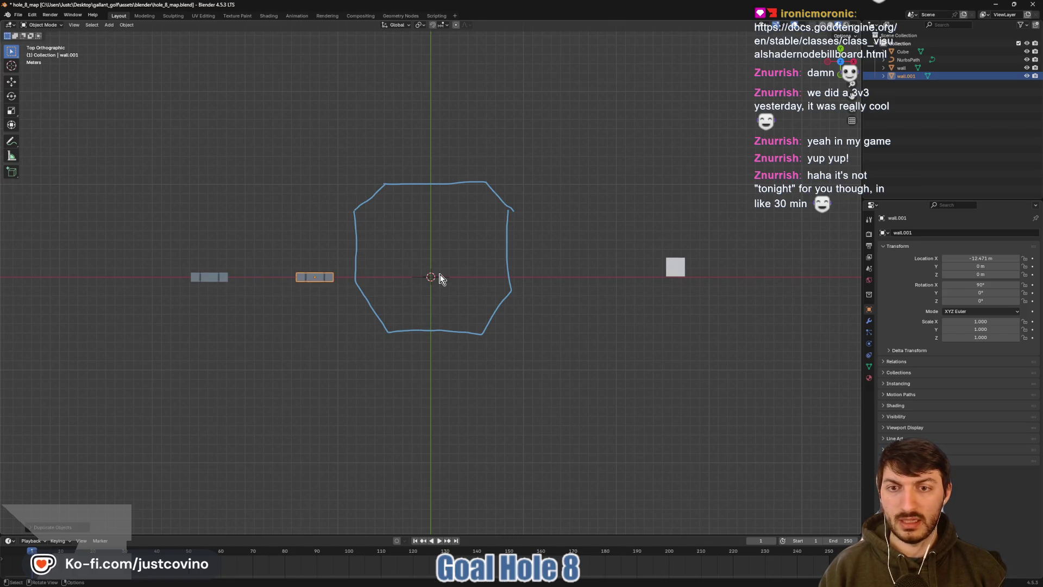
After checking the path's points, centre wall.001 using Origin to 3D Cursor, then Geometry to Origin.
left_click(432, 282)
key("Tab")
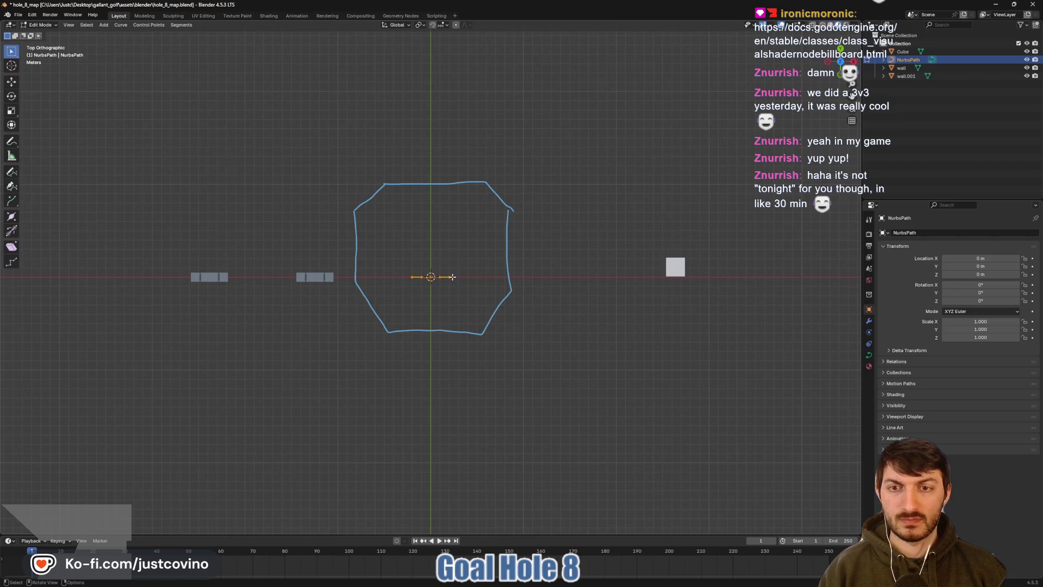
key("Tab")
left_click(321, 277)
right_click(323, 277)
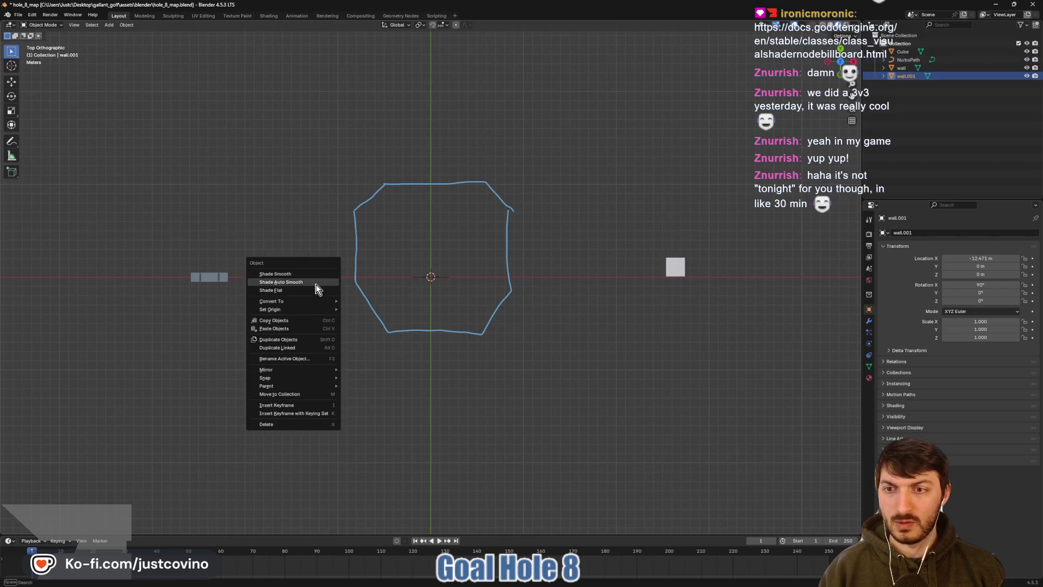
mouse_move(304, 307)
left_click(373, 326)
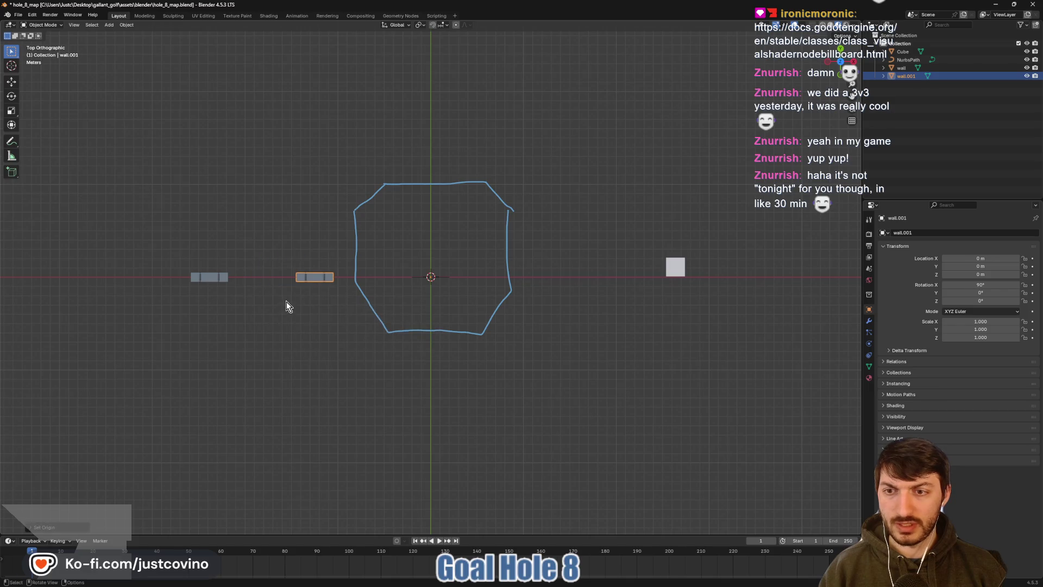
right_click(311, 281)
mouse_move(304, 282)
left_click(374, 283)
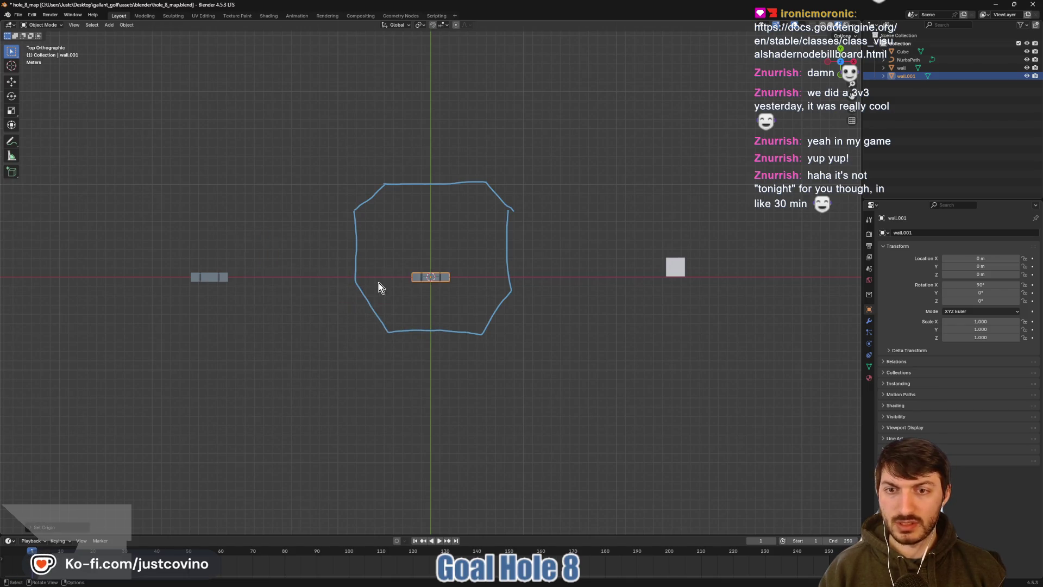
Add an Array modifier to wall.001 with Fit Type set to Fit Curve.
left_click(868, 321)
left_click(956, 232)
mouse_move(899, 264)
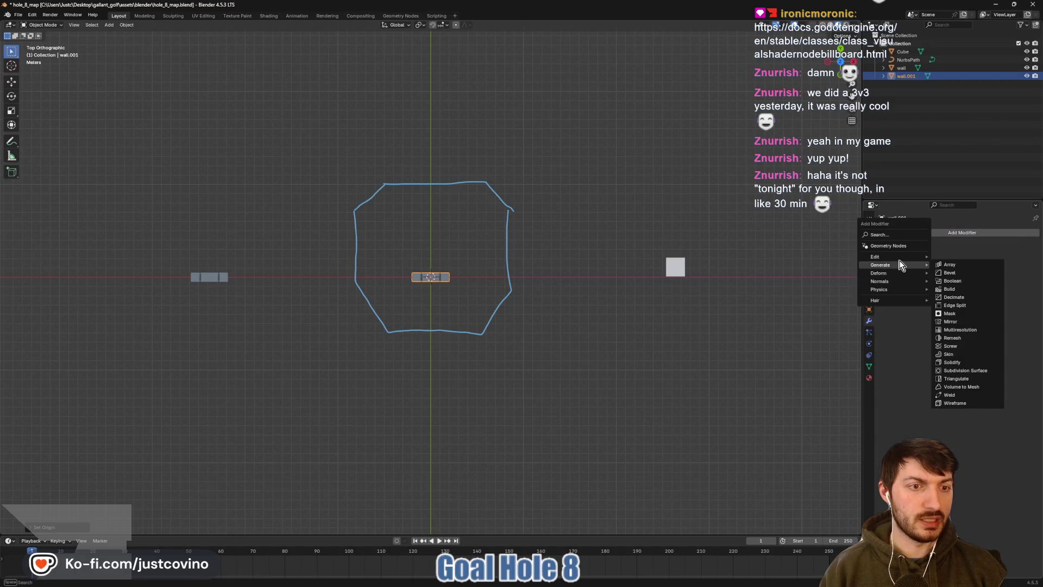
left_click(952, 264)
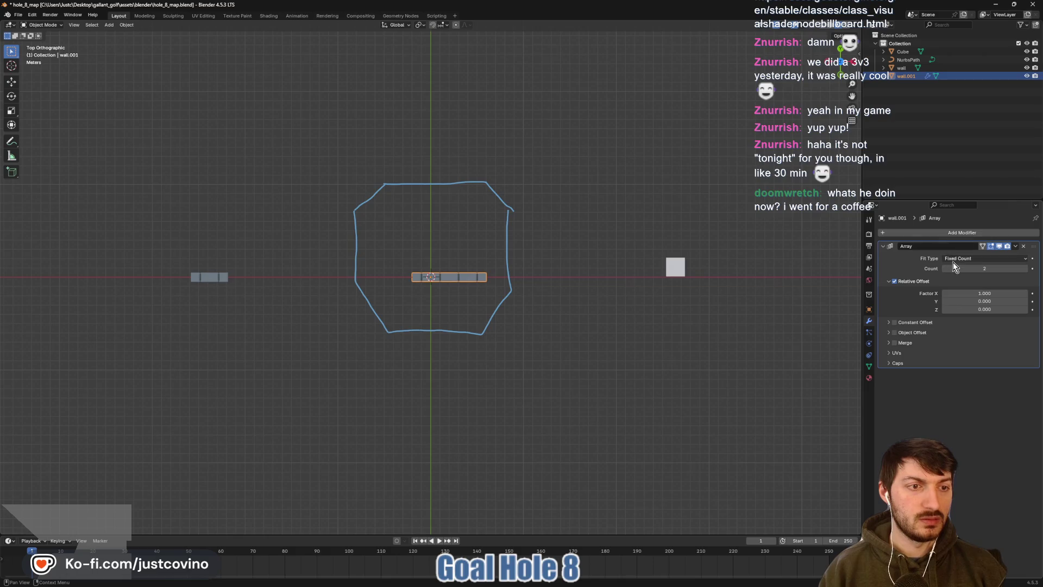
left_click(977, 259)
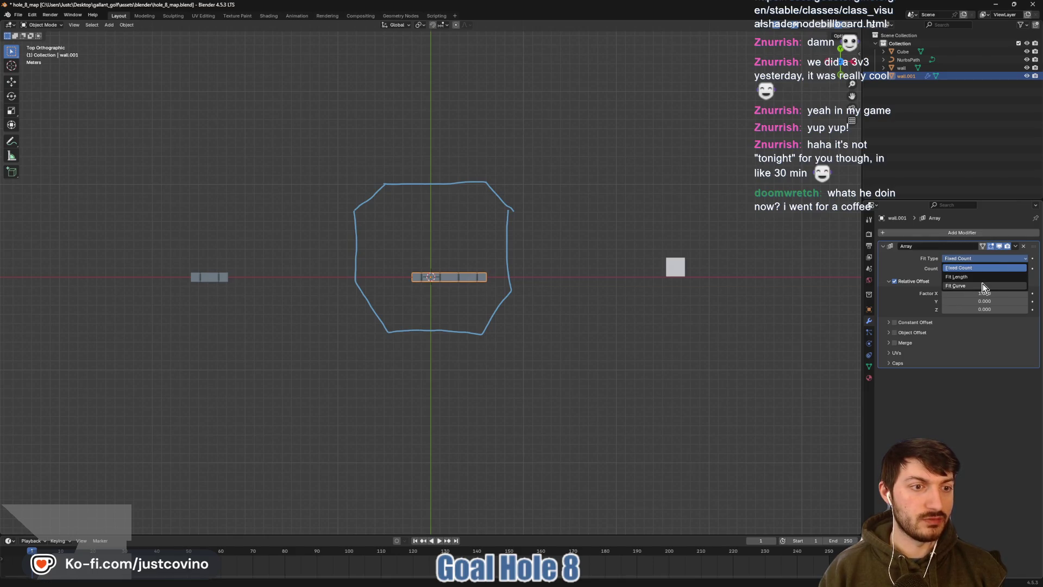
left_click(983, 286)
left_click(1024, 268)
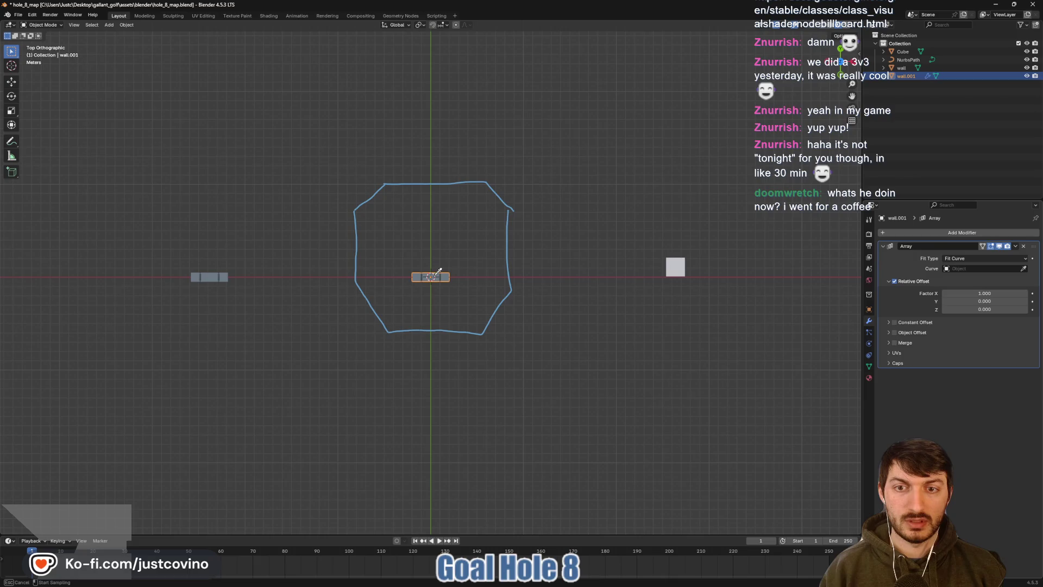
right_click(910, 271)
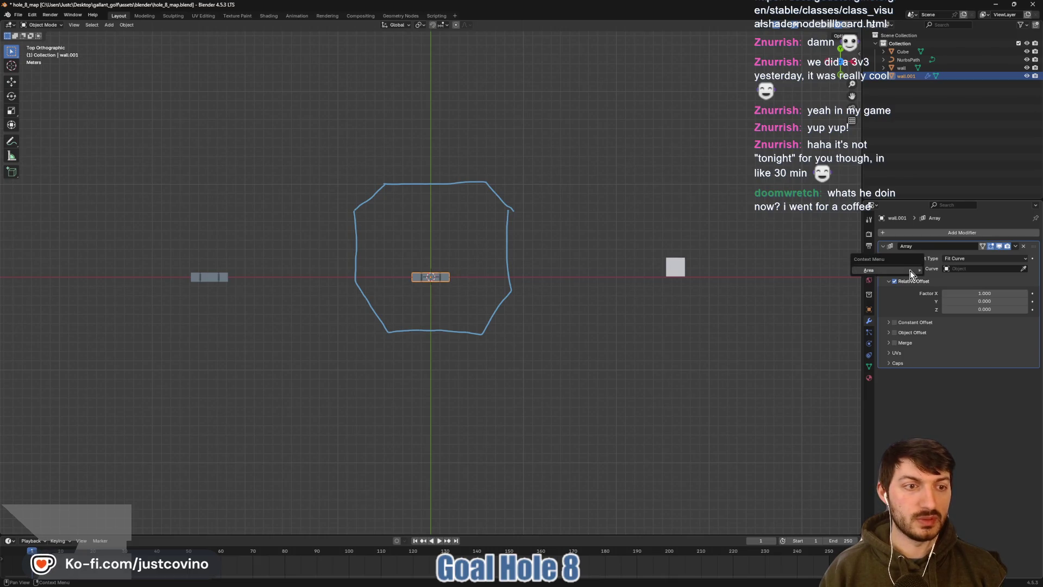
In front view, raise wall.001's mesh along Z so it sits on the origin.
mouse_move(610, 350)
left_mouse_down()
mouse_move(581, 305)
mouse_move(557, 311)
left_mouse_up()
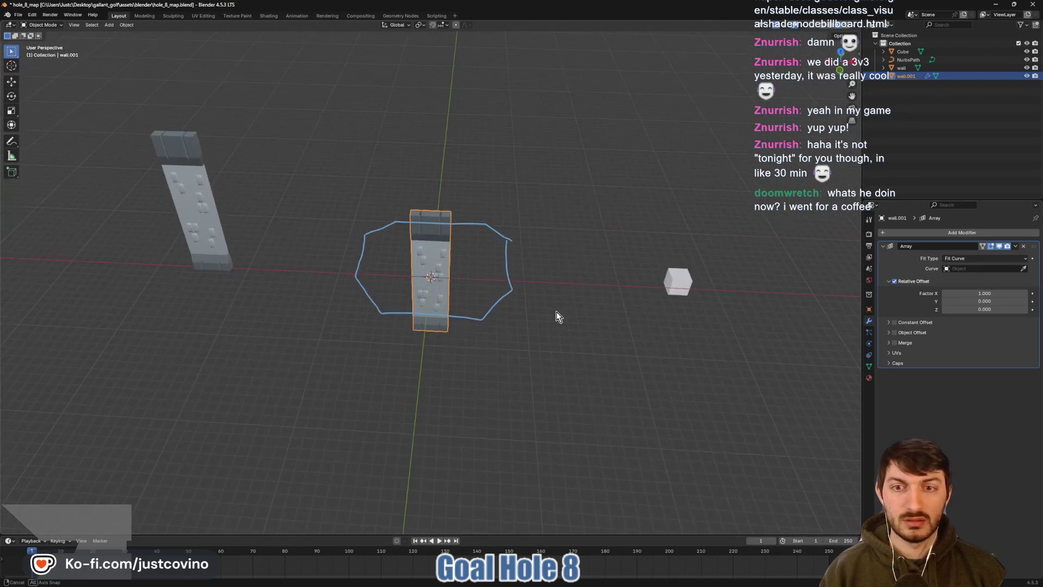
left_click_drag(435, 254, 441, 240)
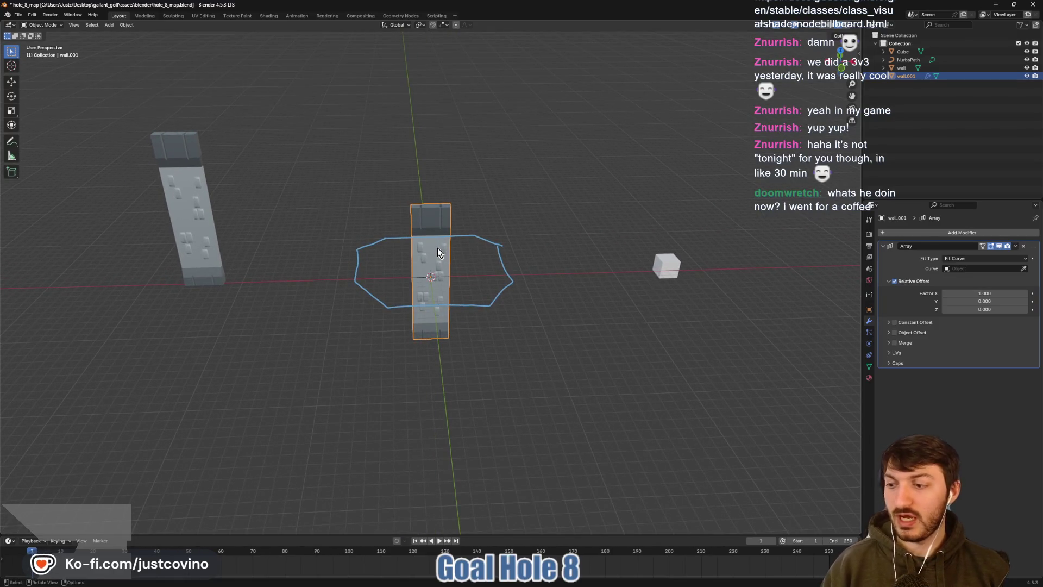
key("Tab")
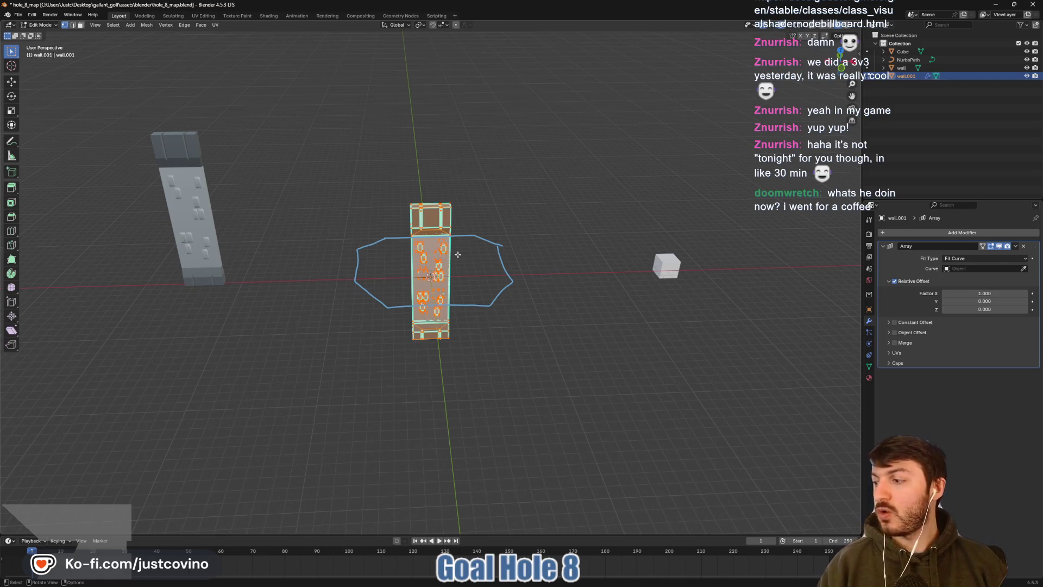
key("KP_1")
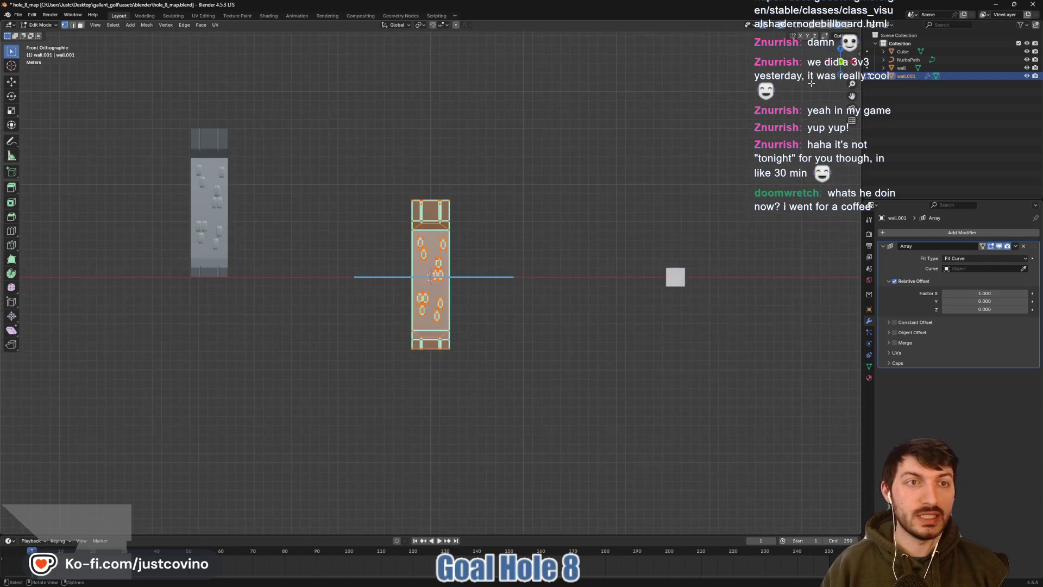
key("g")
key("z")
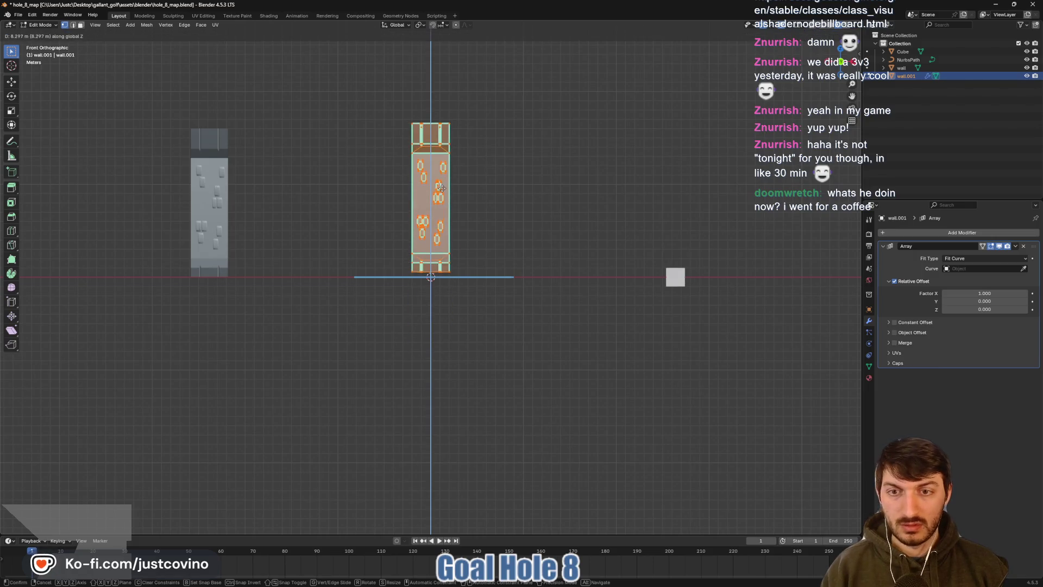
left_click(443, 192)
left_click_drag(465, 202, 521, 253)
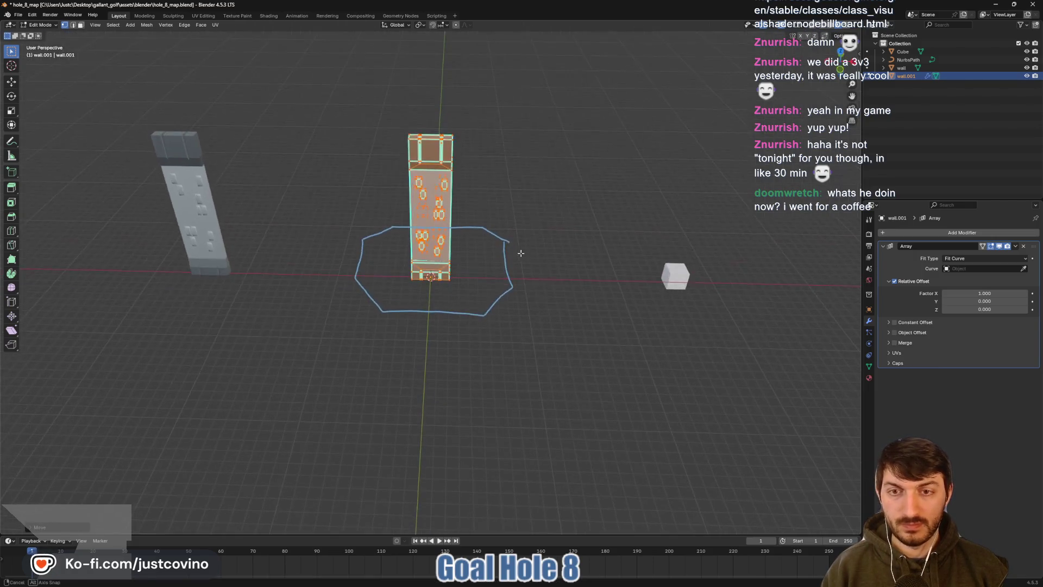
key("Tab")
Apply all transforms to wall.001, then open NurbsPath for point editing.
key("ctrl+a")
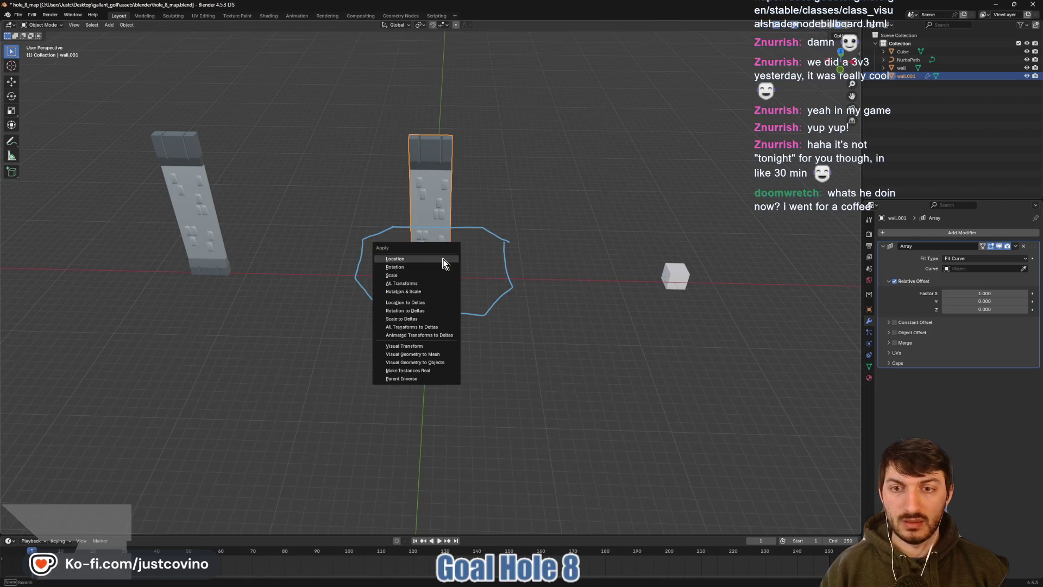
left_click(421, 284)
mouse_move(451, 284)
left_mouse_down()
mouse_move(486, 283)
mouse_move(484, 325)
mouse_move(482, 303)
left_mouse_up()
left_click(908, 60)
key("Tab")
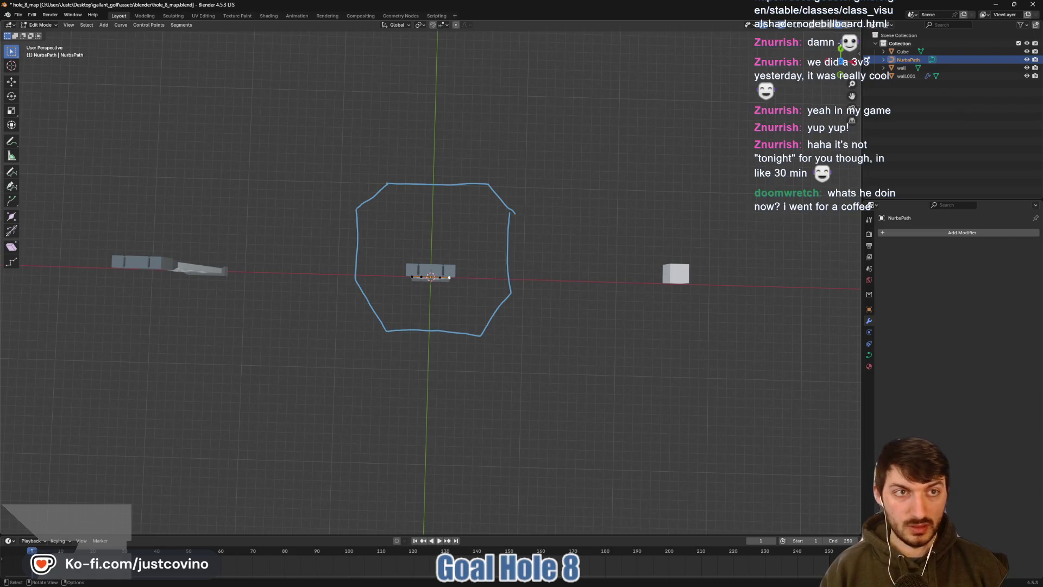
In top view, extrude a new NurbsPath end point along X.
left_click(841, 60)
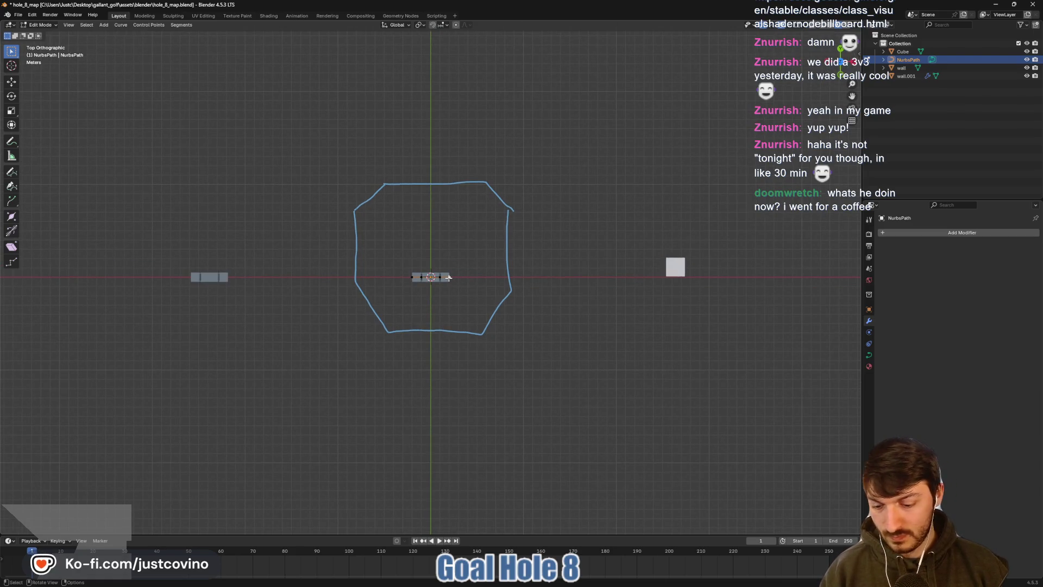
key("e")
key("x")
left_click(506, 280)
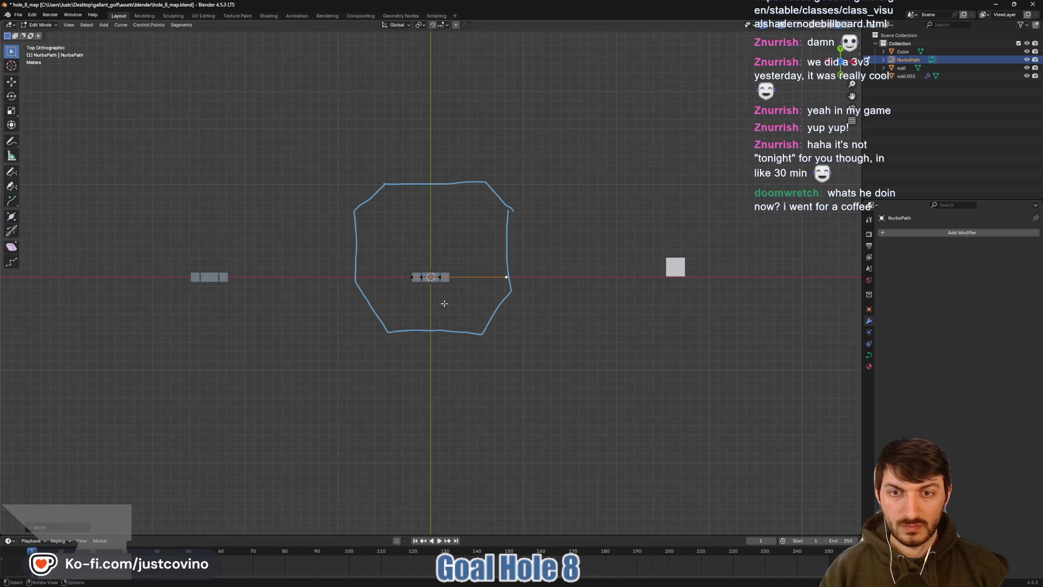
key("Tab")
Set NurbsPath as wall.001's Array fit curve and add a Curve deform modifier using NurbsPath.
left_click(442, 279)
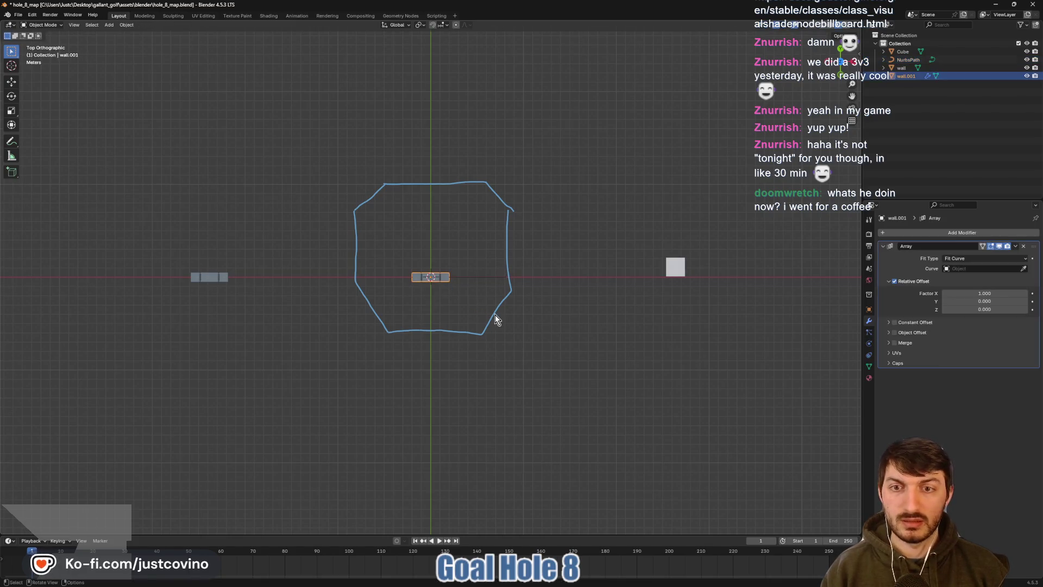
left_click(497, 270)
left_click(946, 233)
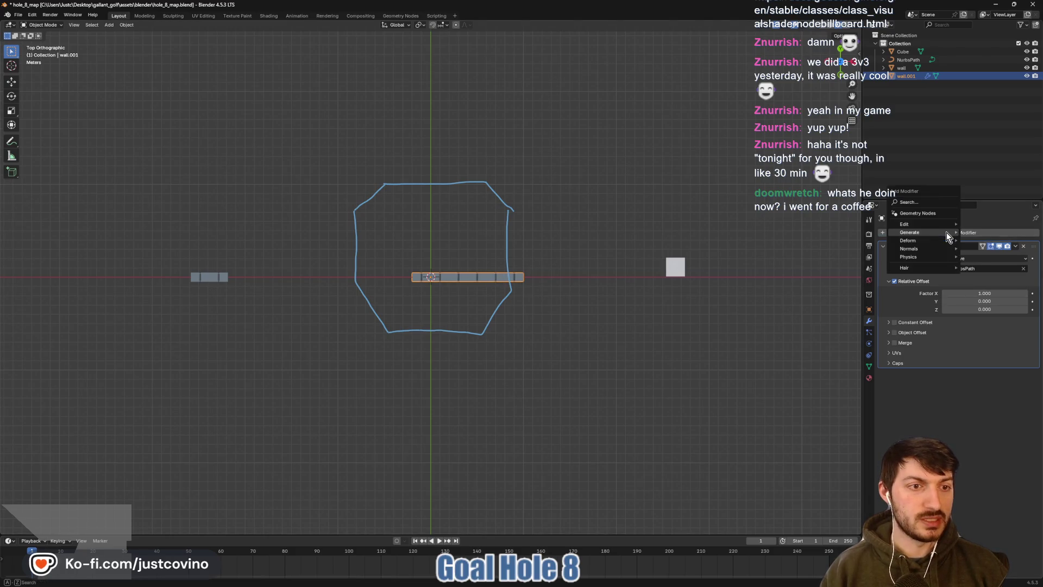
mouse_move(927, 244)
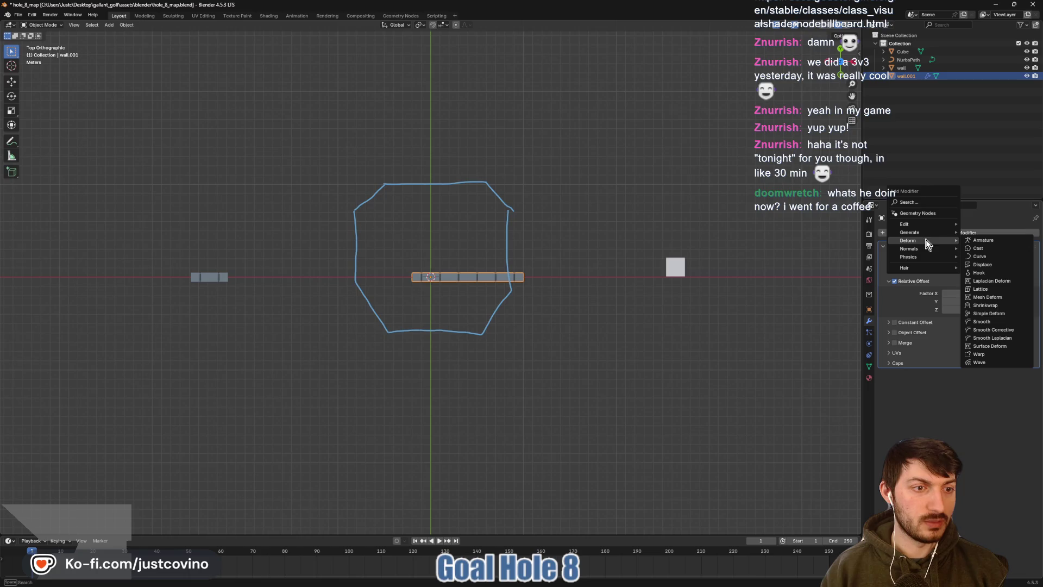
left_click(987, 257)
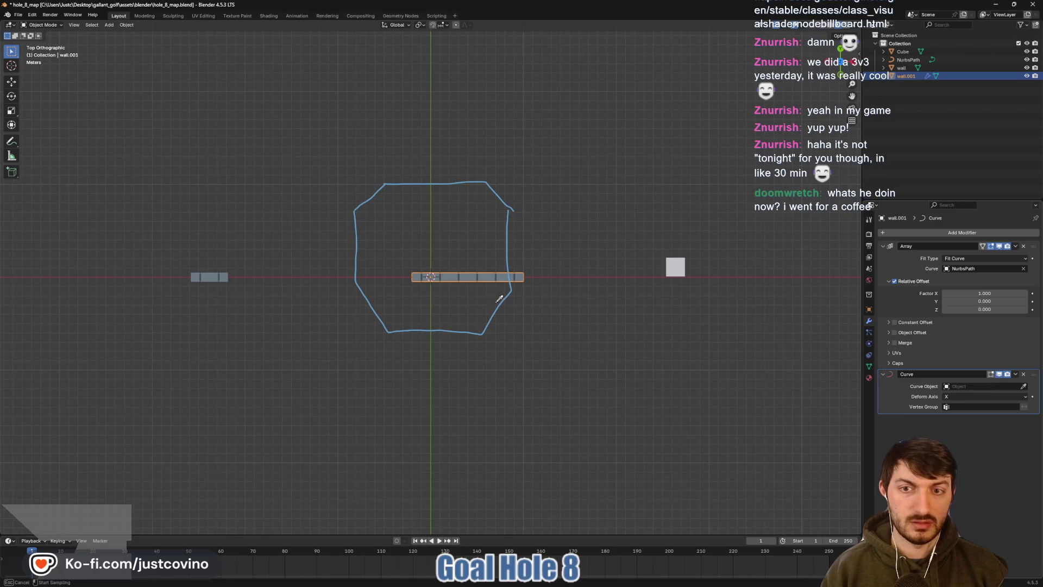
left_click(948, 389)
left_click(964, 399)
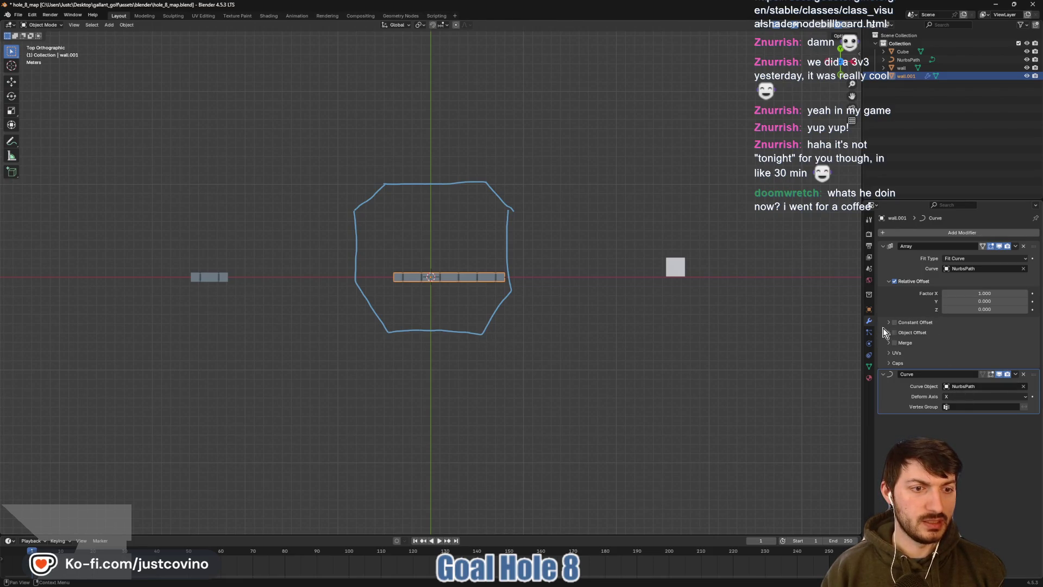
left_click(900, 69)
left_click(902, 60)
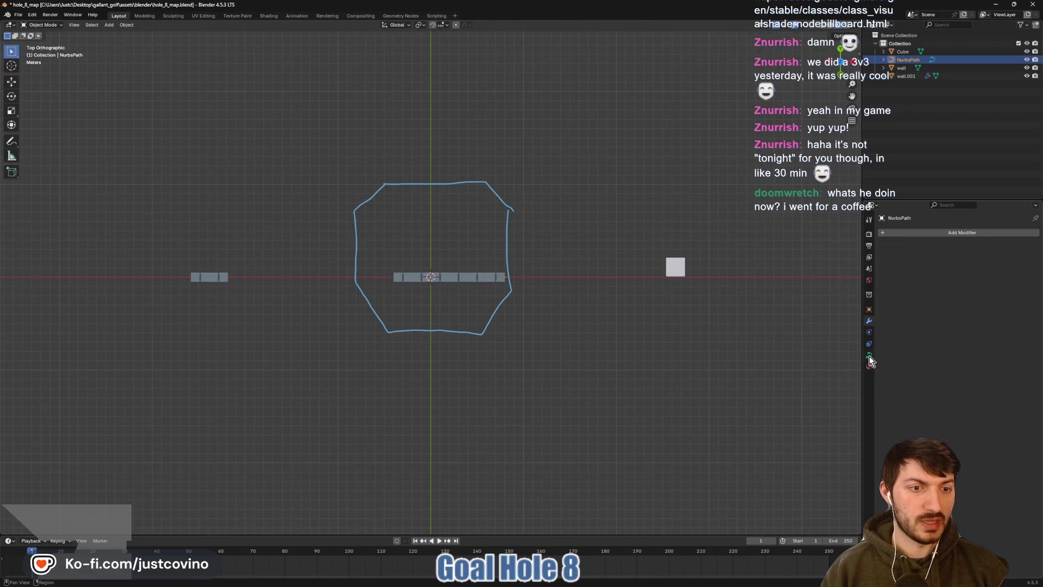
Set NurbsPath's Resolution Preview U to 2 in the curve data settings.
left_click(869, 355)
left_click(993, 269)
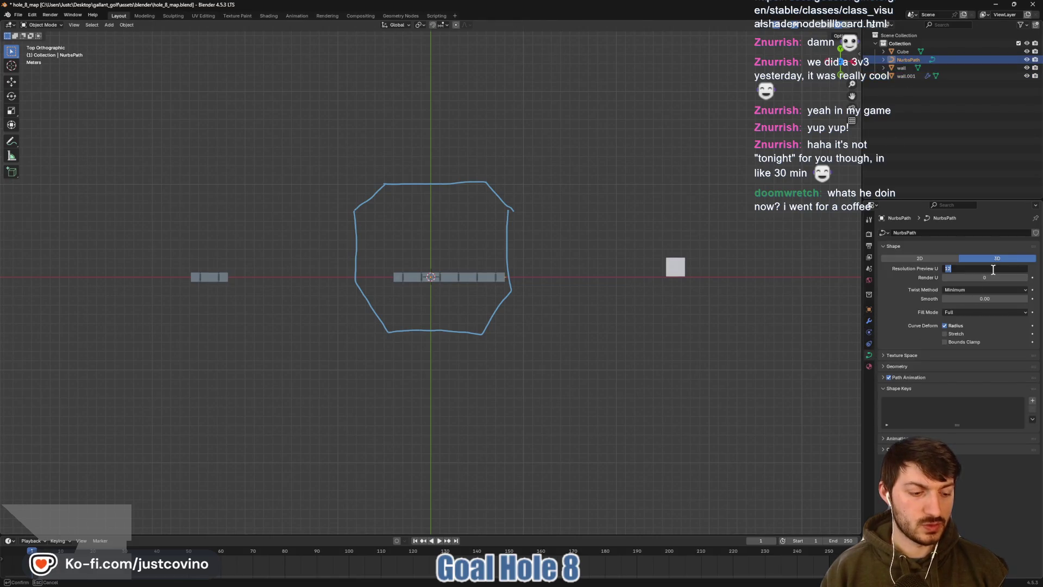
type("2")
key("Return")
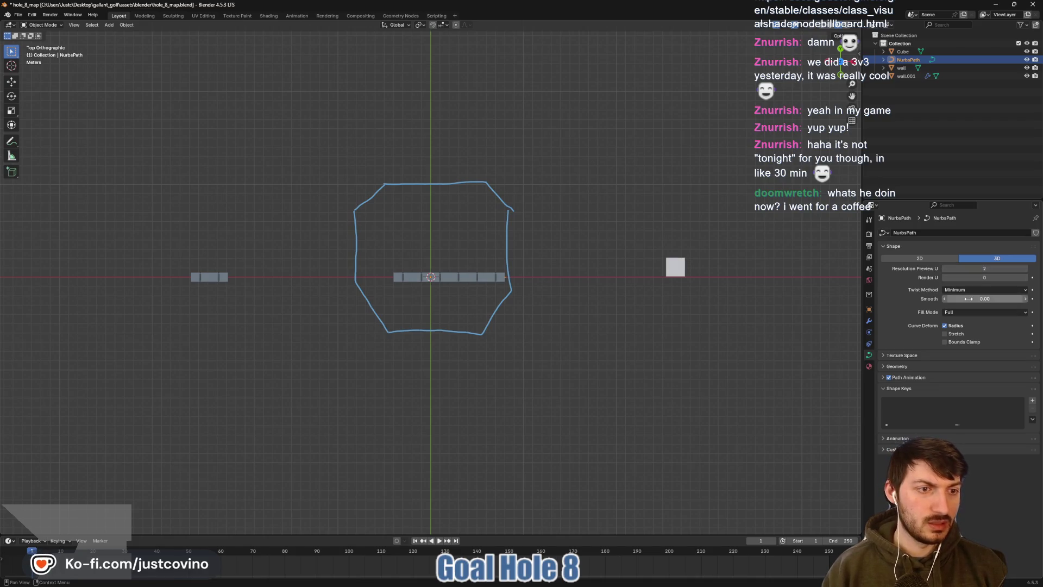
left_click(904, 367)
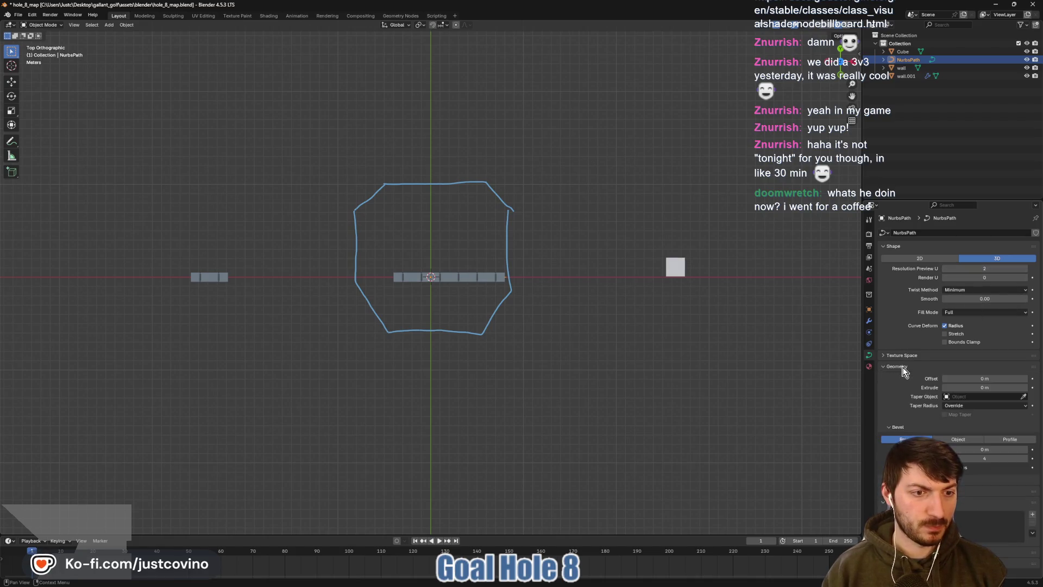
left_click(899, 365)
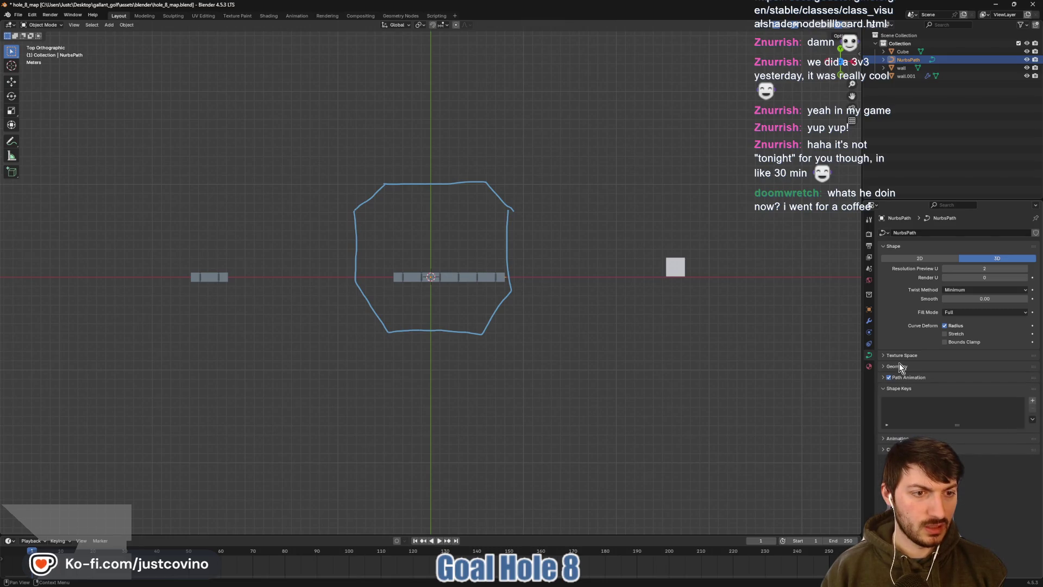
Browse the Object menu's origin options for NurbsPath and wall.001, then re-enter NurbsPath edit mode.
right_click(444, 276)
mouse_move(445, 276)
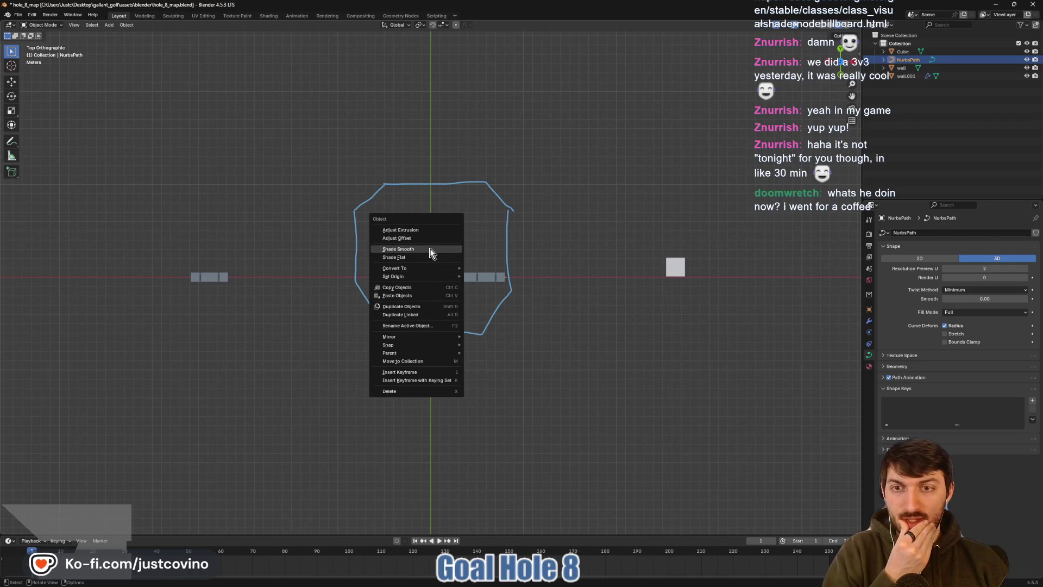
right_click(464, 274)
mouse_move(462, 283)
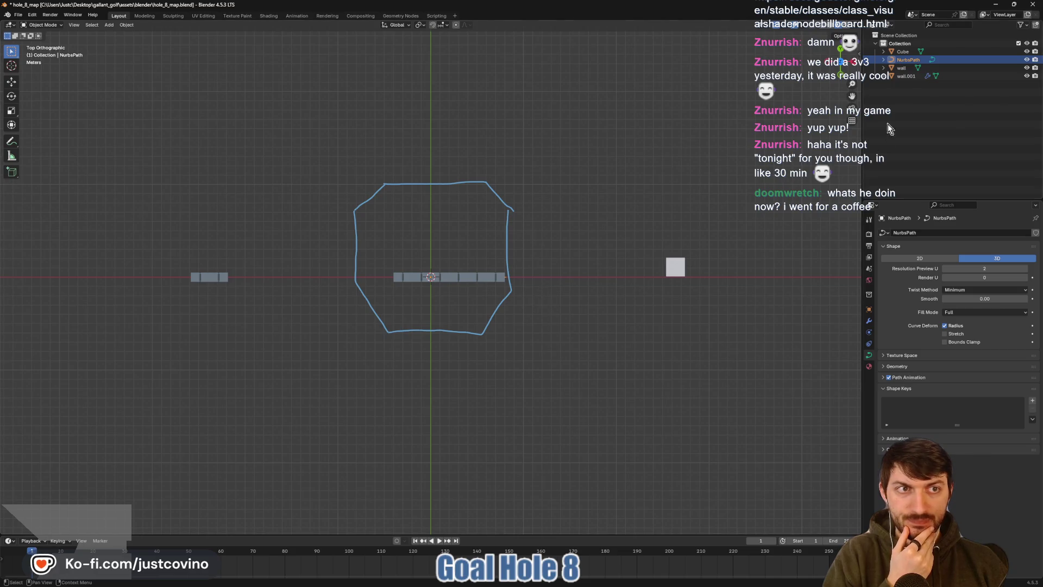
left_click(904, 76)
right_click(454, 276)
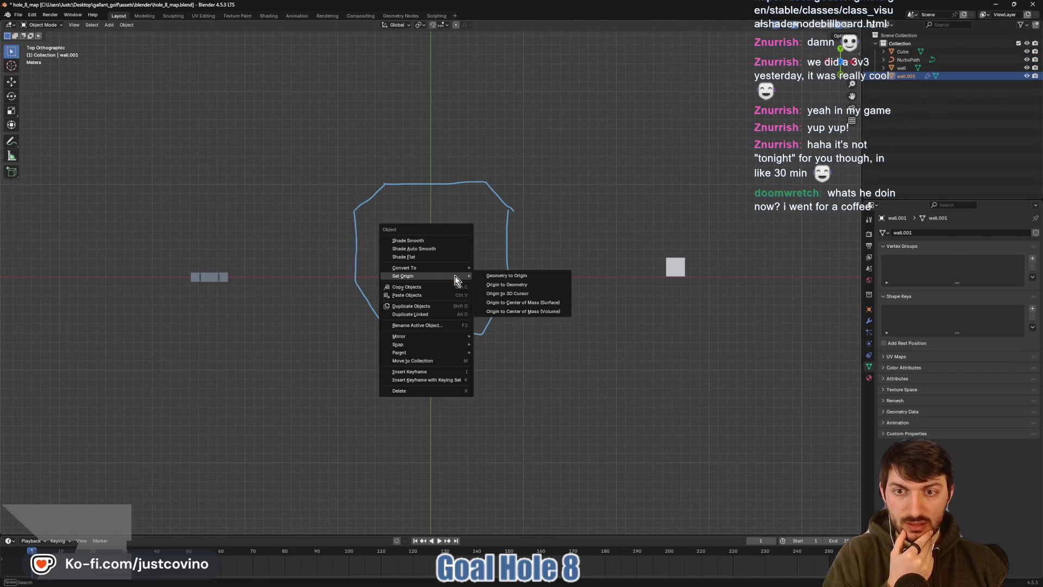
mouse_move(435, 266)
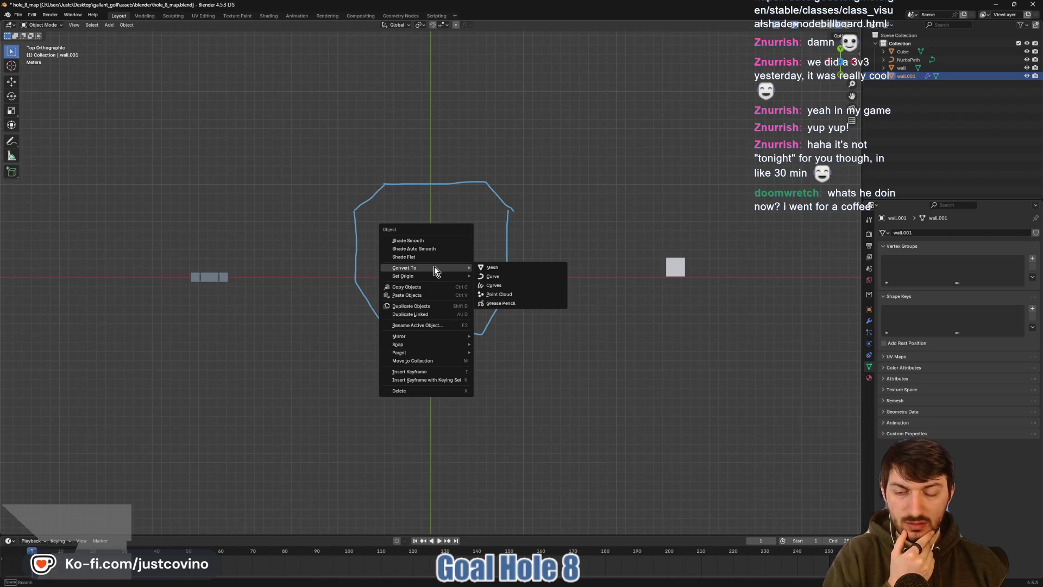
left_click(492, 268)
left_click(907, 60)
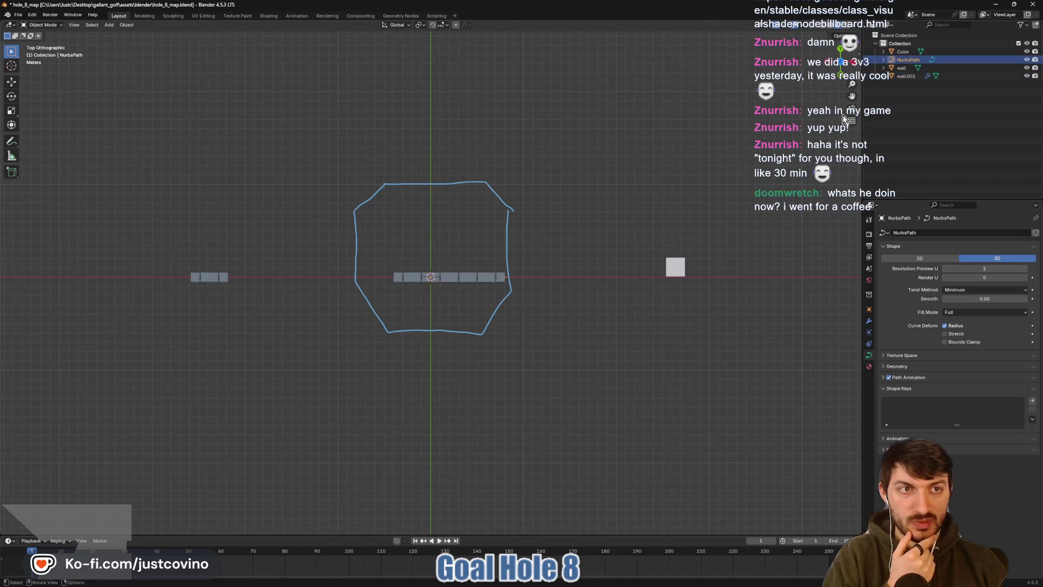
key("Tab")
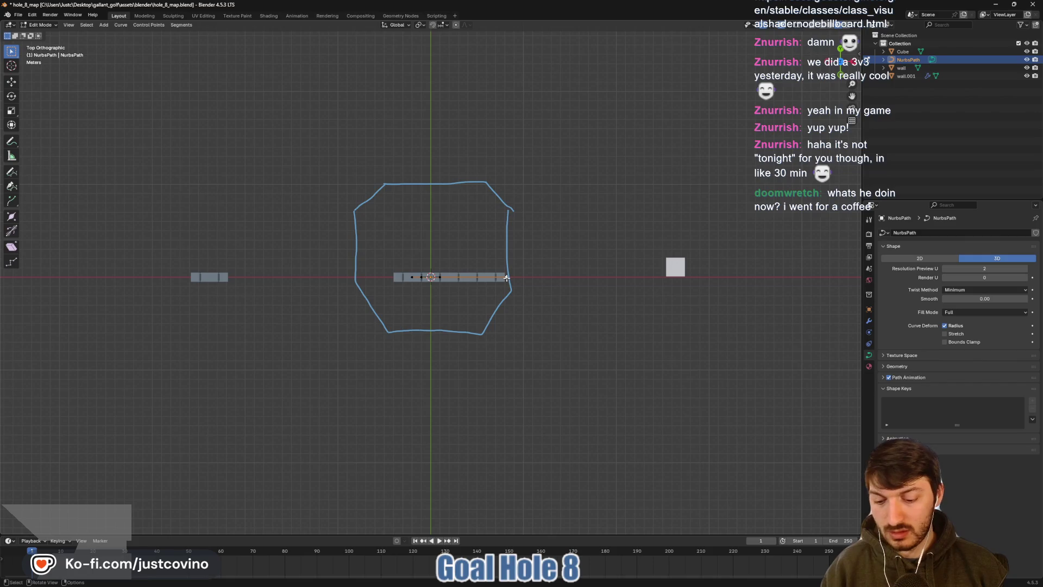
Move the path's end points up along Y and leftward to start the hook shape.
key("g")
key("y")
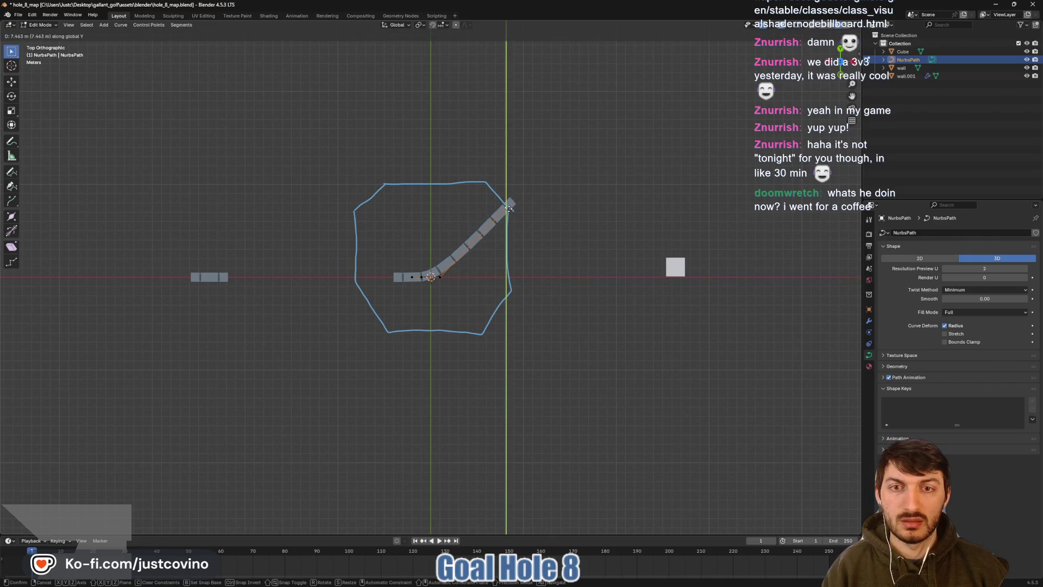
left_click(509, 208)
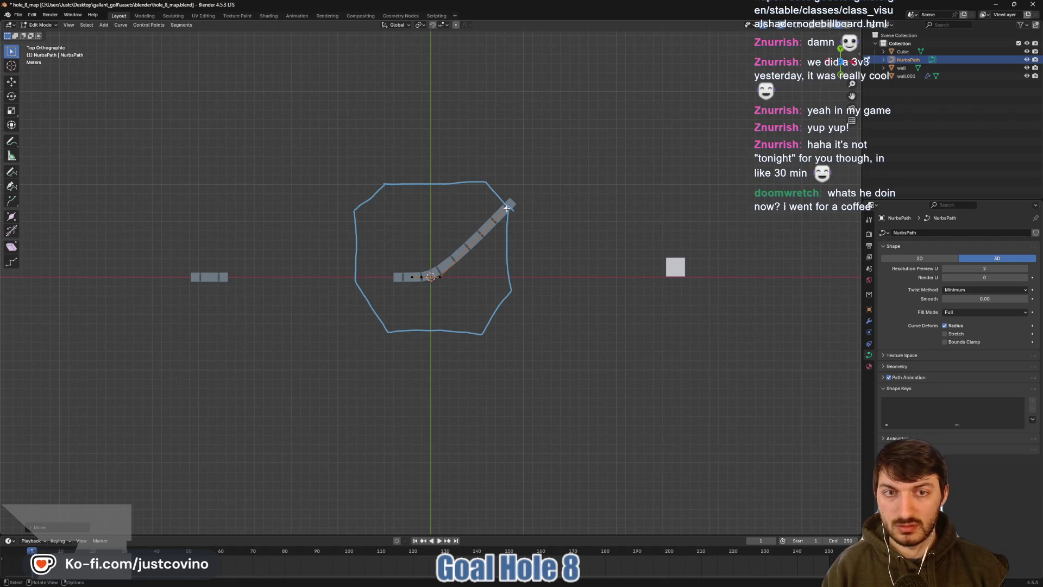
left_click(508, 209)
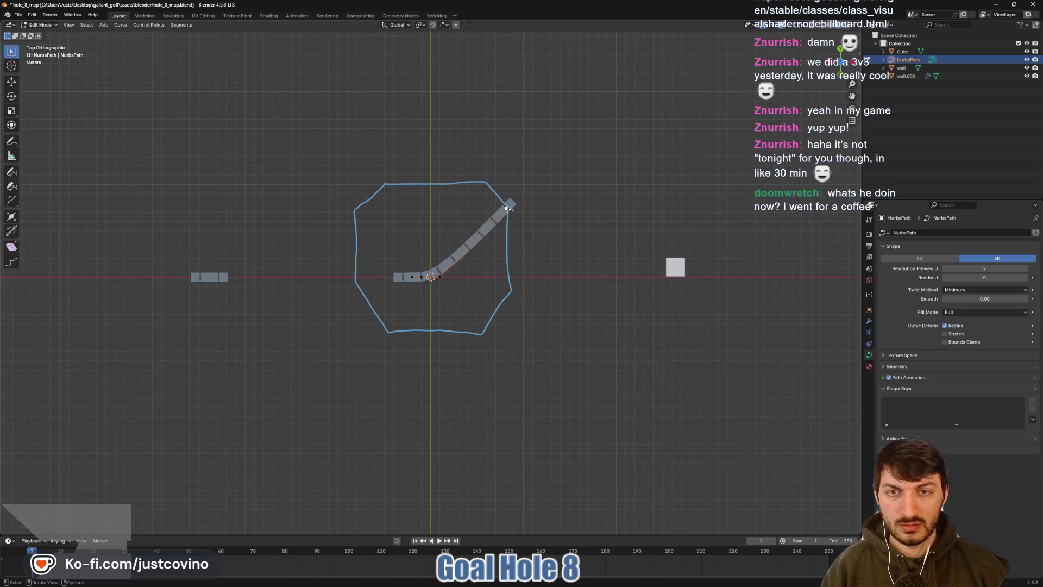
key("g")
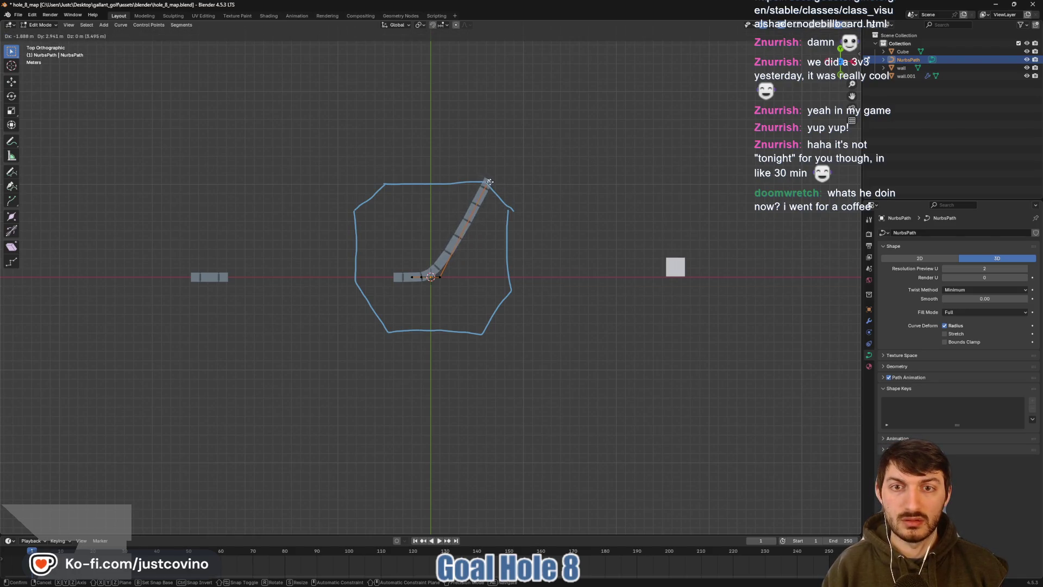
left_click(497, 184)
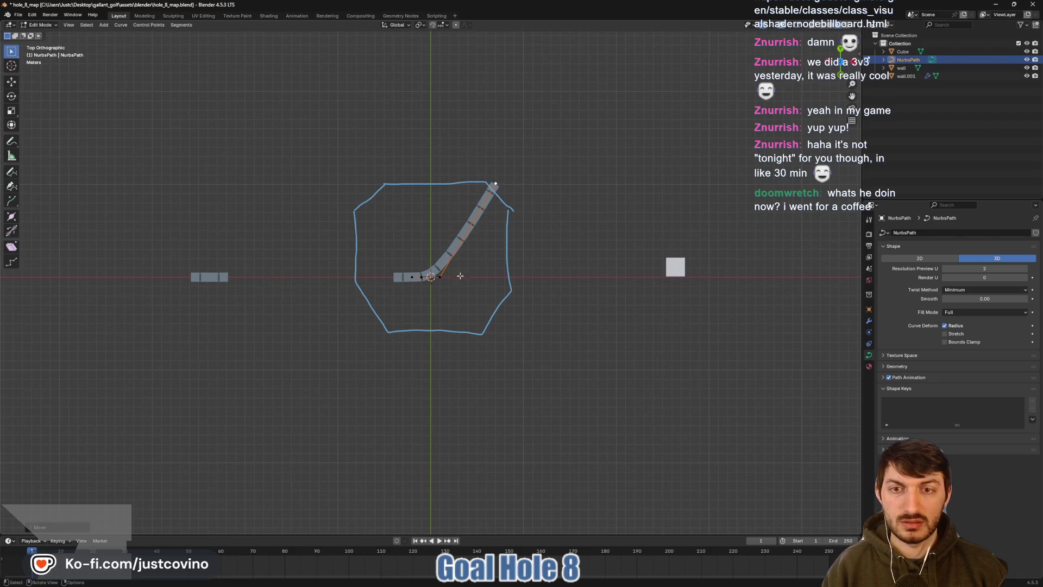
key("g")
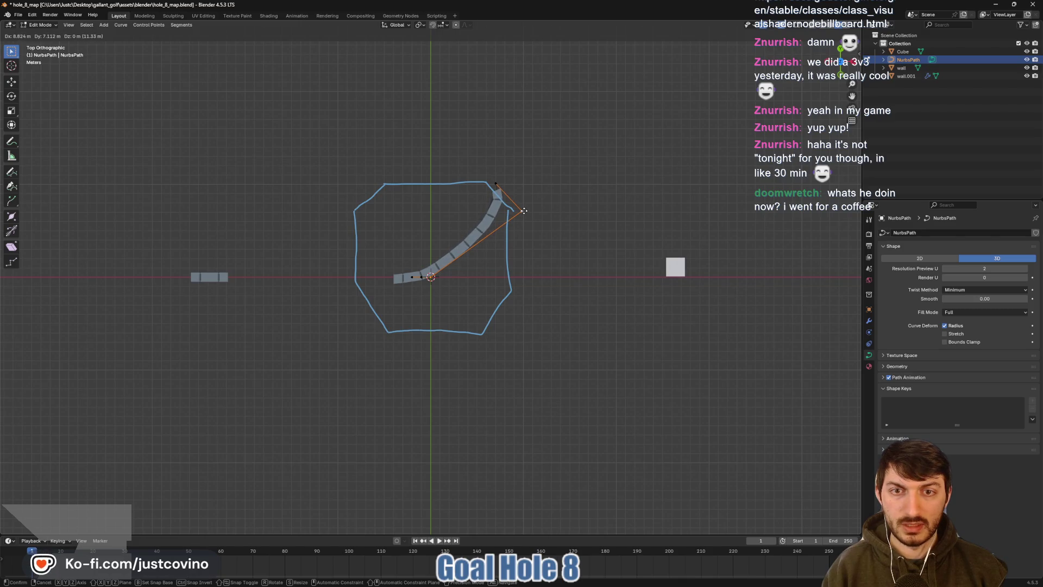
left_click(524, 211)
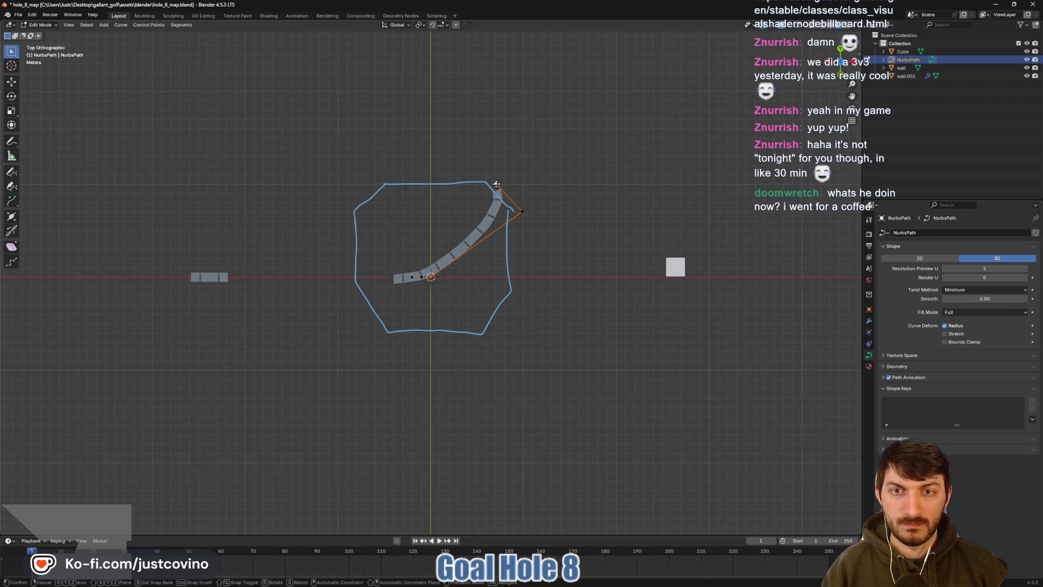
key("g")
left_click(486, 184)
Drag another control point so the wall bends down the outline's right side.
left_click(430, 277)
key("g")
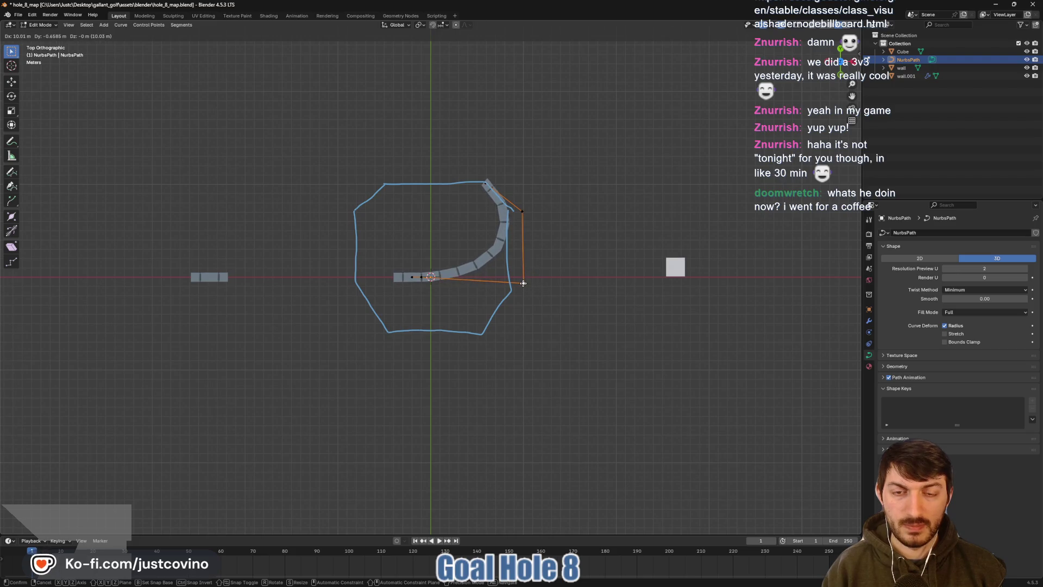
left_click(524, 298)
scroll(528, 291, "up", 5)
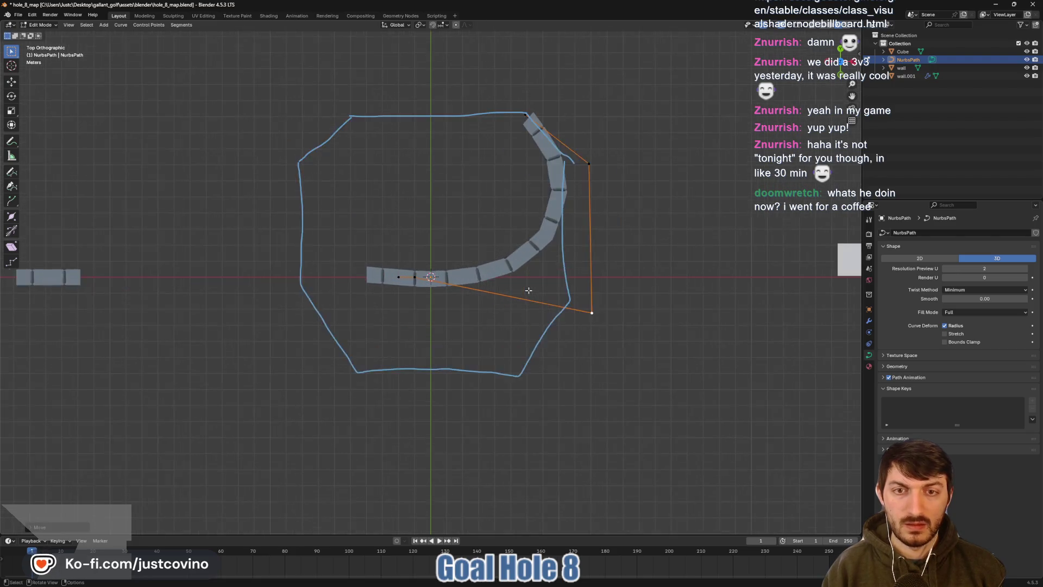
scroll(581, 264, "right", 5)
scroll(581, 264, "up", 2)
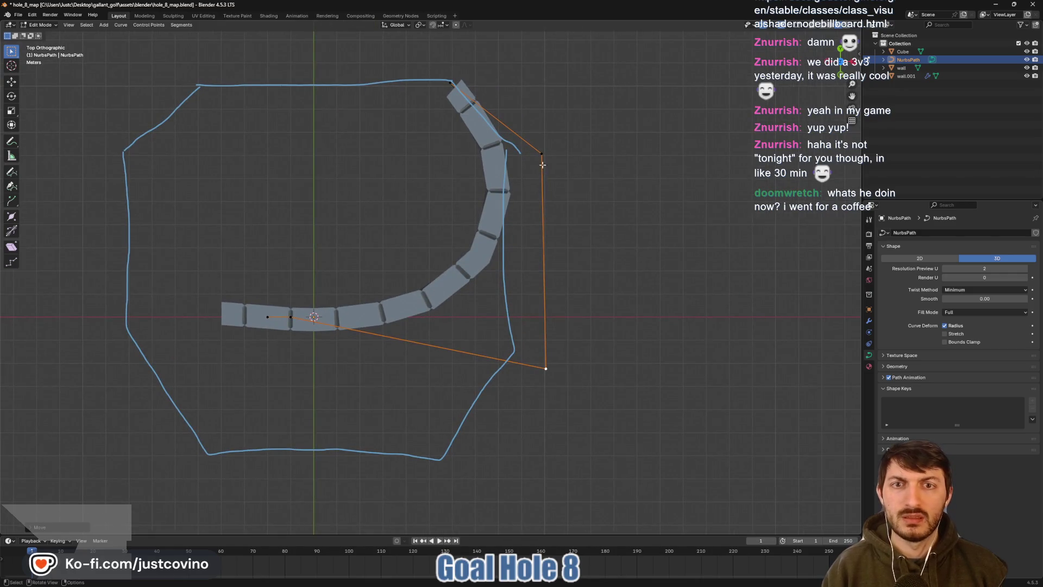
Nudge the upper-right control point and adjust it along Y.
left_click(542, 152)
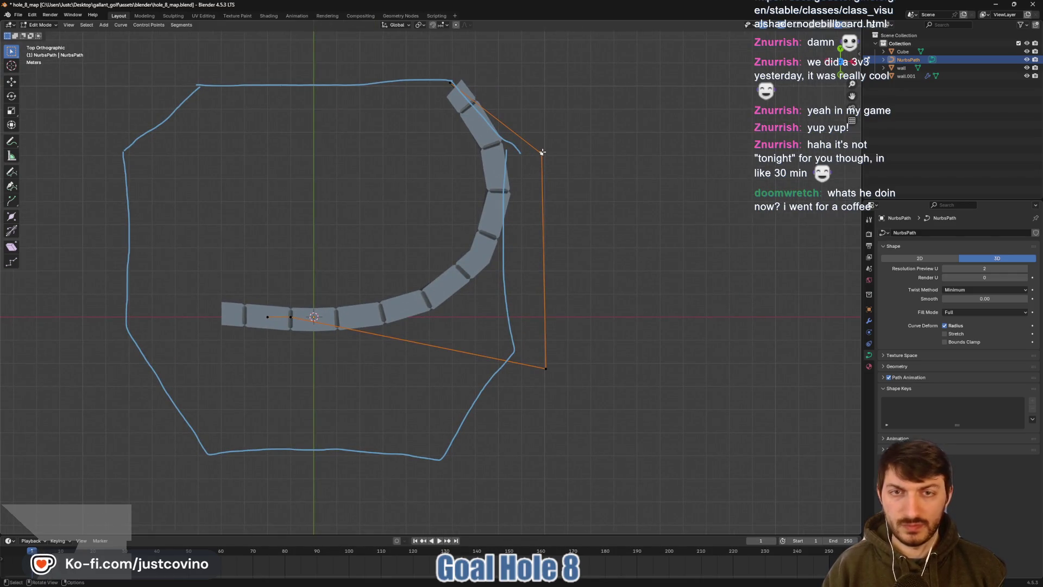
key("g")
left_click(587, 180)
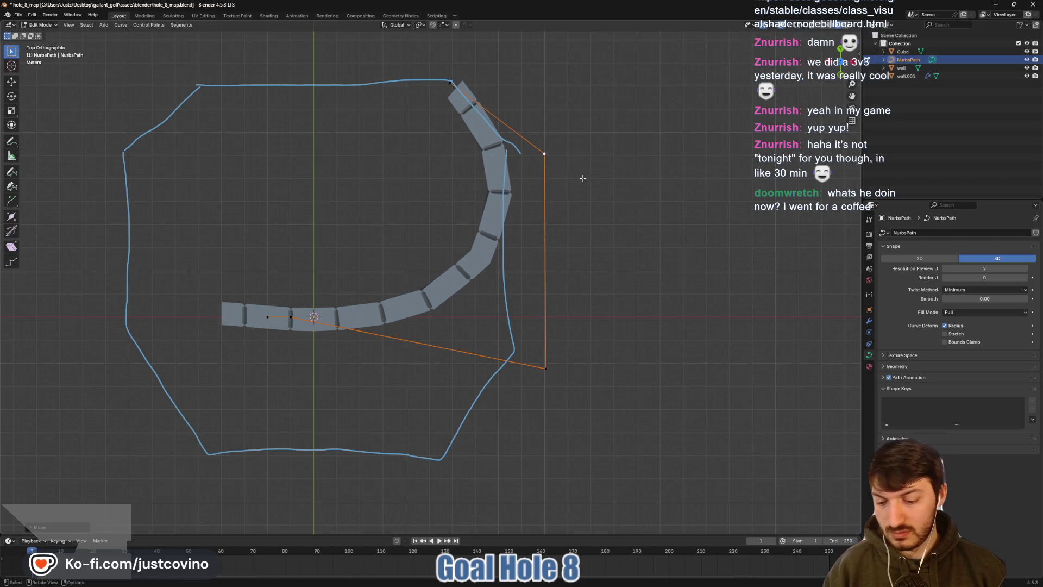
key("g")
key("y")
left_click(582, 180)
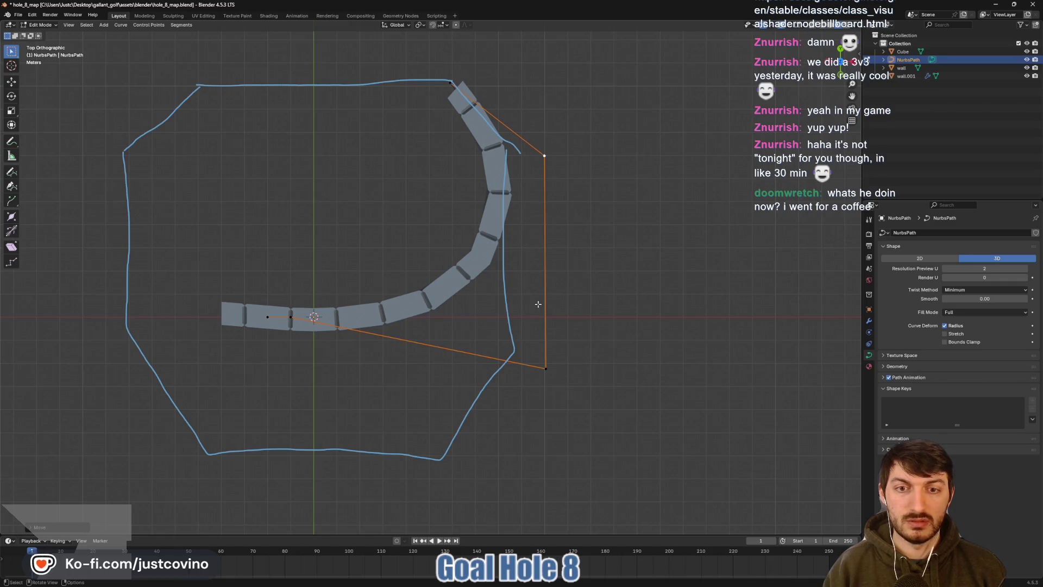
Pull the lower-right control point along Y, stretching the wall toward the top corner.
left_click(545, 370)
key("g")
key("y")
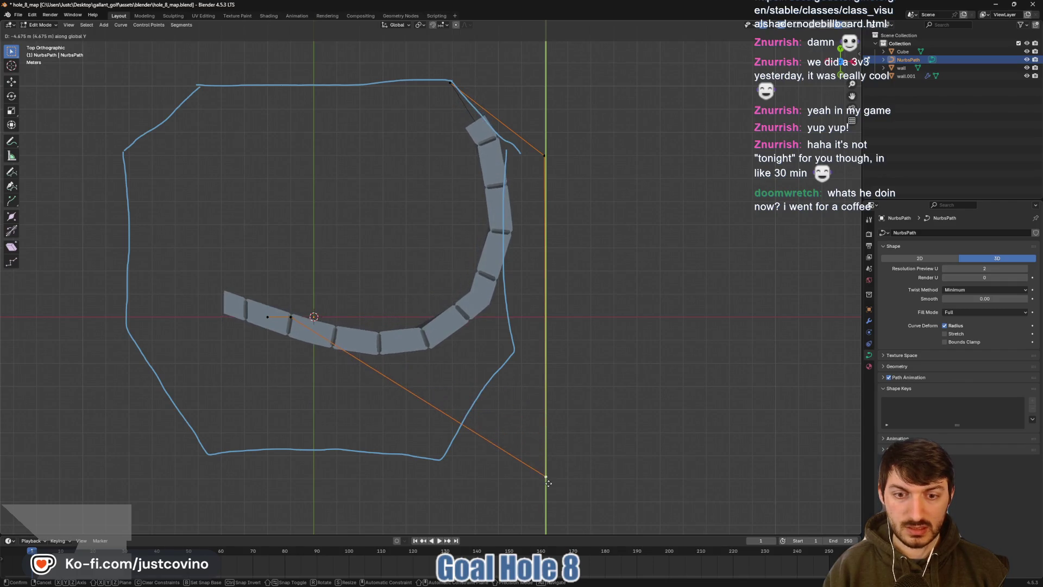
left_click(549, 509)
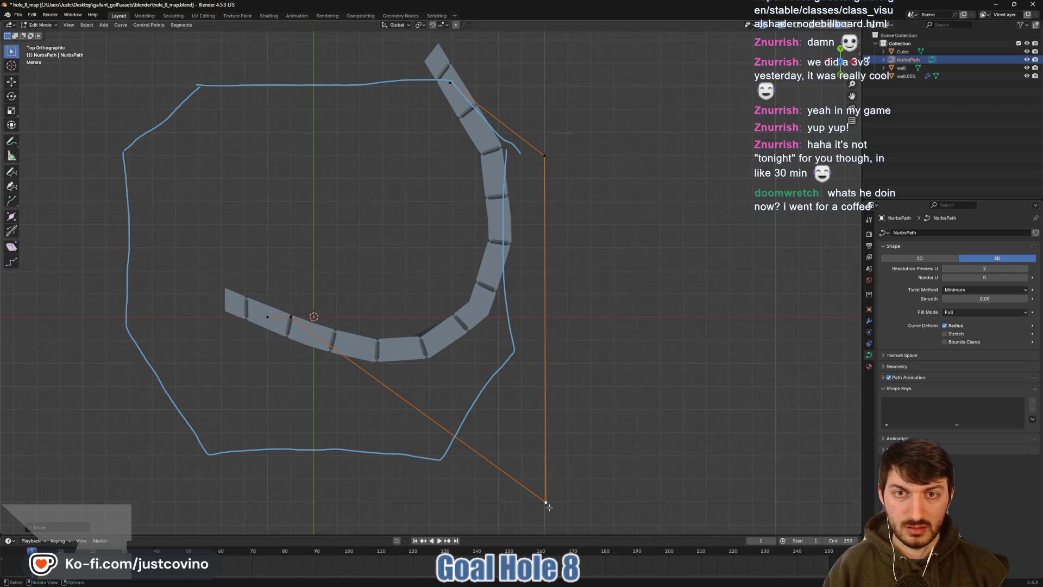
left_click_drag(340, 427, 486, 315)
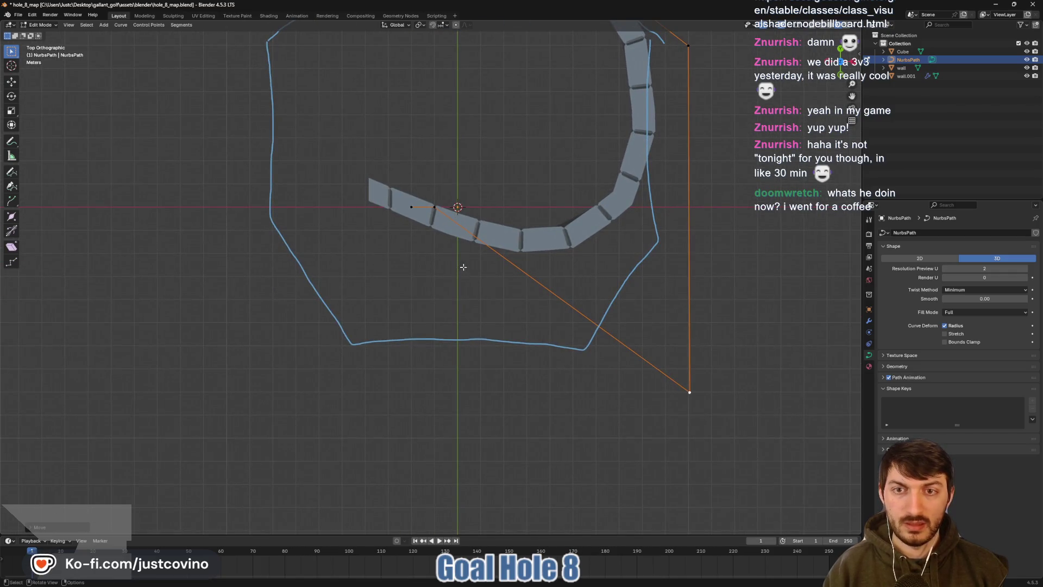
key("Tab")
left_click(568, 308)
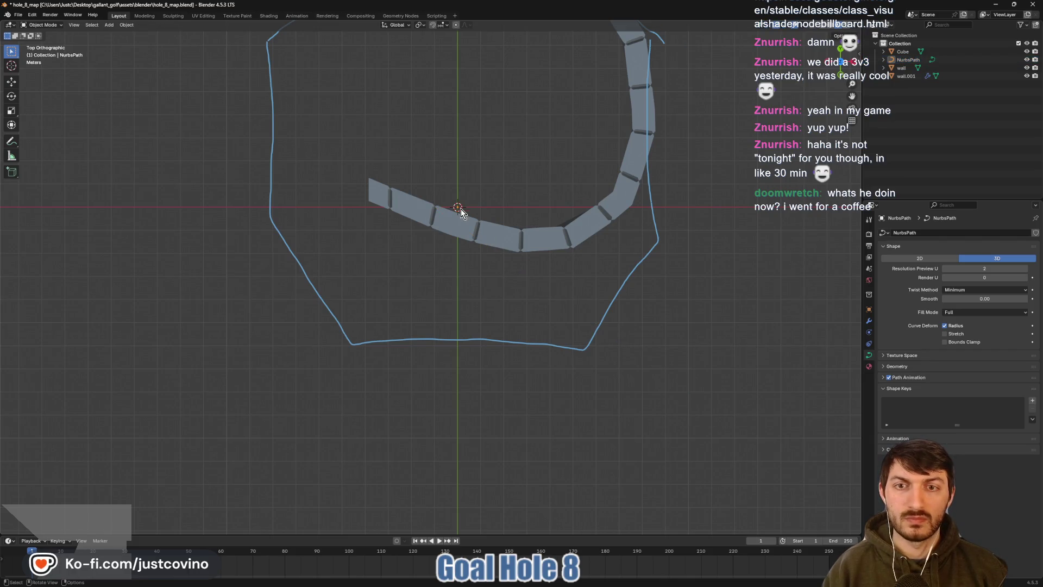
Review the object menus and wall.001's Array and Curve modifiers, making Array active.
left_click(459, 207)
right_click(457, 205)
mouse_move(457, 205)
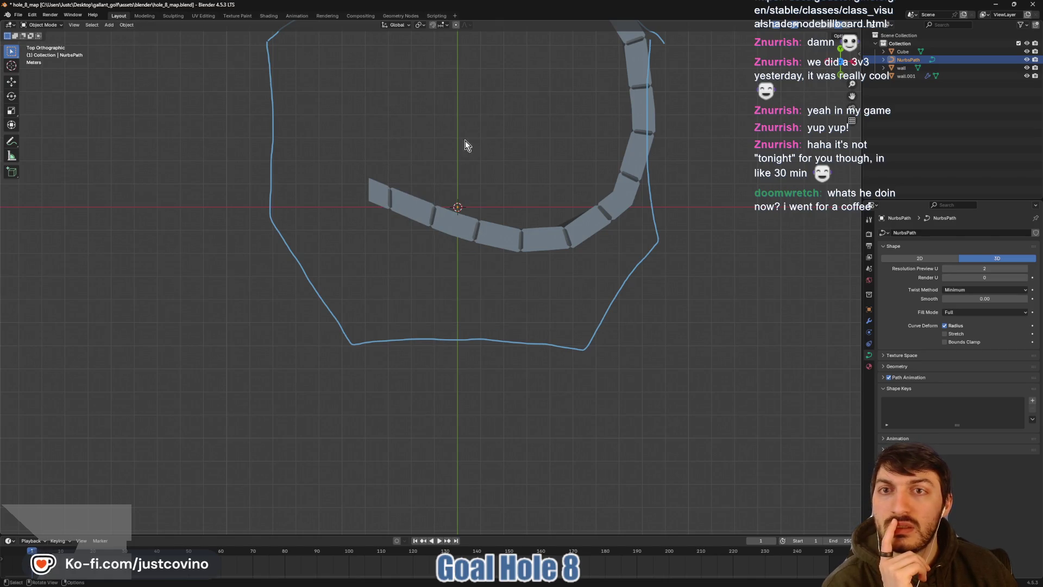
left_click(506, 222)
right_click(497, 239)
mouse_move(497, 240)
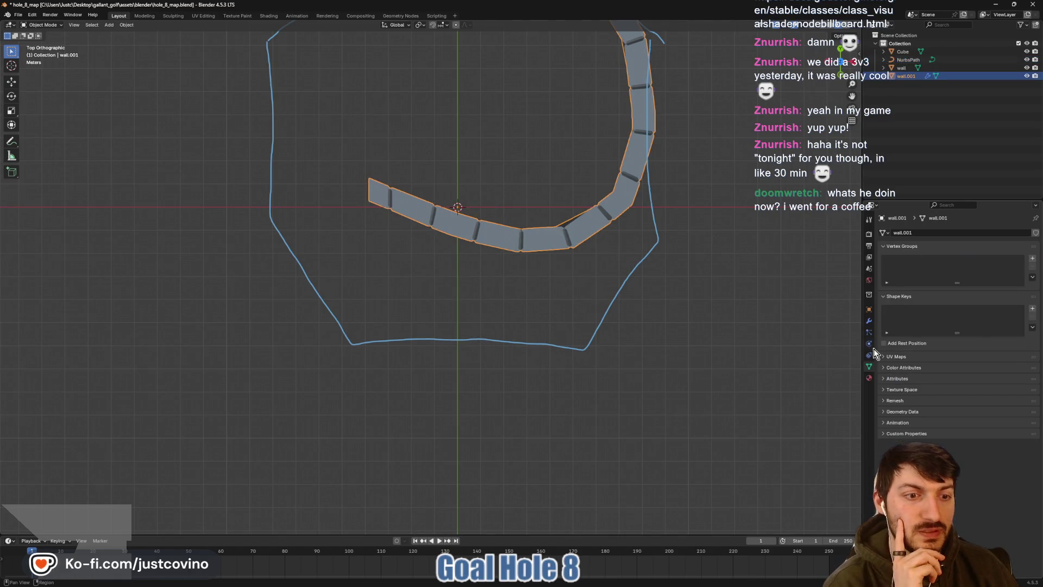
left_click(869, 322)
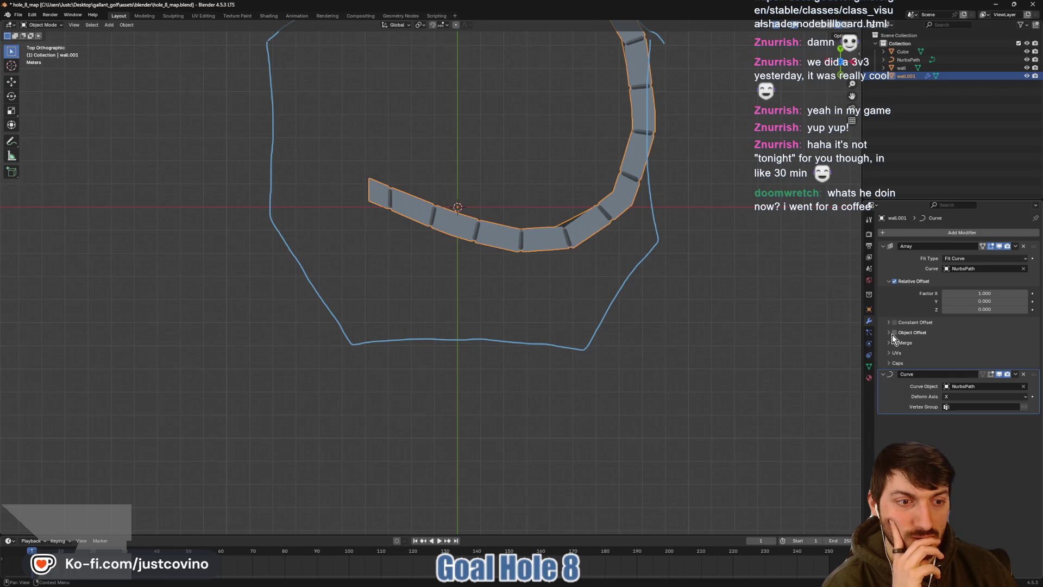
left_click(888, 351)
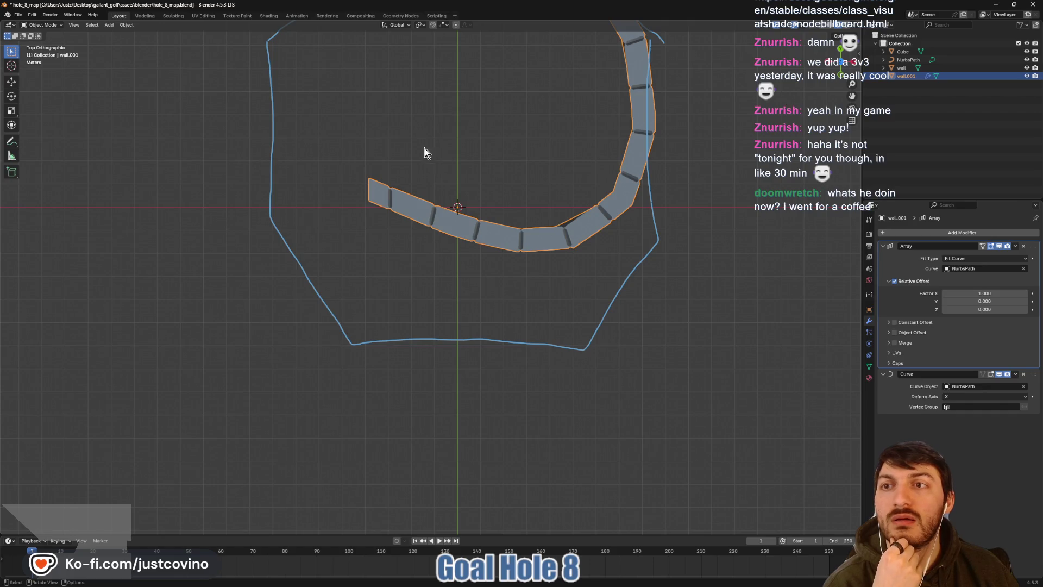
right_click(429, 216)
mouse_move(430, 217)
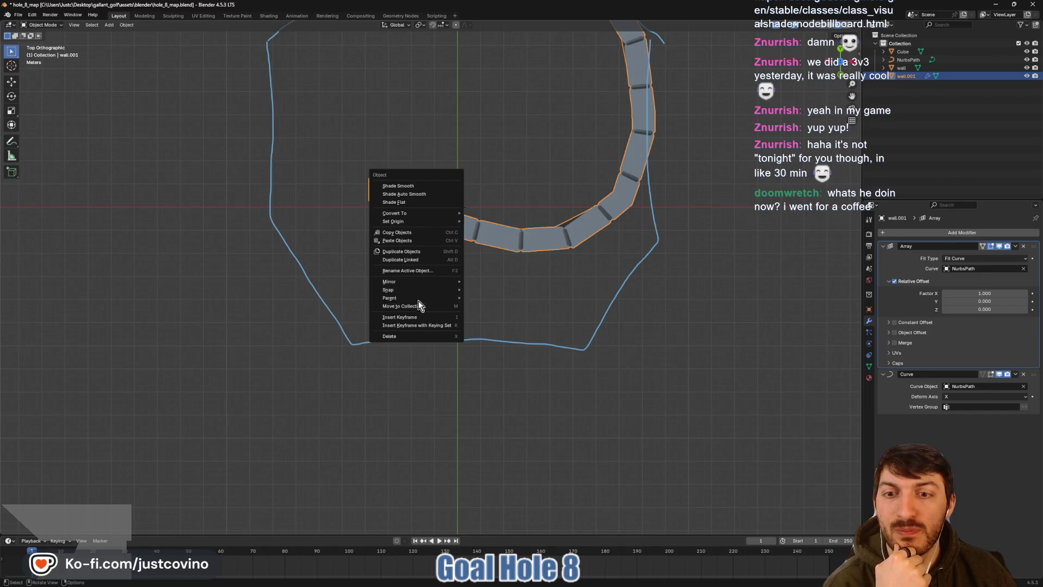
mouse_move(415, 298)
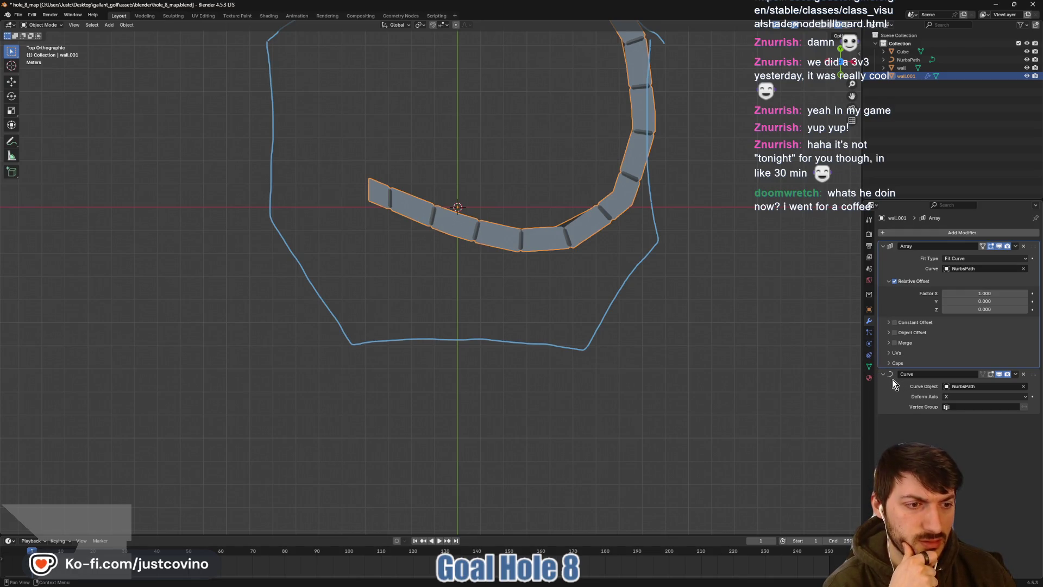
Expand the Geometry panel in NurbsPath's Curve Data settings.
left_click(907, 60)
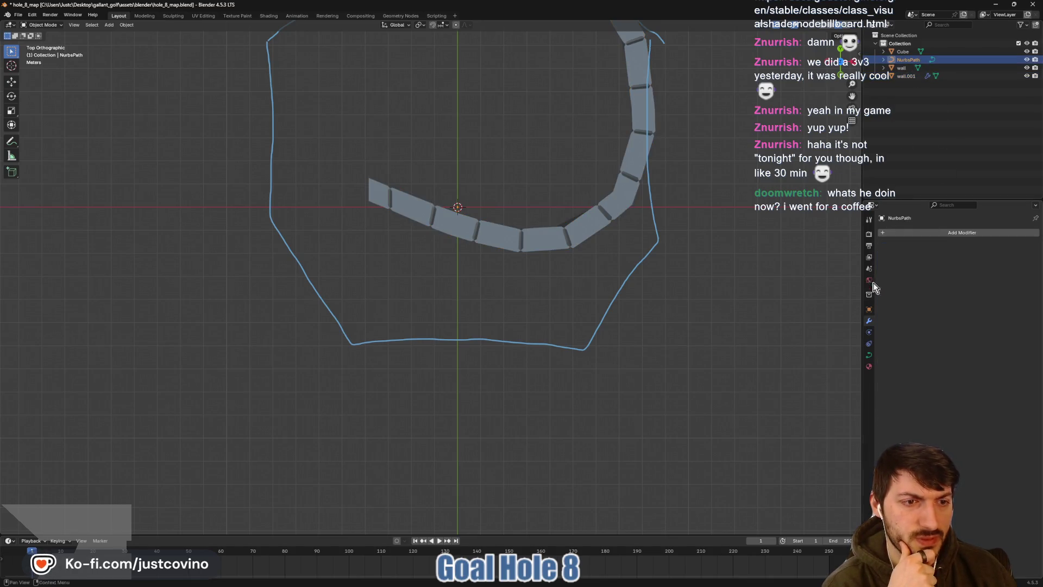
left_click(869, 355)
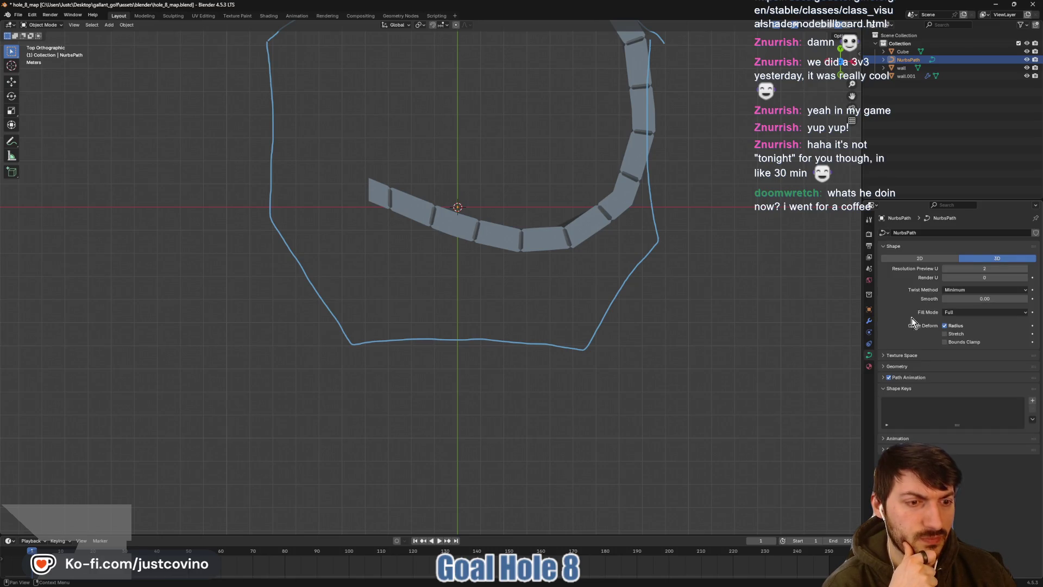
left_click(904, 367)
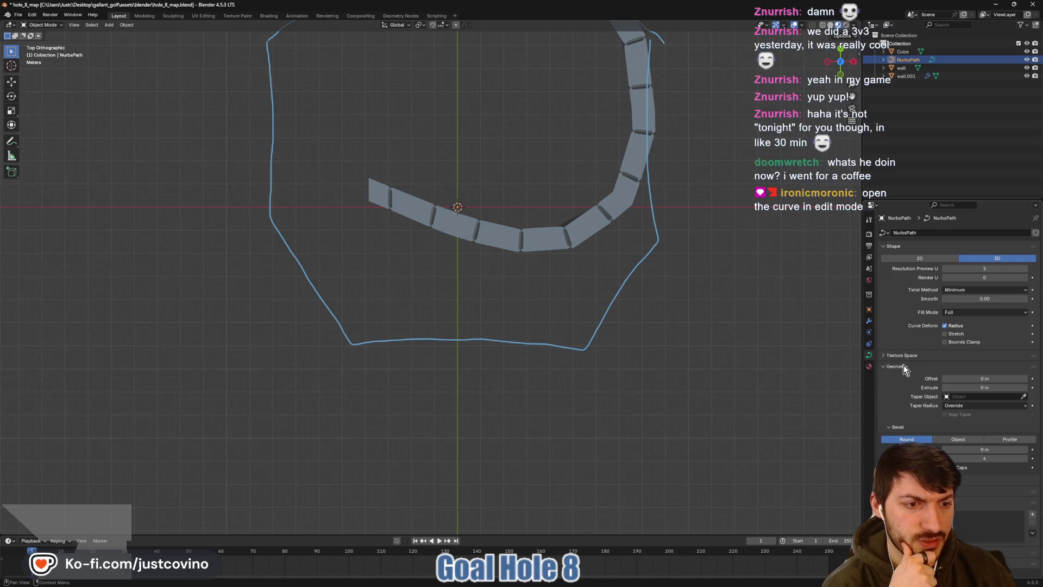